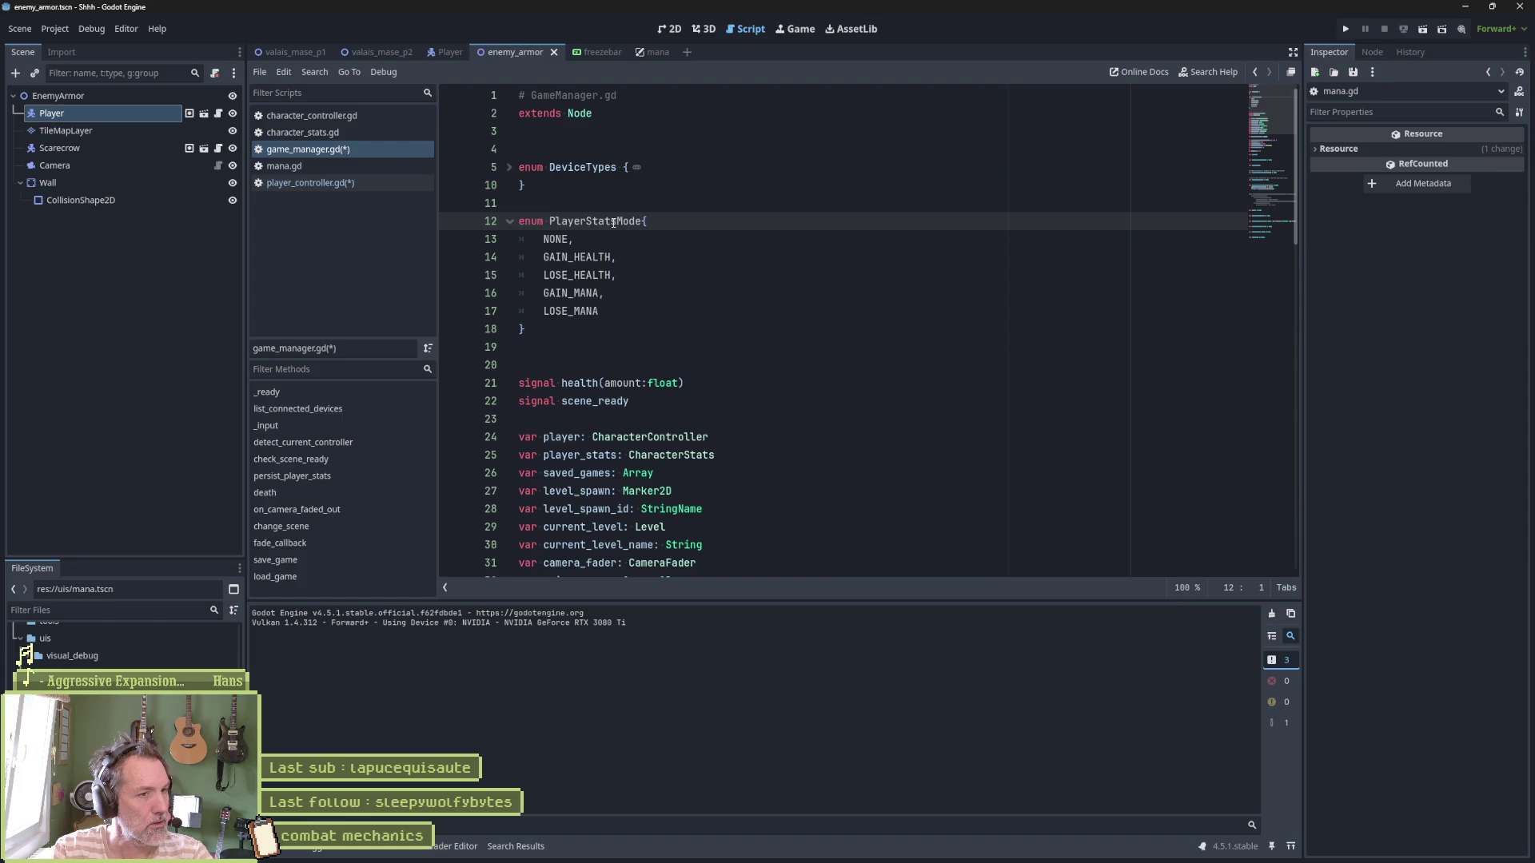
Review where player_controller.gd uses the PlayerStatsMode enum
{"action": "left_click", "coordinate": [352, 183]}
{"action": "scroll", "coordinate": [680, 369], "scroll_direction": "down", "scroll_amount": 4}
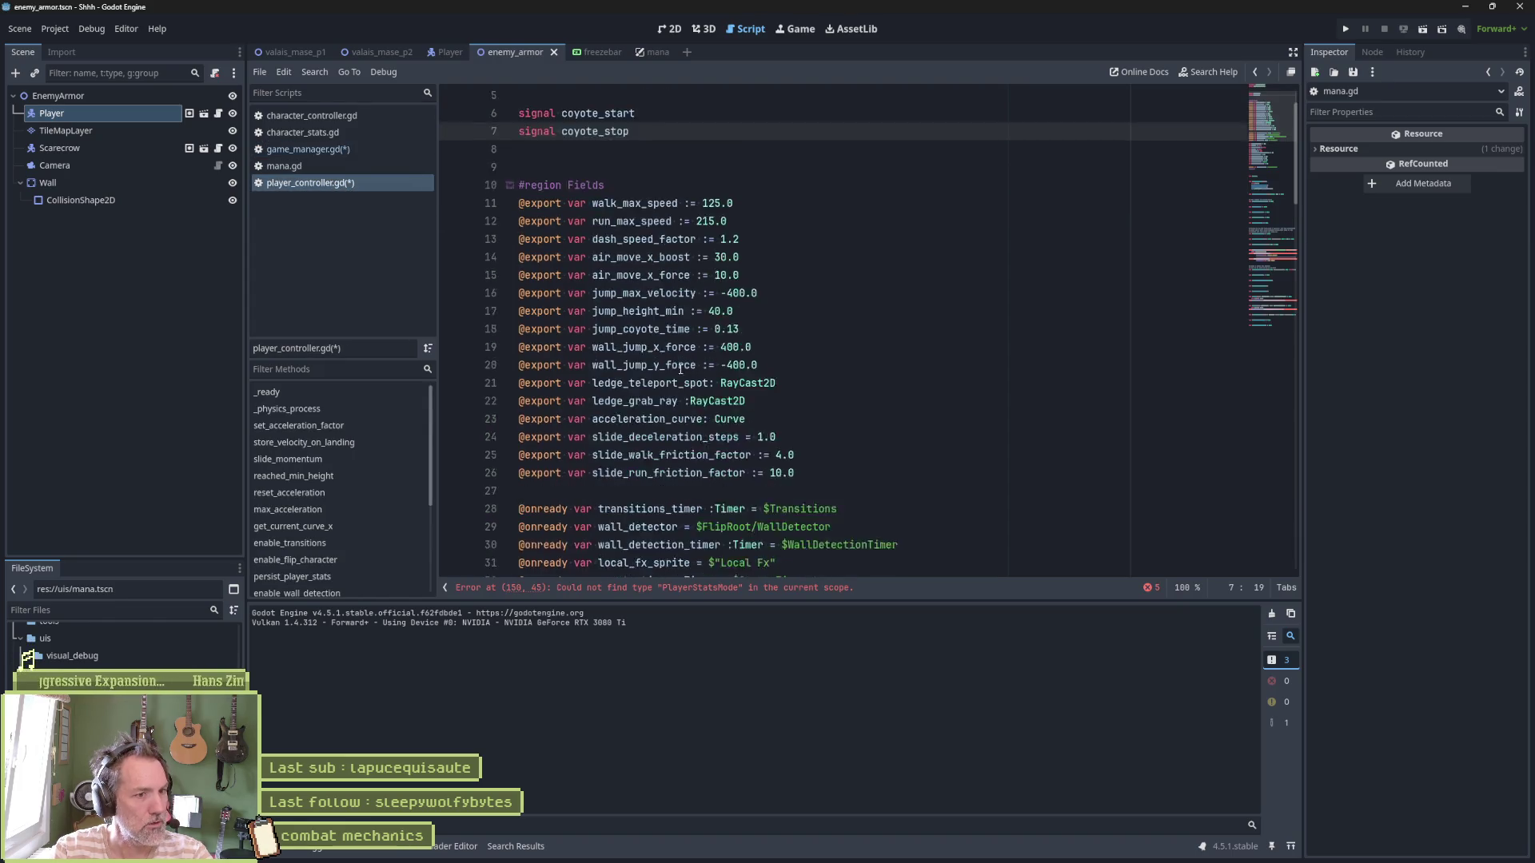
{"action": "scroll", "coordinate": [681, 370], "scroll_direction": "down", "scroll_amount": 6}
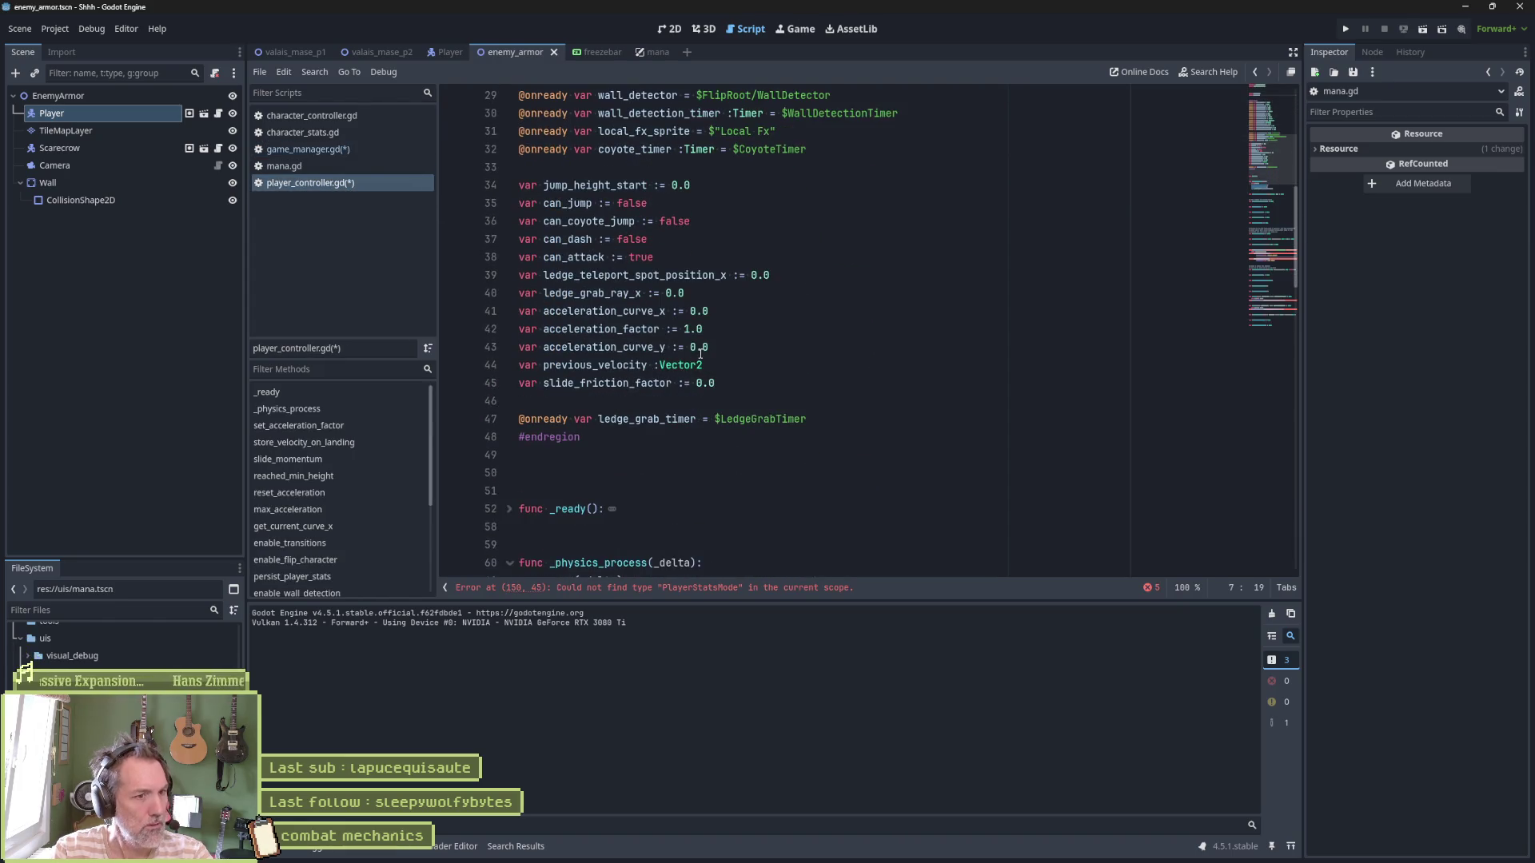
Change line 12 of game_manager.gd to 'enum PlayerStatsAction'
{"action": "left_click", "coordinate": [308, 150]}
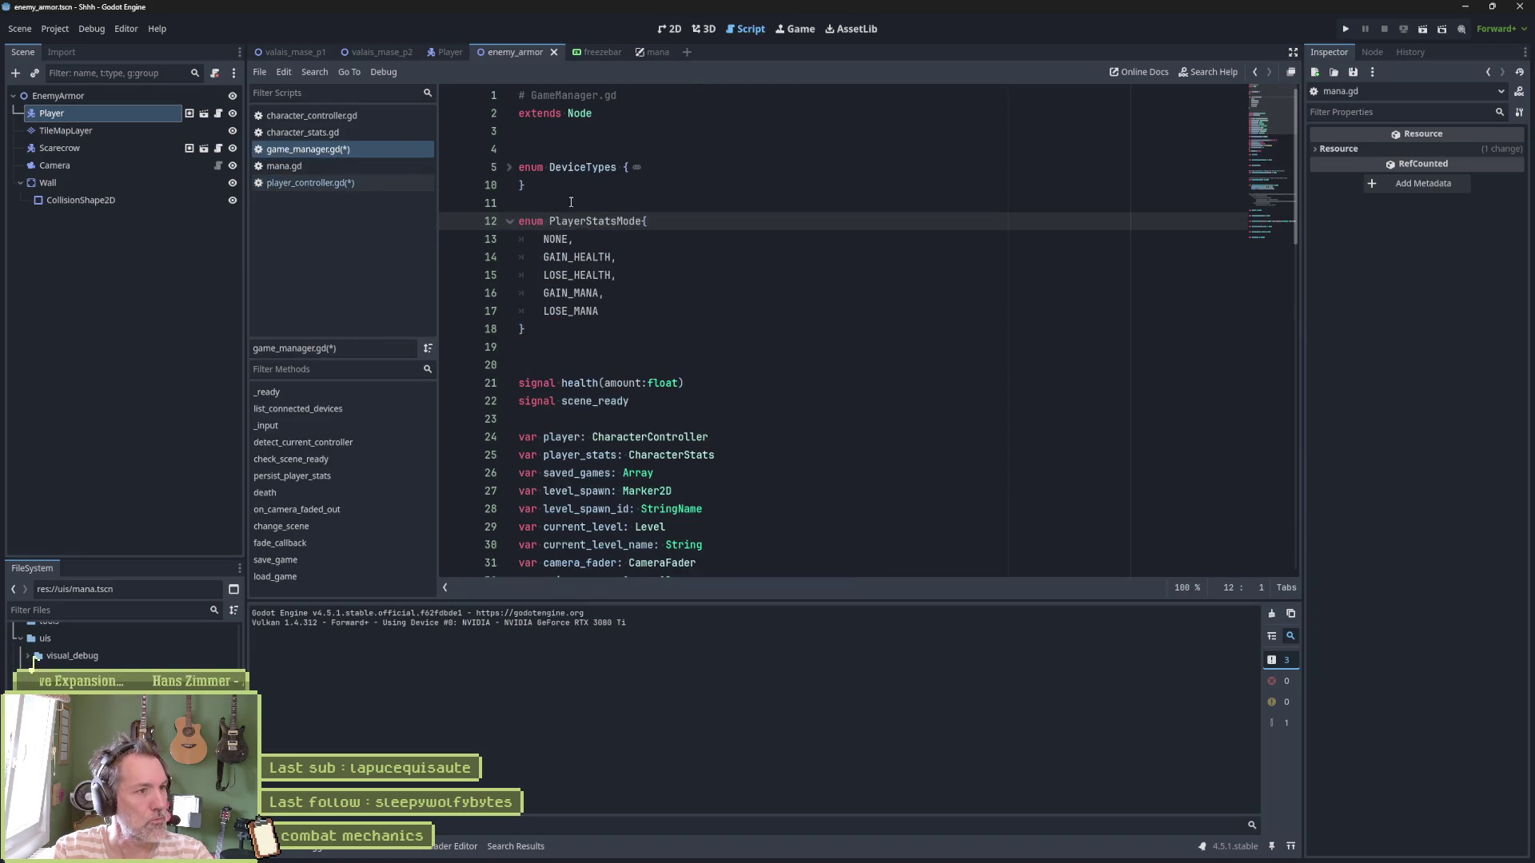
{"action": "left_click", "coordinate": [644, 221]}
{"action": "key", "text": "BackSpace"}
{"action": "key", "text": "BackSpace"}
{"action": "key", "text": "BackSpace"}
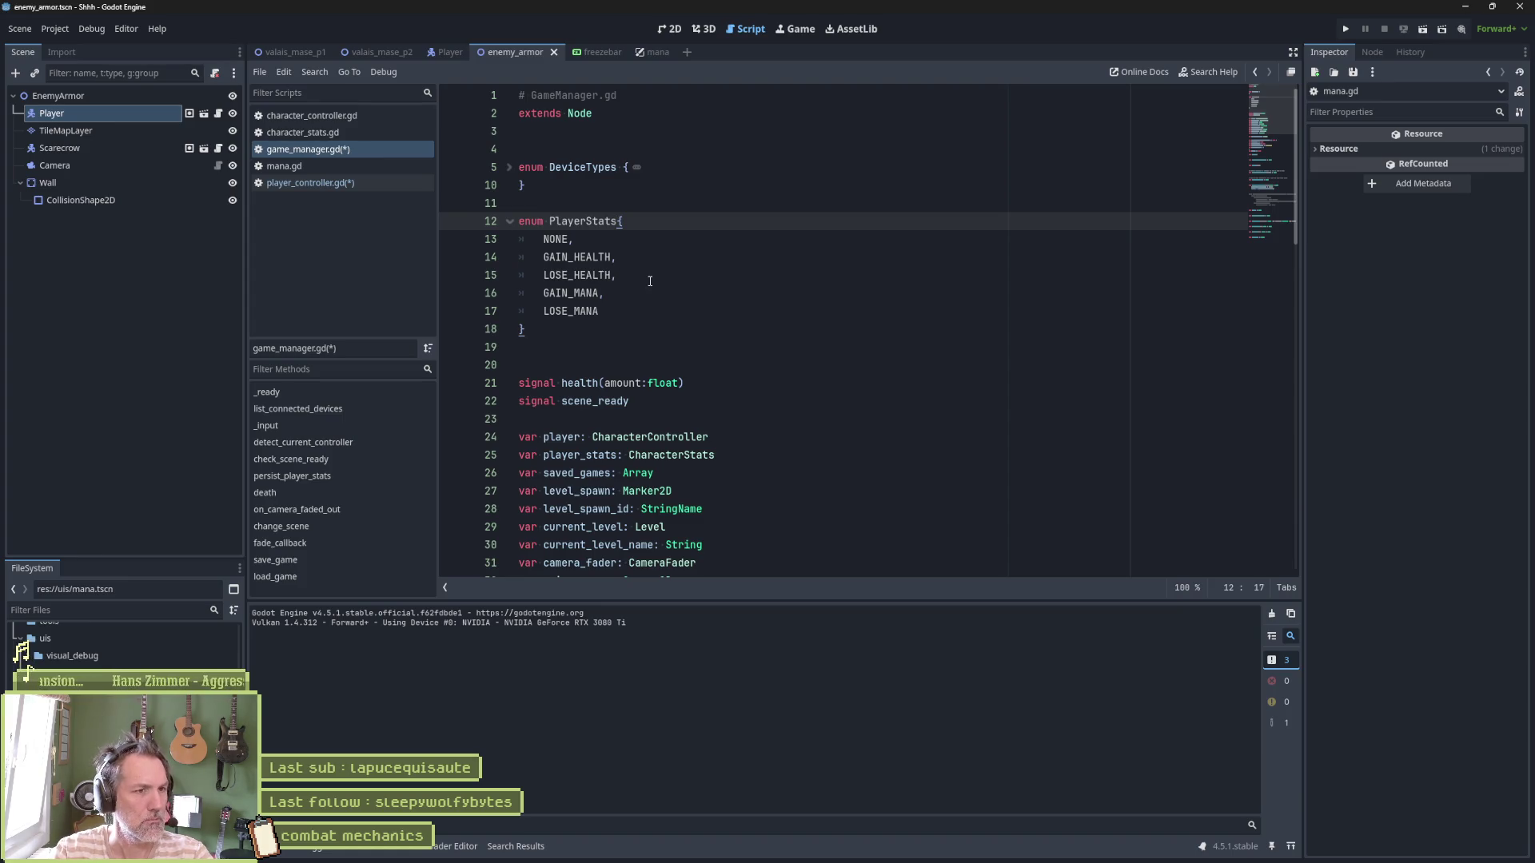
{"action": "double_click", "coordinate": [576, 256]}
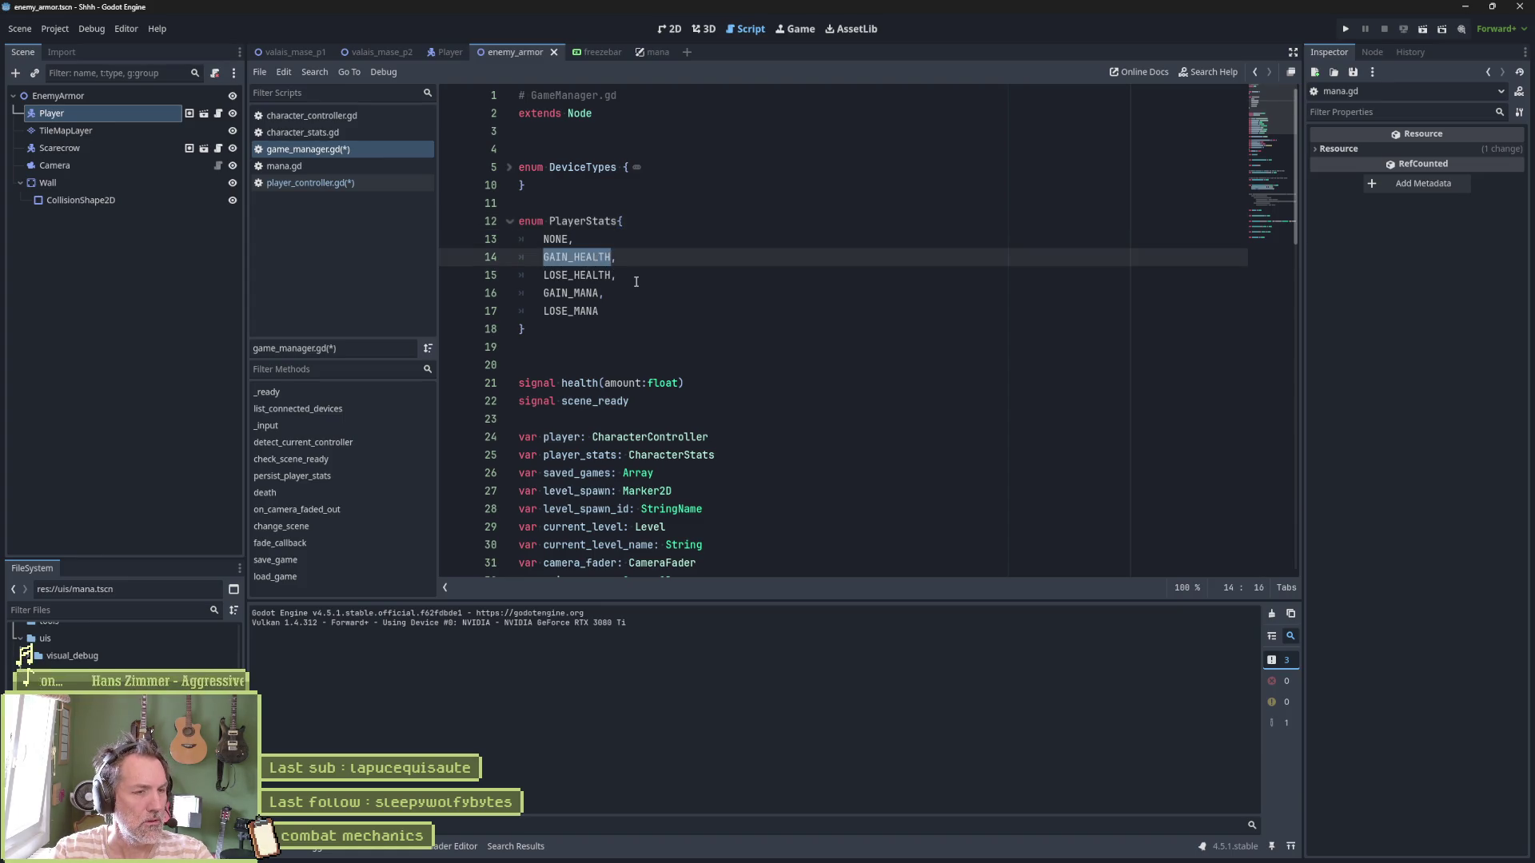
{"action": "left_click", "coordinate": [592, 311]}
{"action": "left_click", "coordinate": [591, 258]}
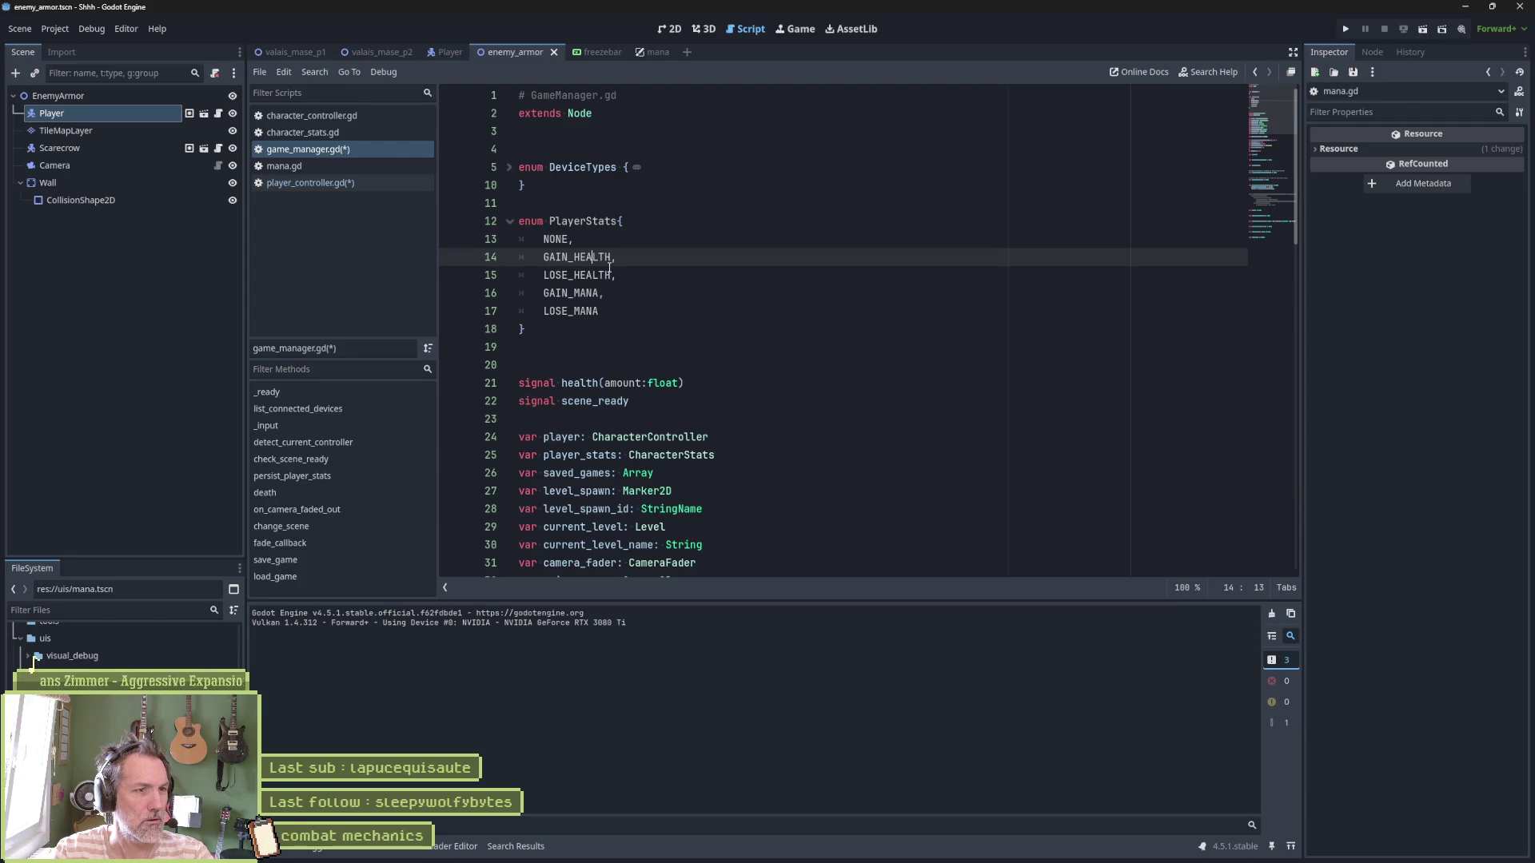
{"action": "left_click", "coordinate": [619, 221]}
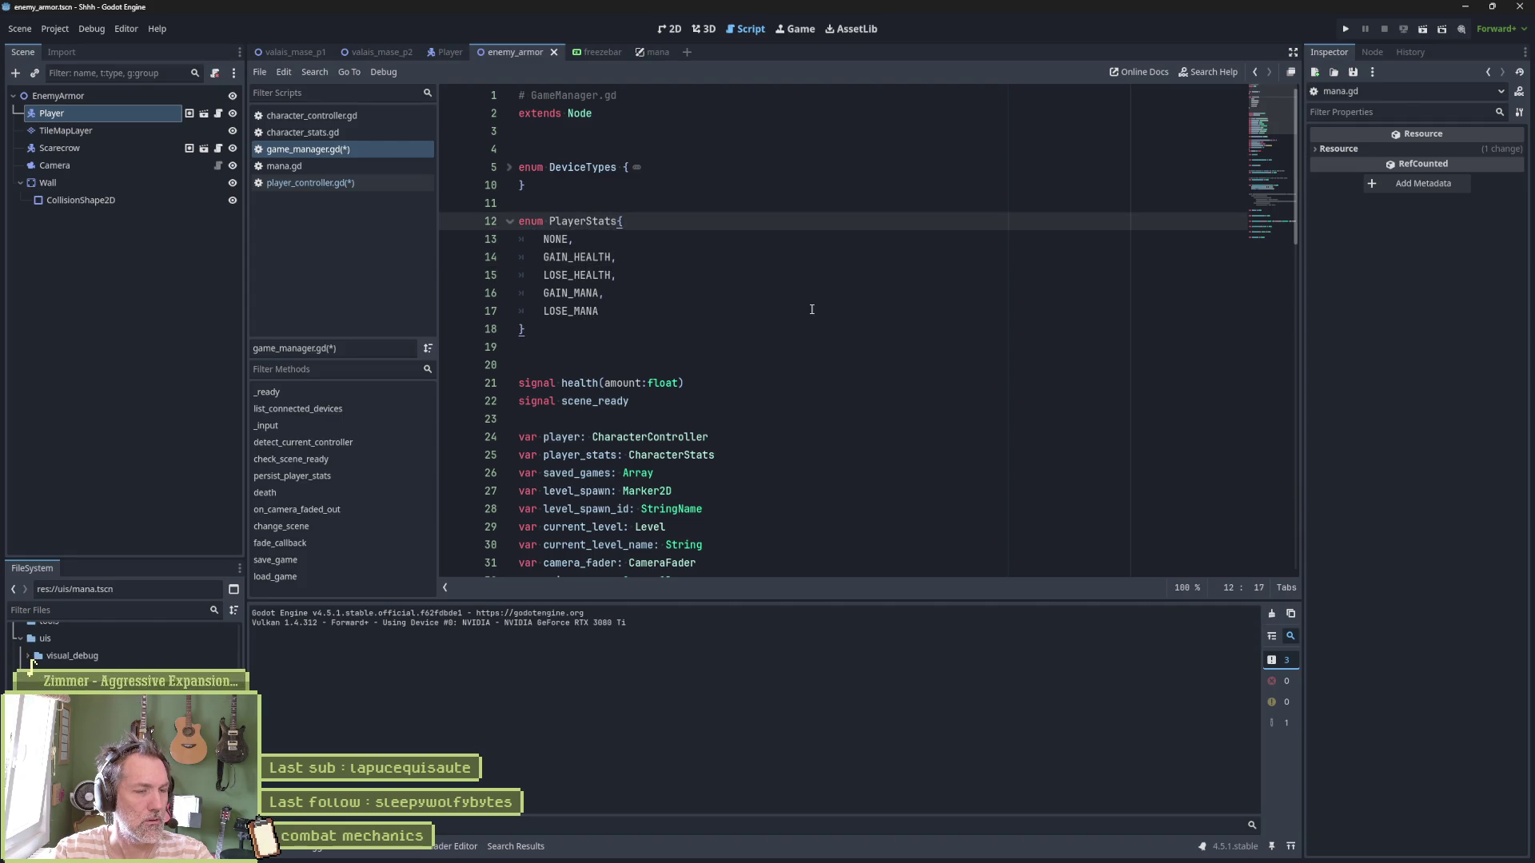
{"action": "type", "text": "Event"}
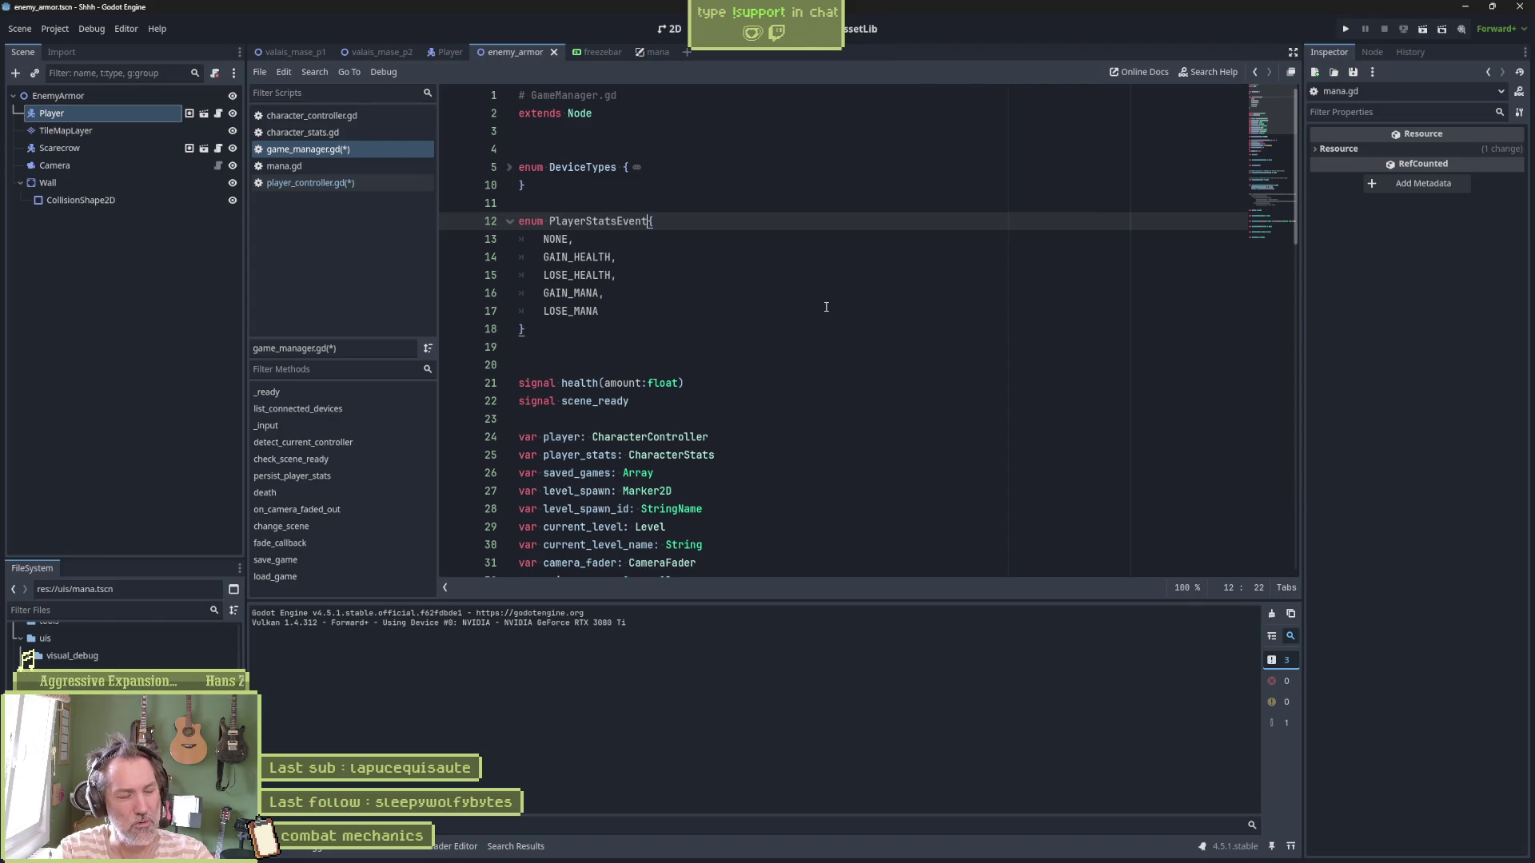
{"action": "key", "text": "BackSpace"}
{"action": "key", "text": "BackSpace"}
{"action": "key", "text": "BackSpace"}
{"action": "key", "text": "BackSpace"}
{"action": "type", "text": "Action"}
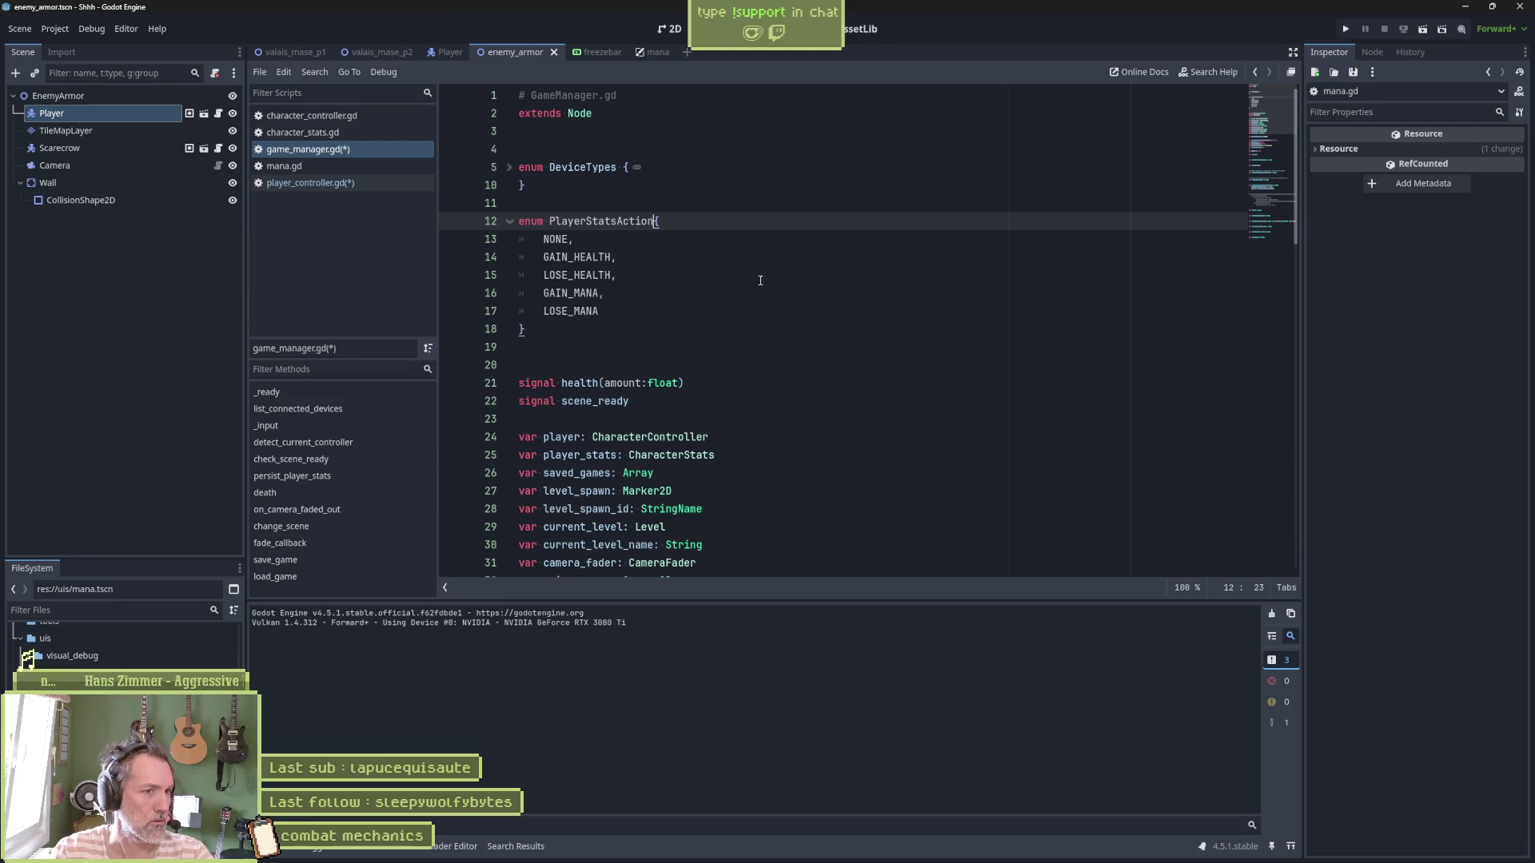
Save the scripts with the renamed PlayerStatsAction enum
{"action": "double_click", "coordinate": [614, 226]}
{"action": "key", "text": "ctrl+s"}
{"action": "left_click", "coordinate": [580, 293]}
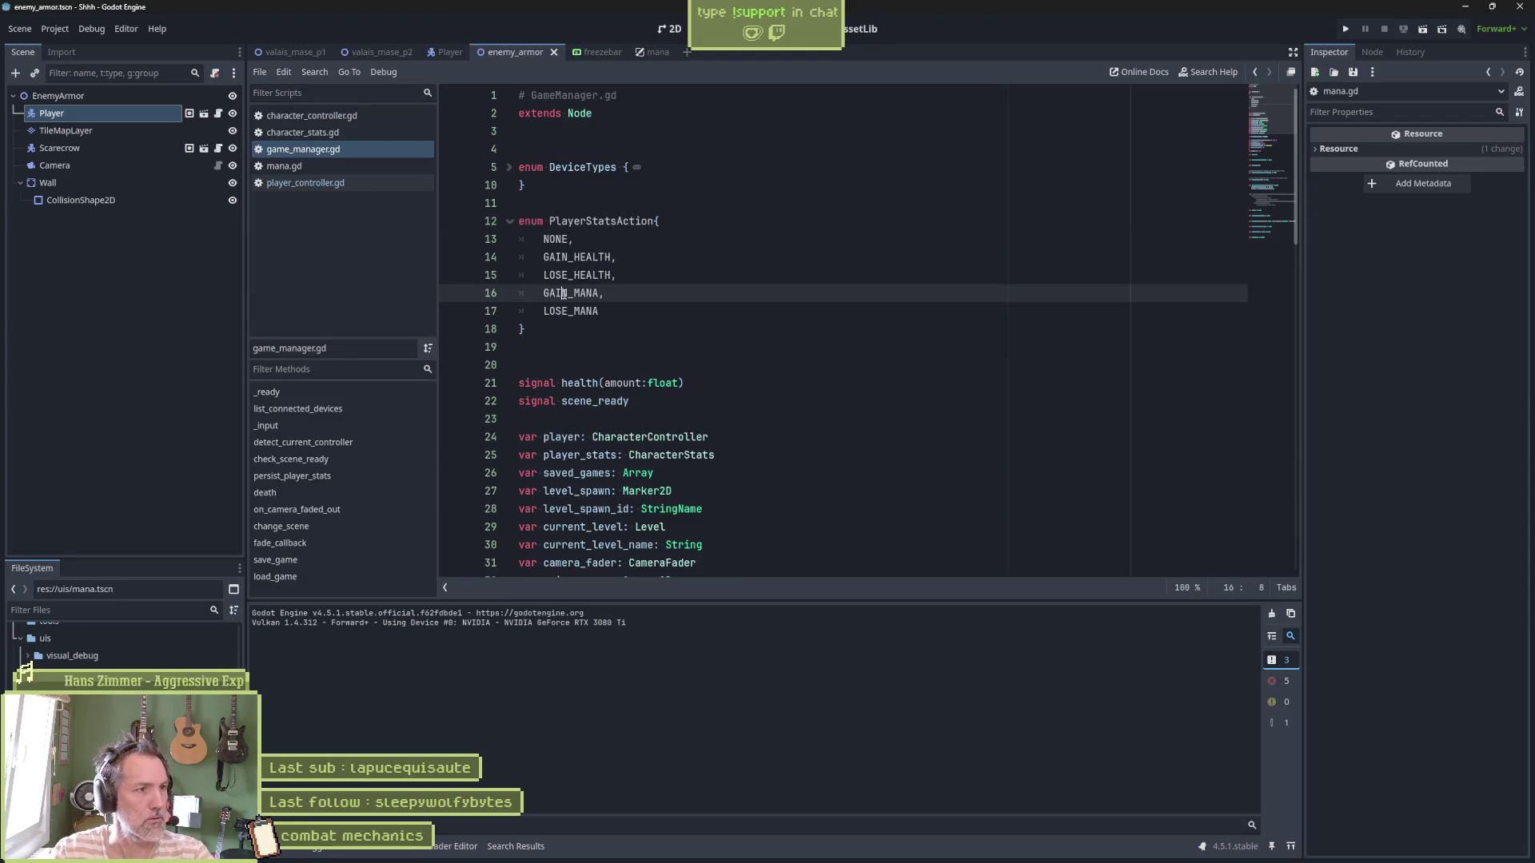
{"action": "left_click", "coordinate": [307, 184]}
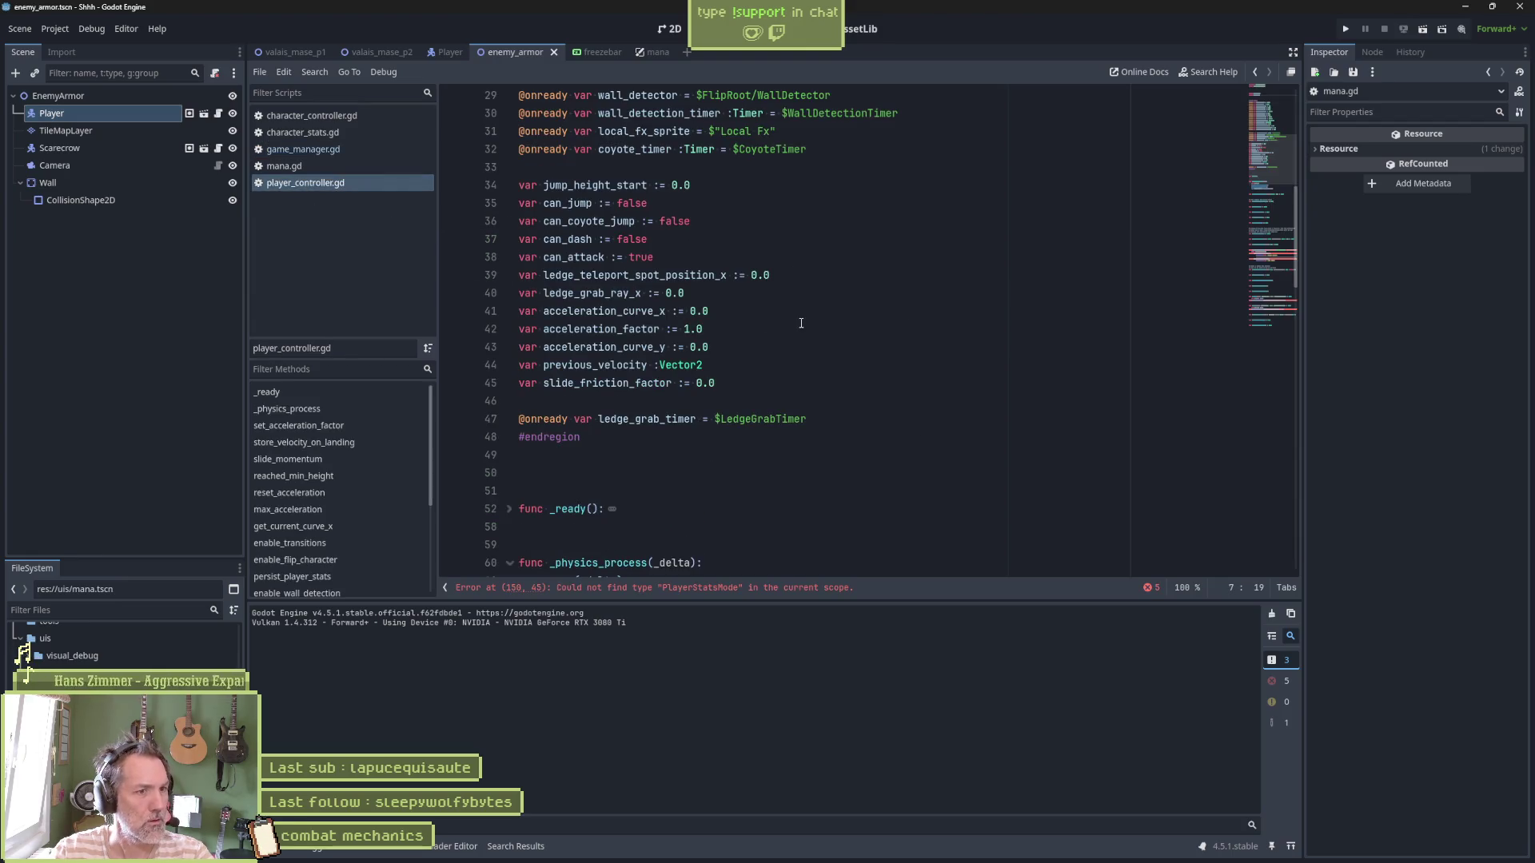
Find the PlayerStatsMode error line in player_controller.gd and locate on_hit
{"action": "left_click", "coordinate": [672, 589]}
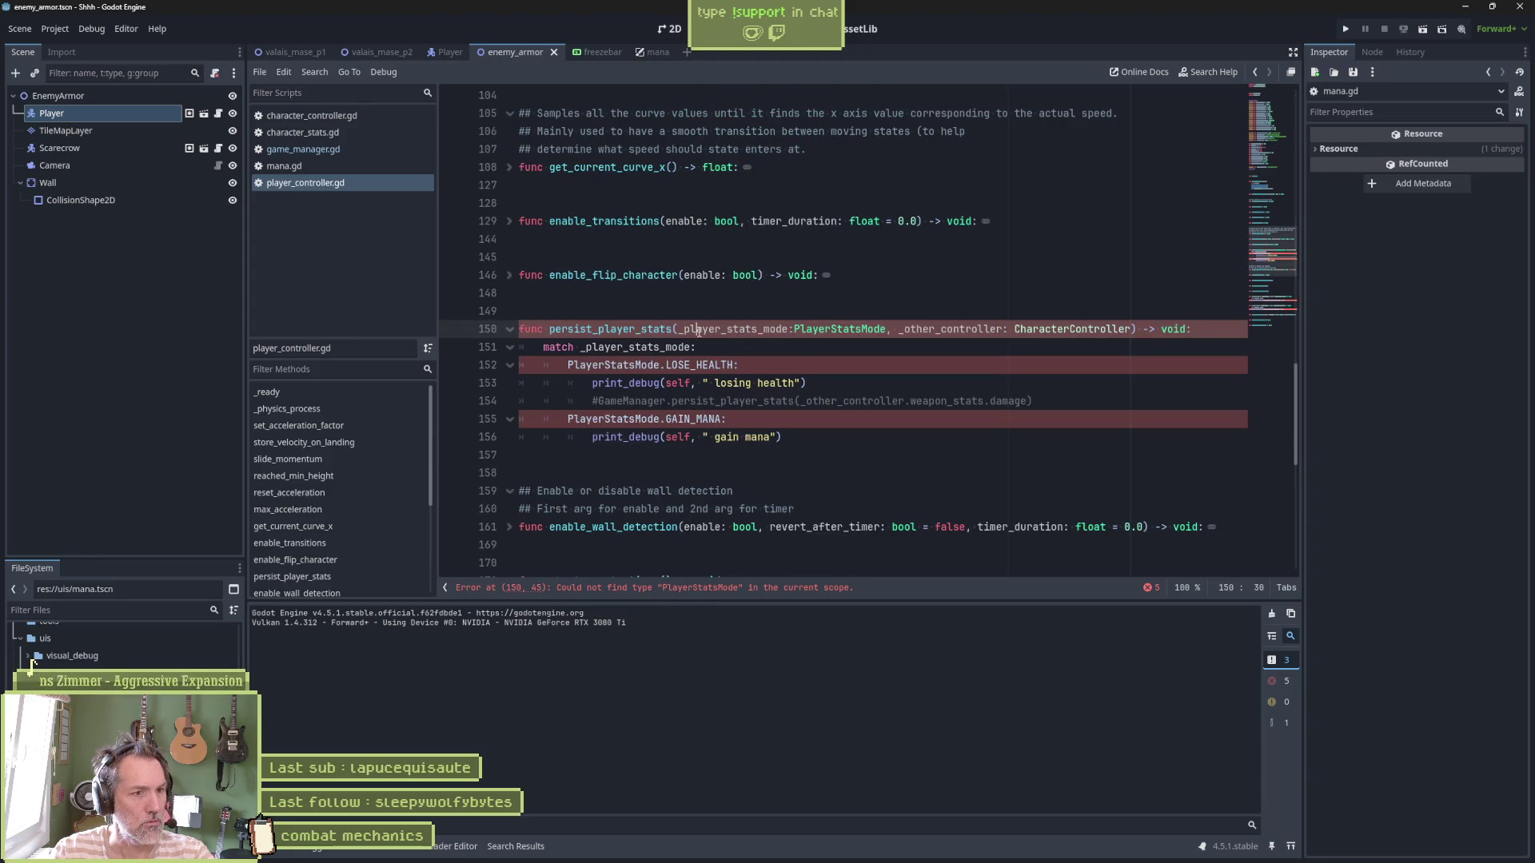
{"action": "double_click", "coordinate": [839, 328]}
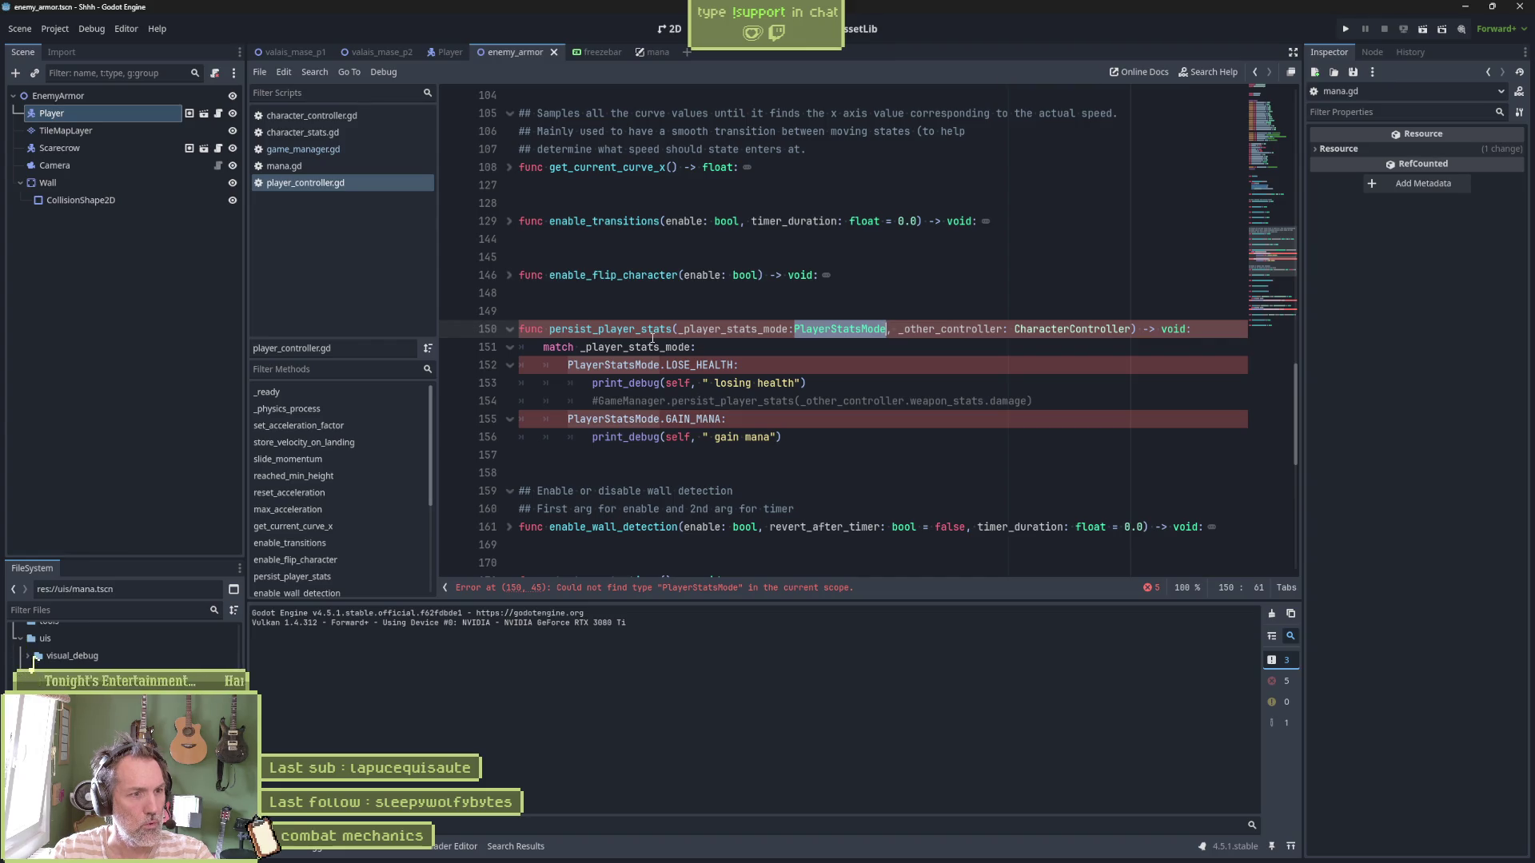
{"action": "scroll", "coordinate": [305, 537], "scroll_direction": "down", "scroll_amount": 3}
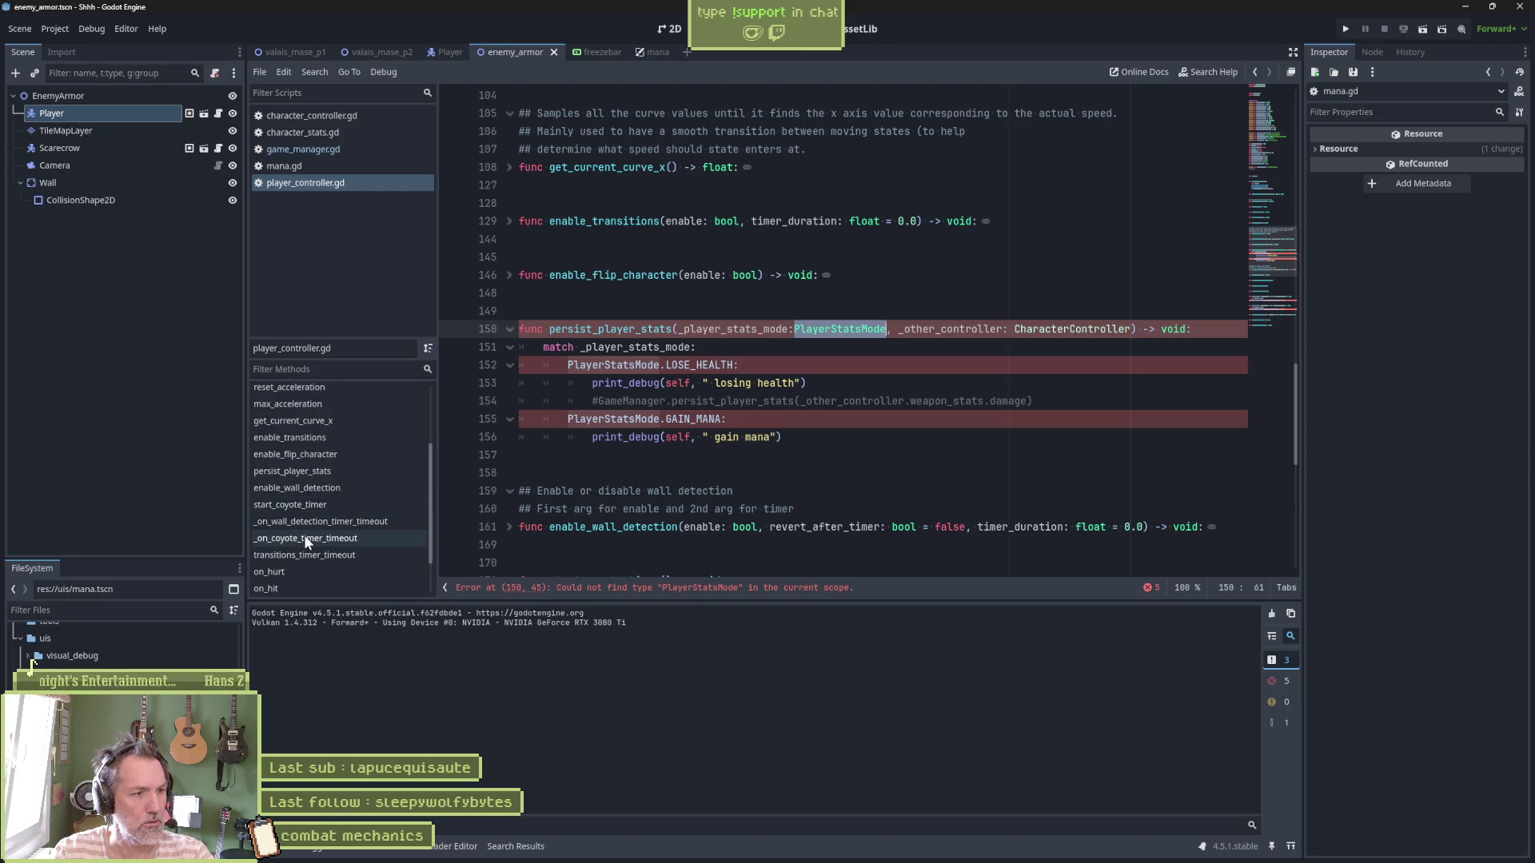
{"action": "left_click", "coordinate": [300, 586]}
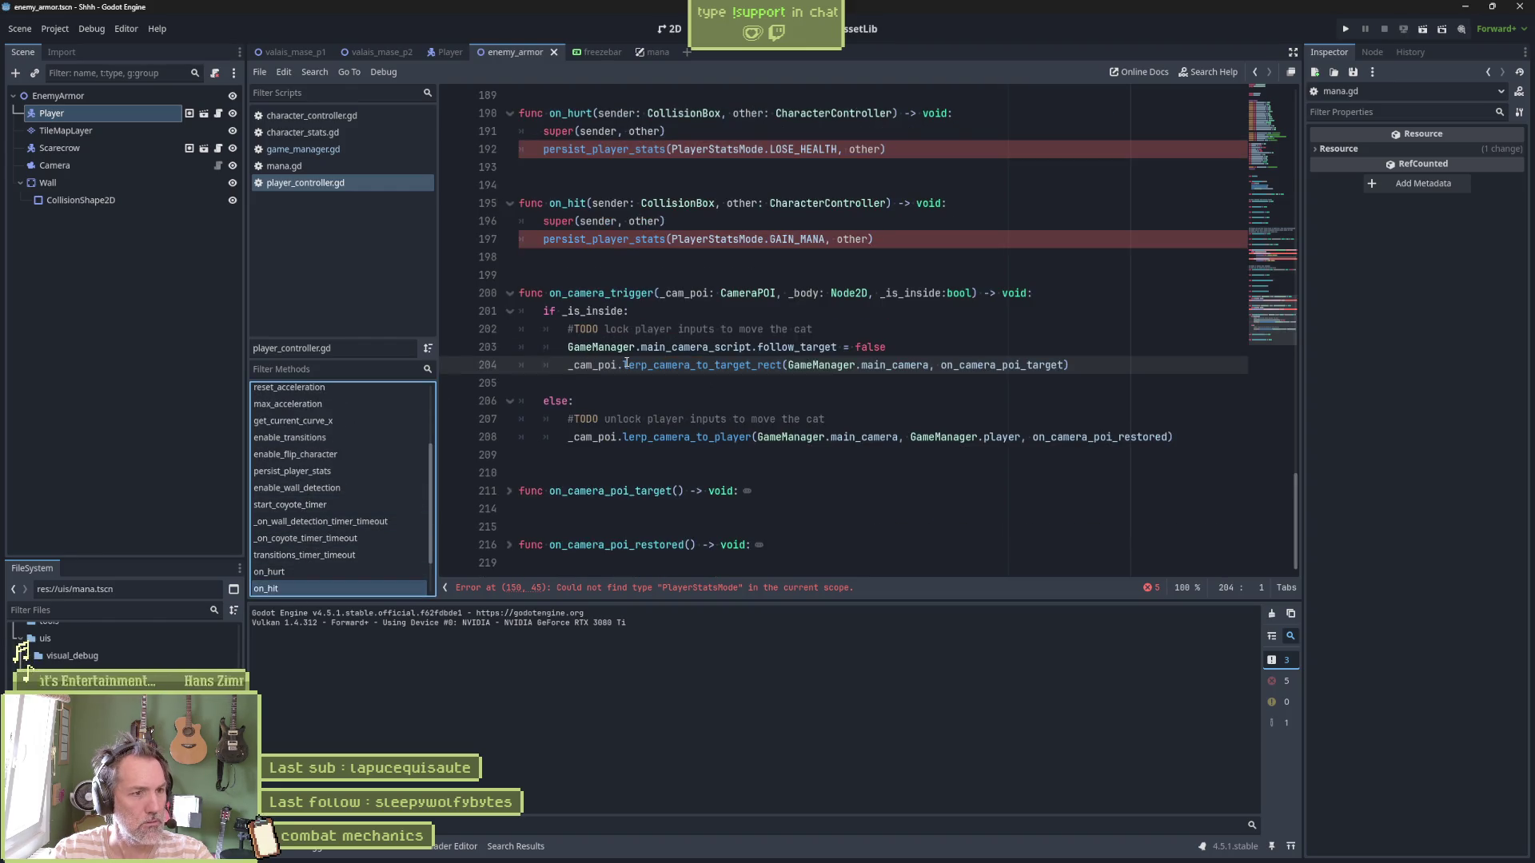
{"action": "scroll", "coordinate": [628, 351], "scroll_direction": "up", "scroll_amount": 2}
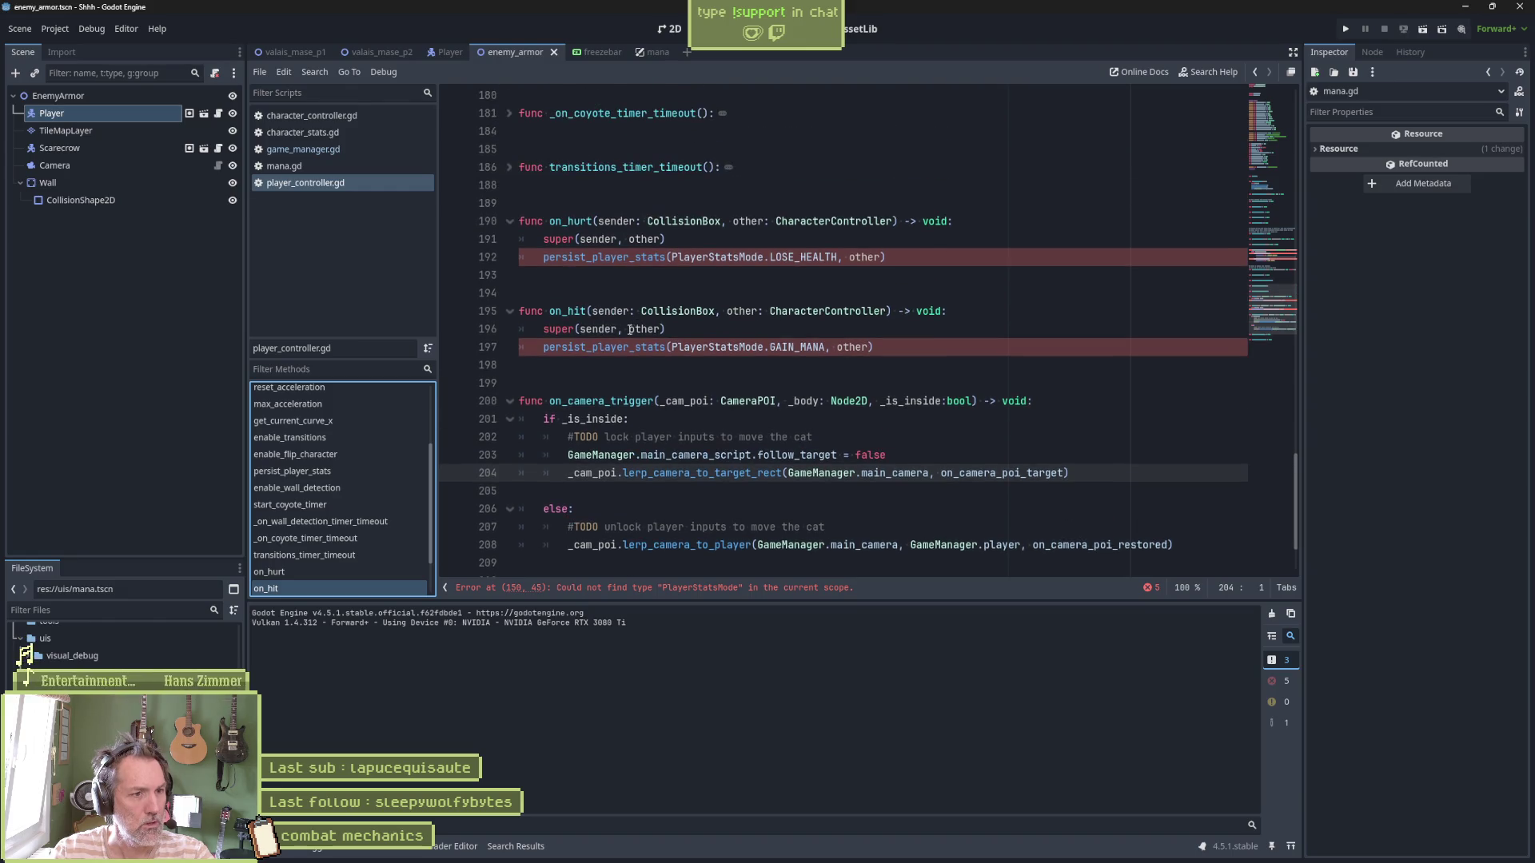
In on_hit, add GameManager.persist_player_stats(GameManager.PlayerStatsAction.GAIN_MANA, other)
{"action": "left_click", "coordinate": [671, 329]}
{"action": "key", "text": "Return"}
{"action": "type", "text": "Gam"}
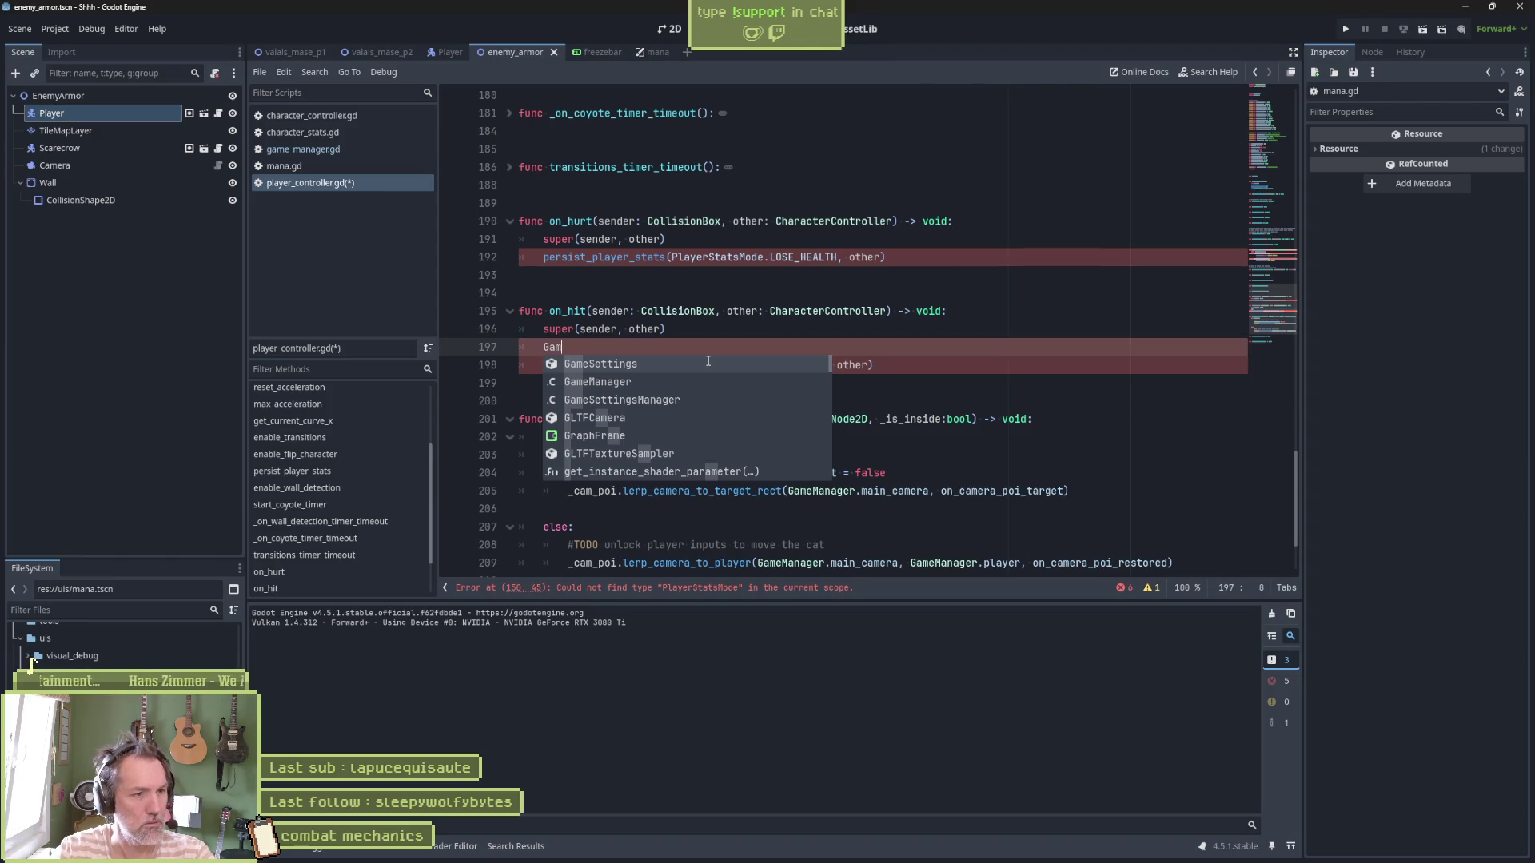
{"action": "key", "text": "Return"}
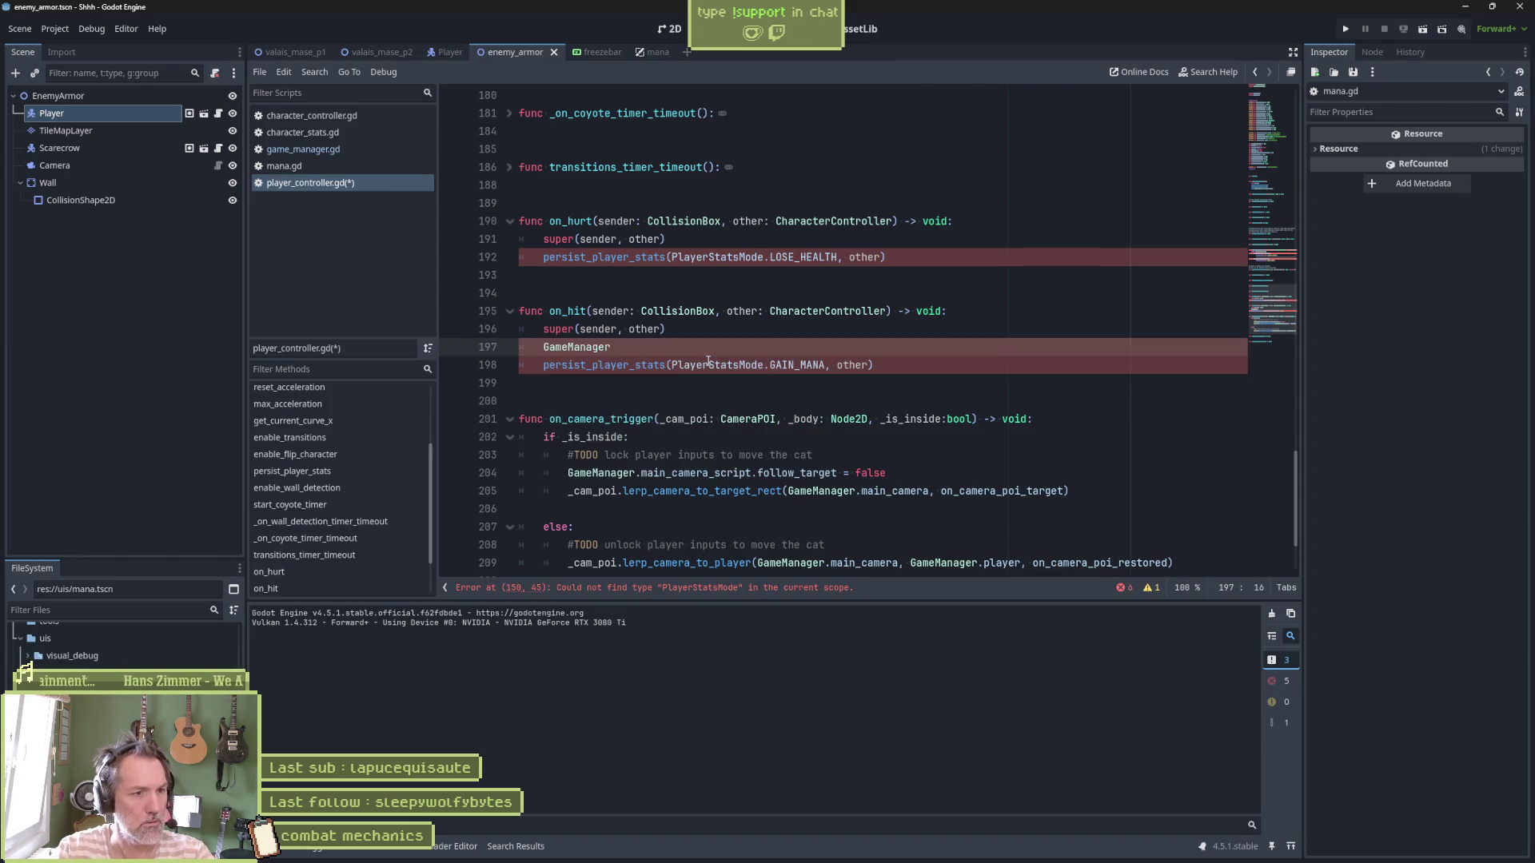
{"action": "type", "text": ".pe"}
{"action": "key", "text": "Return"}
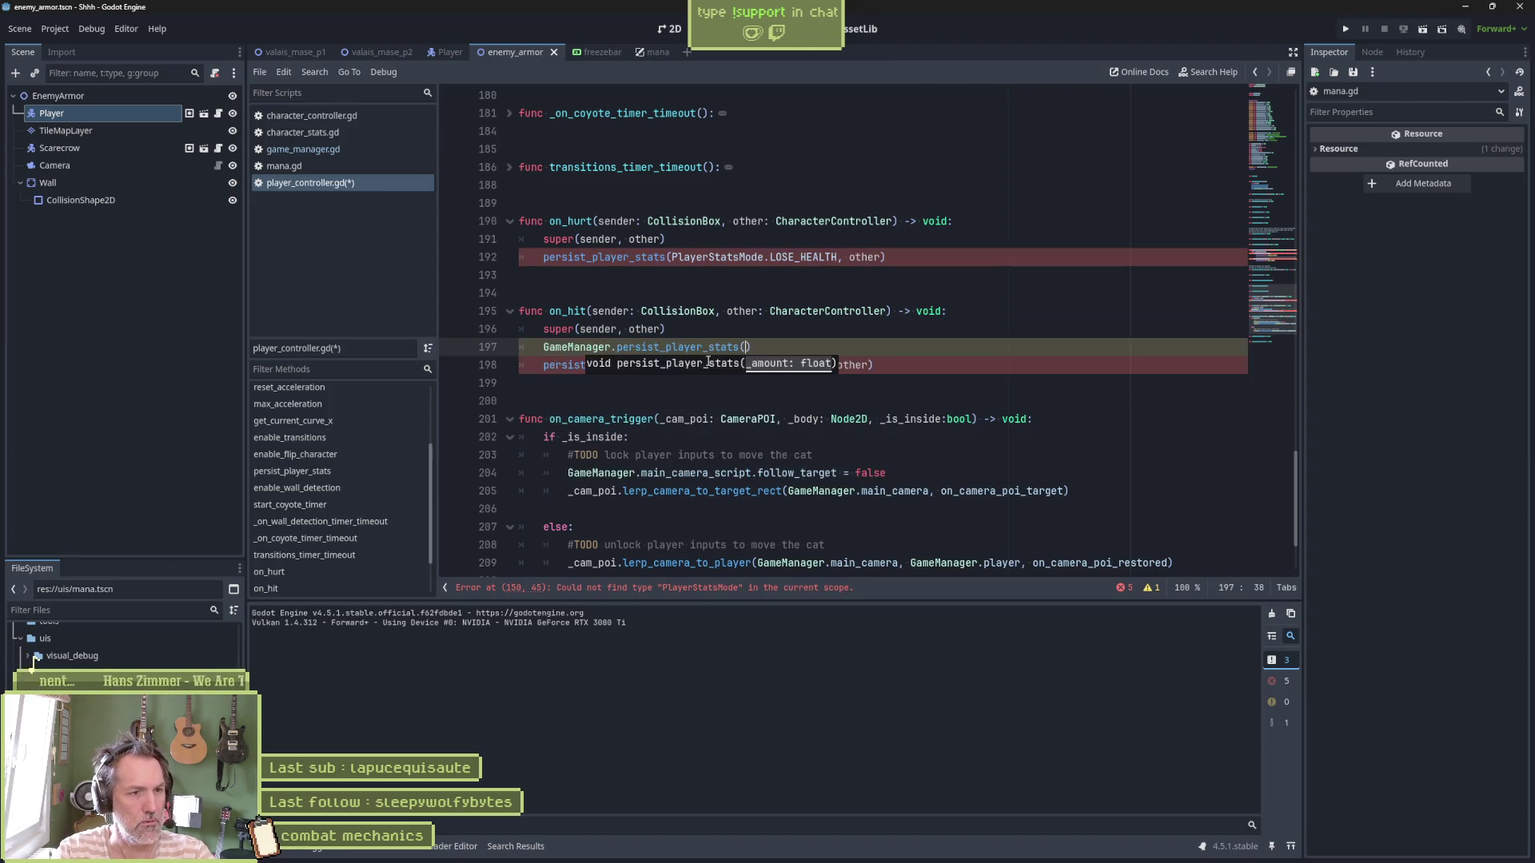
{"action": "type", "text": "Gam"}
{"action": "key", "text": "Return"}
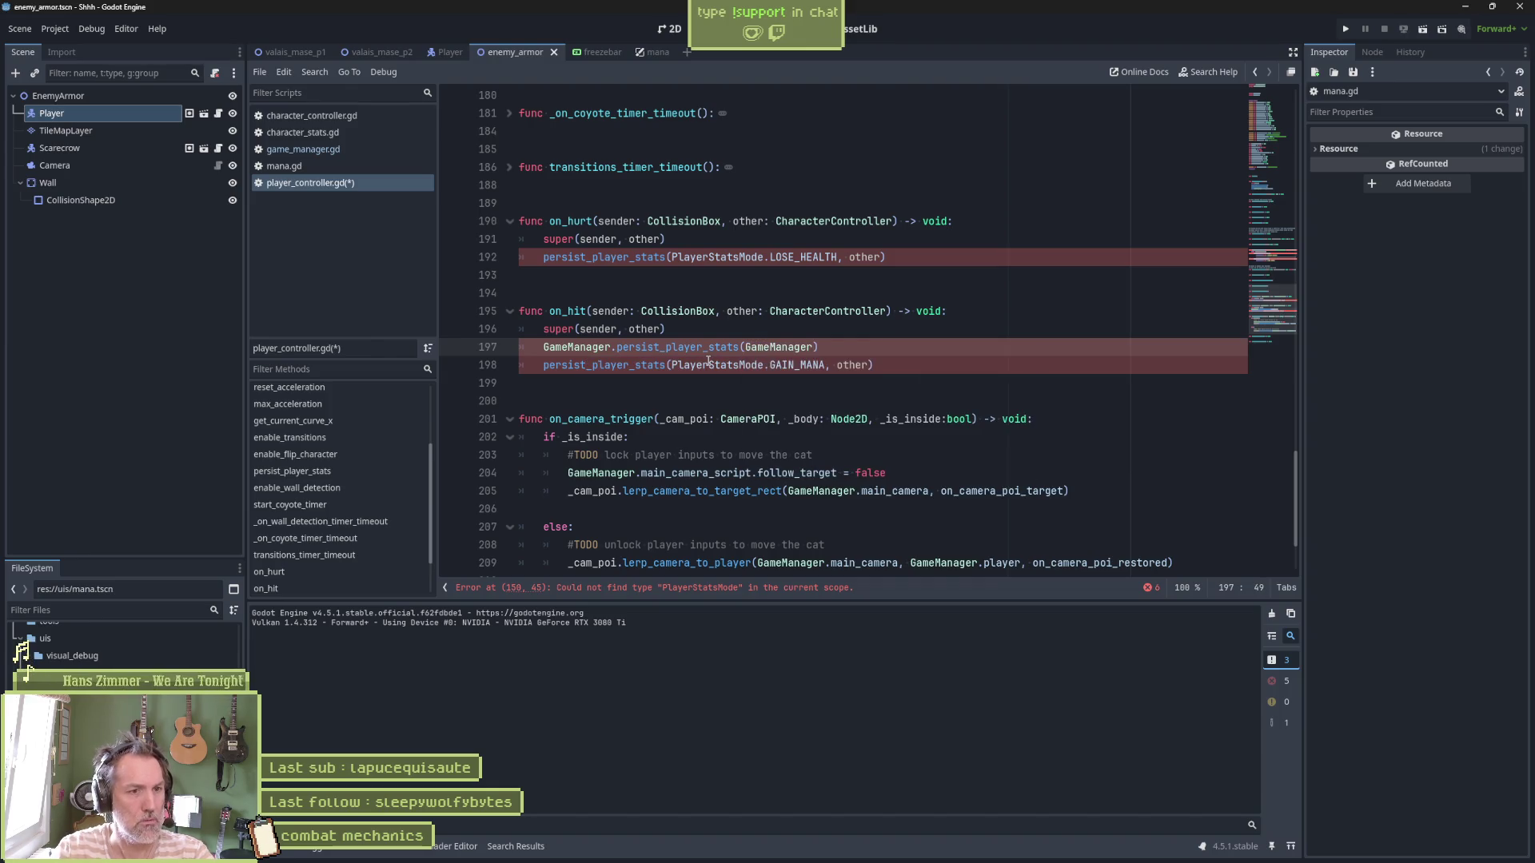
{"action": "type", "text": ".Pl"}
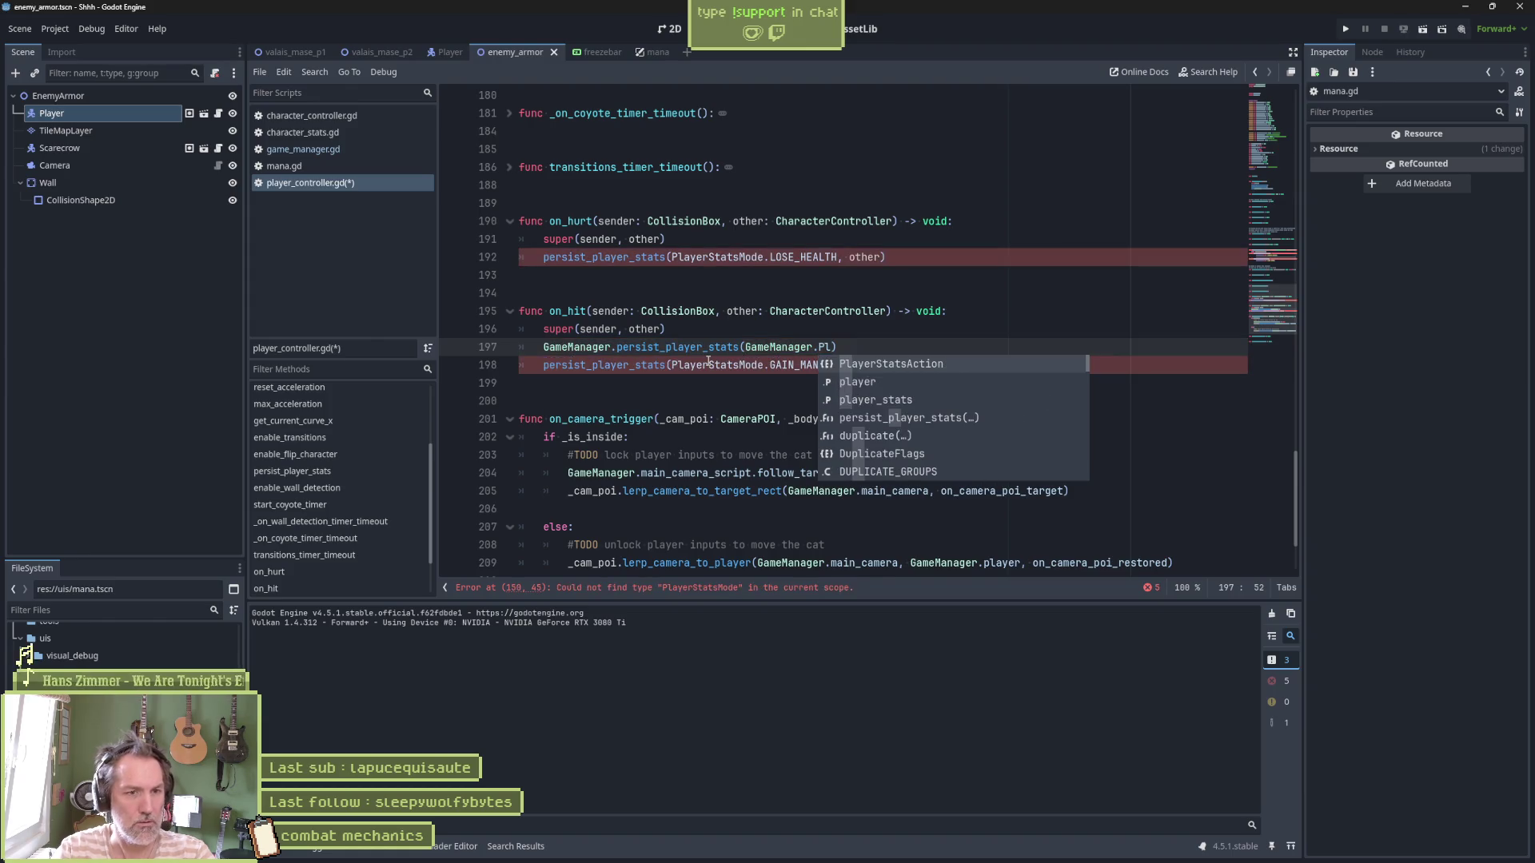
{"action": "key", "text": "Return"}
{"action": "type", "text": "."}
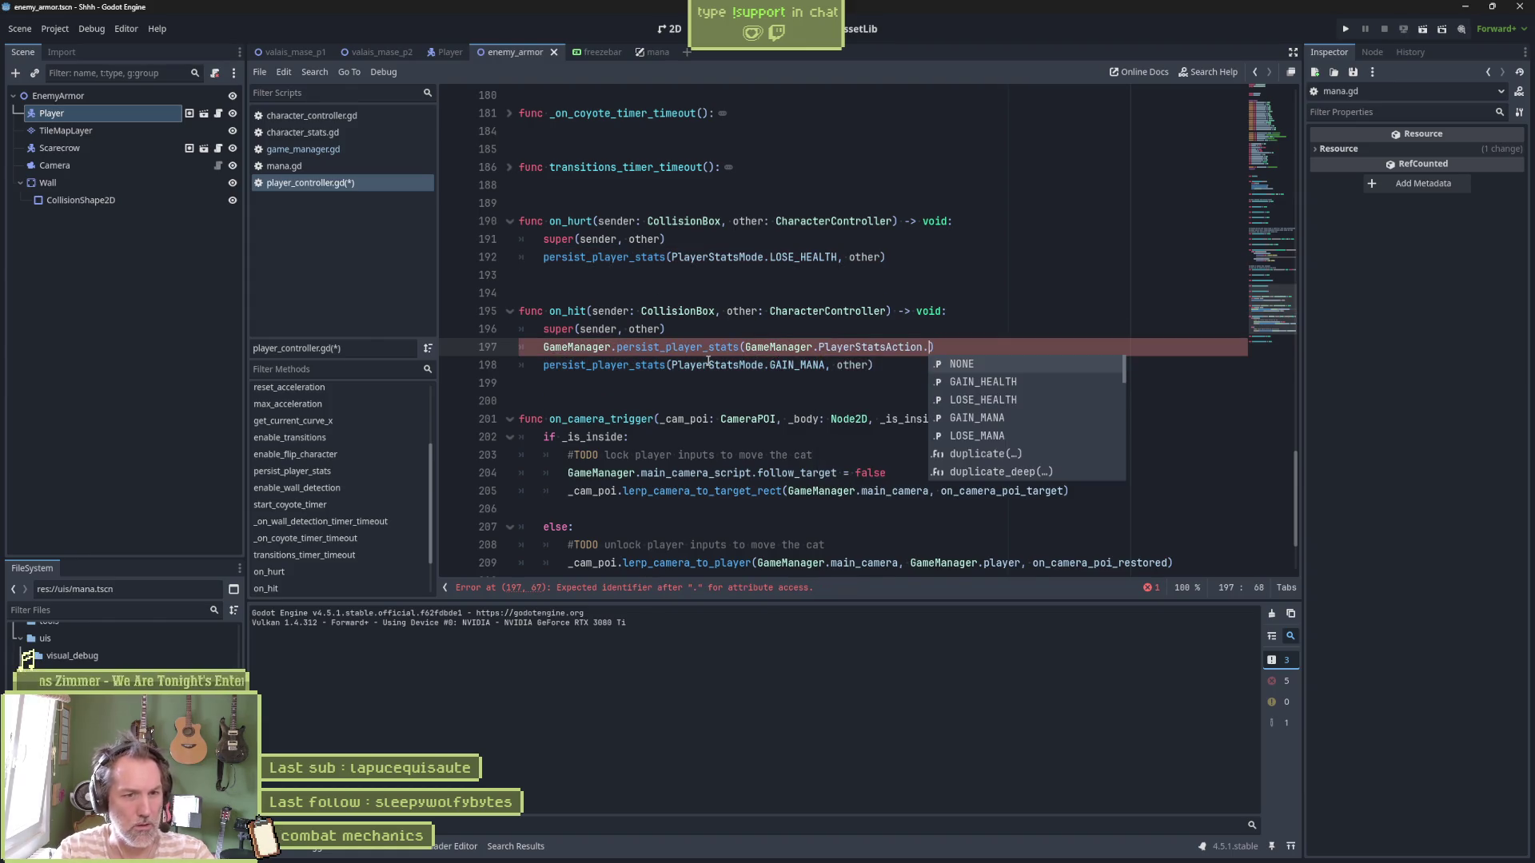
{"action": "key", "text": "Down"}
{"action": "key", "text": "Down"}
{"action": "key", "text": "Down"}
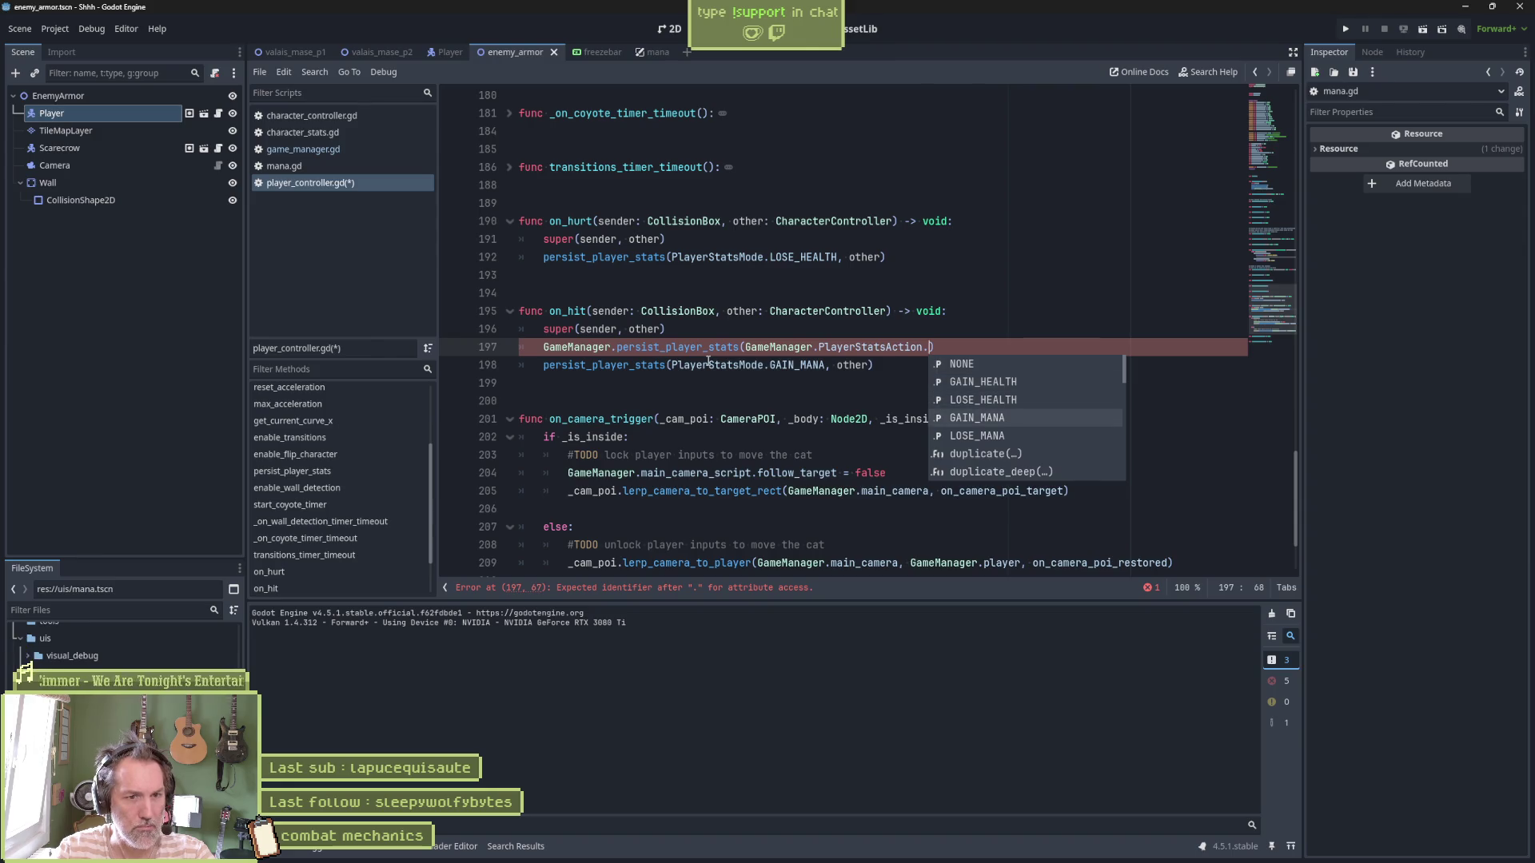
{"action": "key", "text": "Return"}
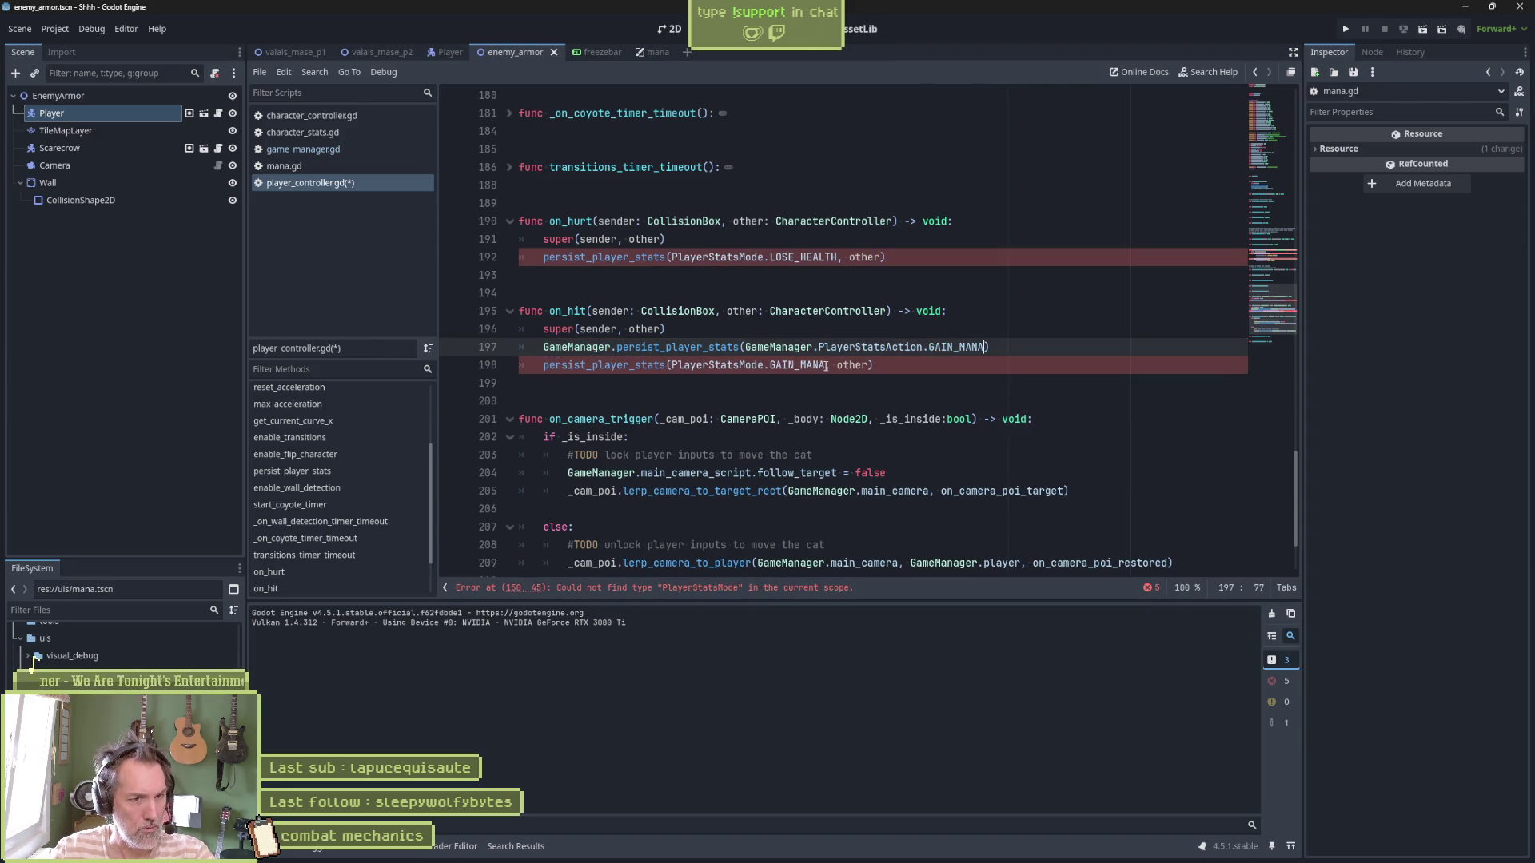
{"action": "type", "text": ", other"}
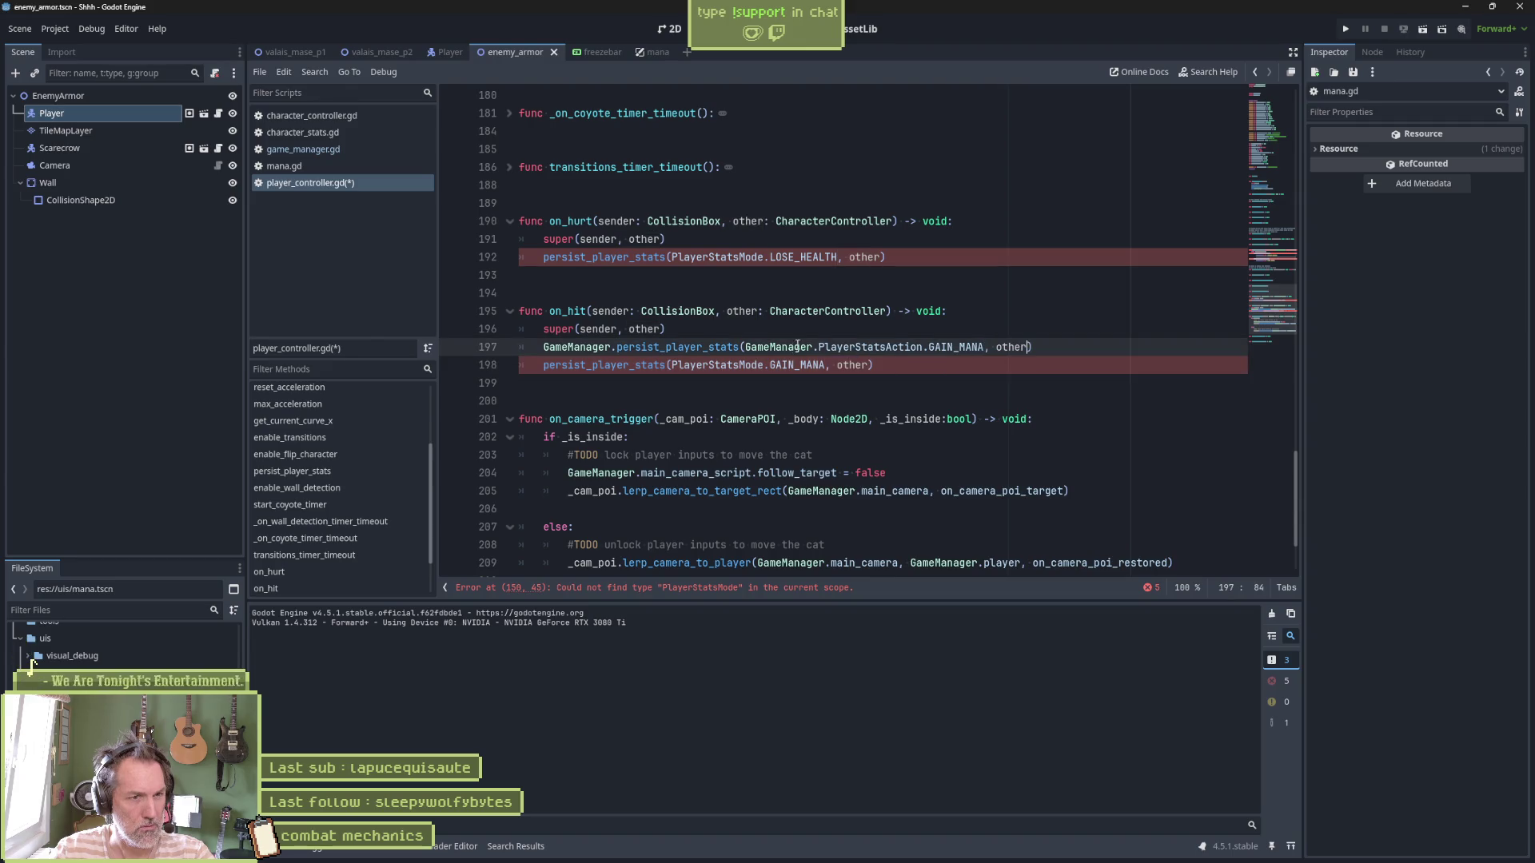
Delete the old persist_player_stats call in on_hit and save
{"action": "left_click", "coordinate": [566, 370]}
{"action": "key", "text": "ctrl+shift+k"}
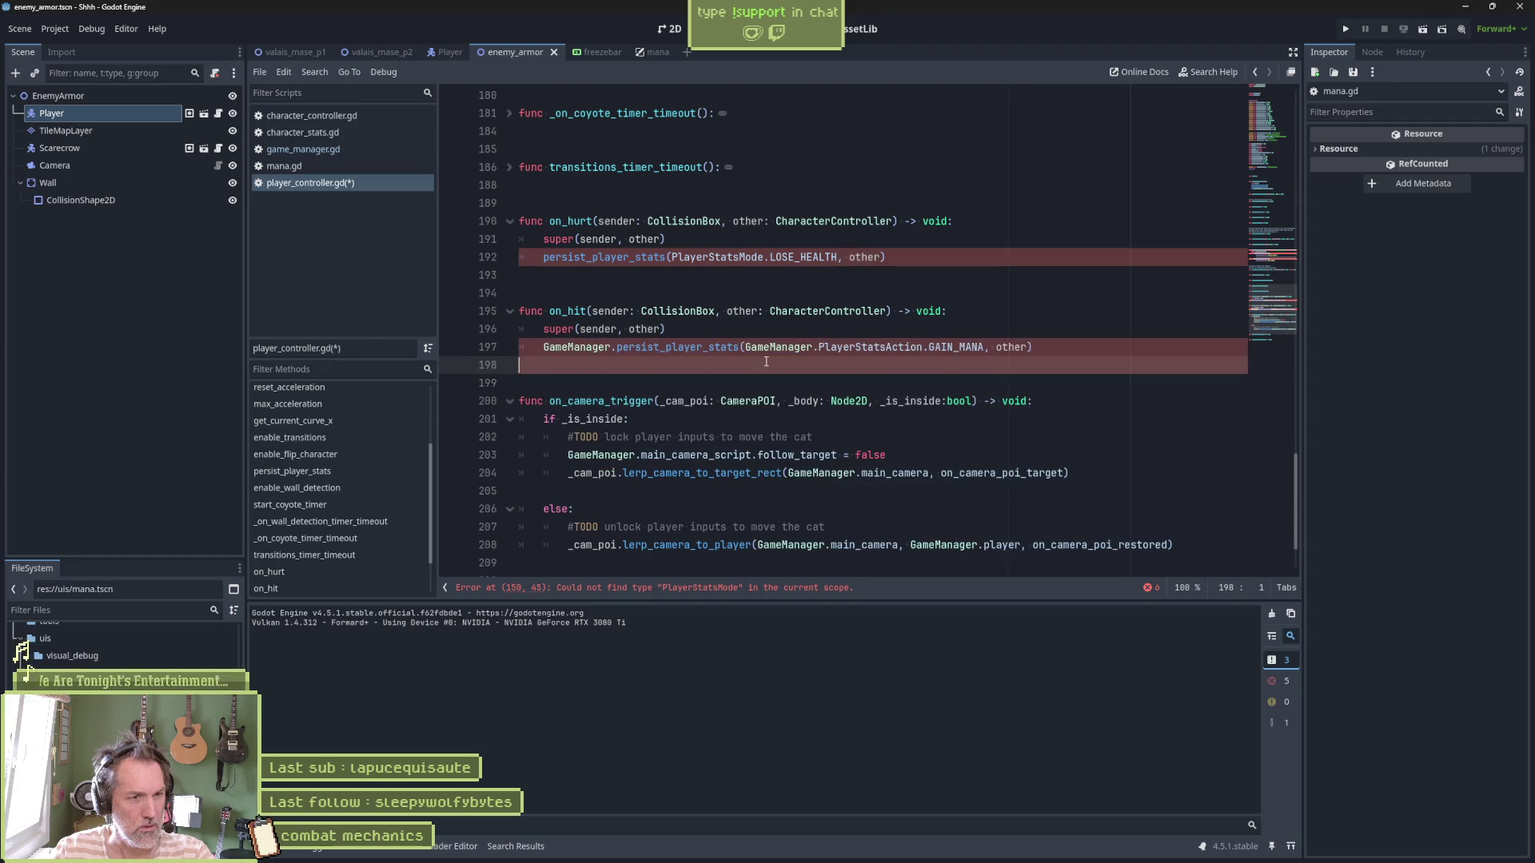
{"action": "key", "text": "ctrl+s"}
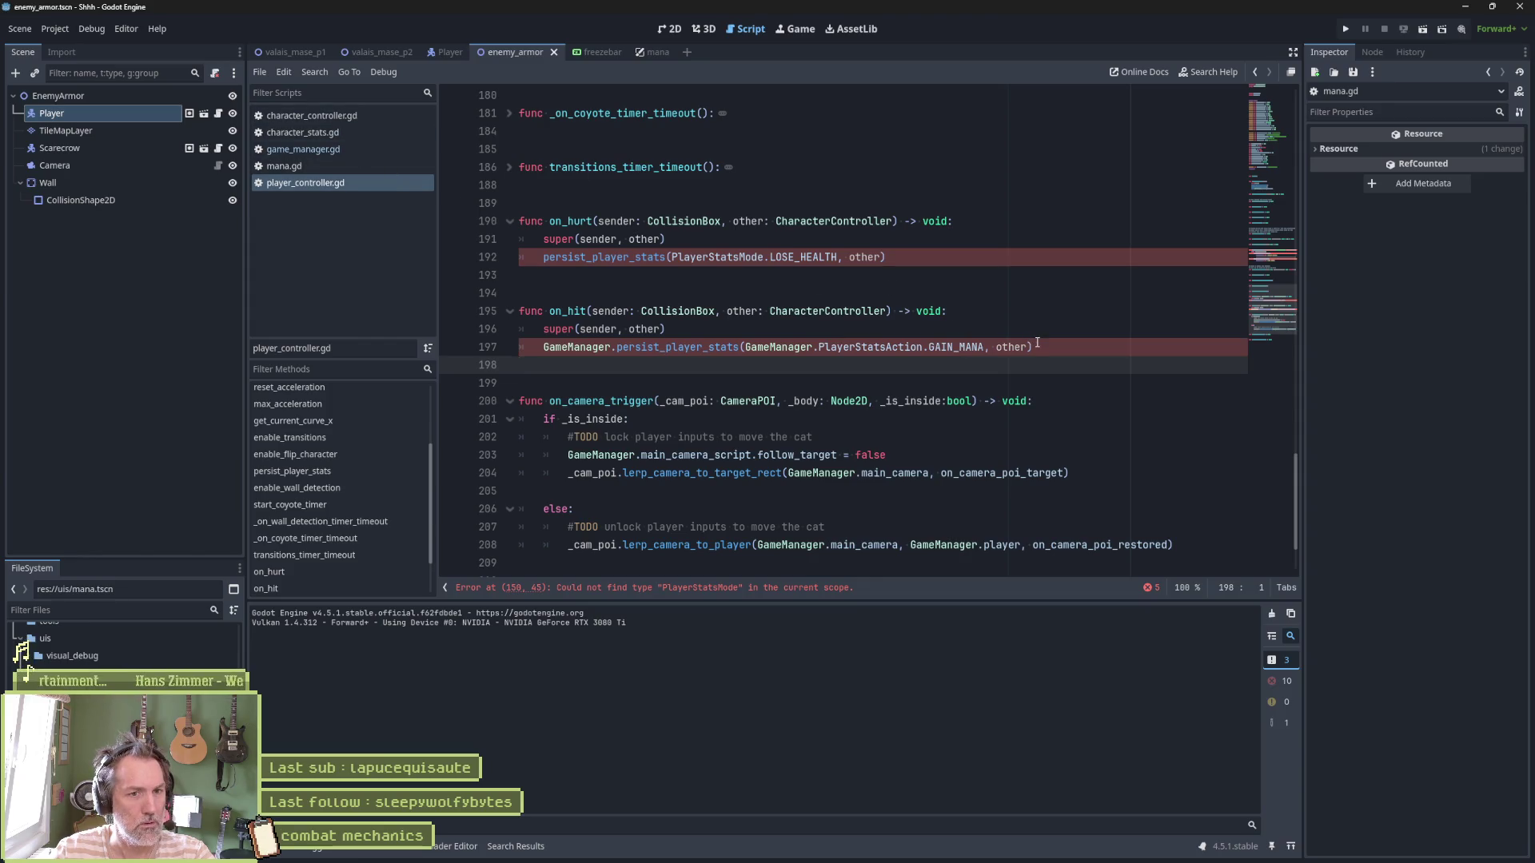
Copy the new call into on_hurt, using PlayerStatsAction.LOSE_HEALTH instead of GAIN_MANA
{"action": "left_click_drag", "start_coordinate": [1037, 346], "coordinate": [944, 329]}
{"action": "key", "text": "ctrl+c"}
{"action": "left_click", "coordinate": [926, 257]}
{"action": "key", "text": "ctrl+v"}
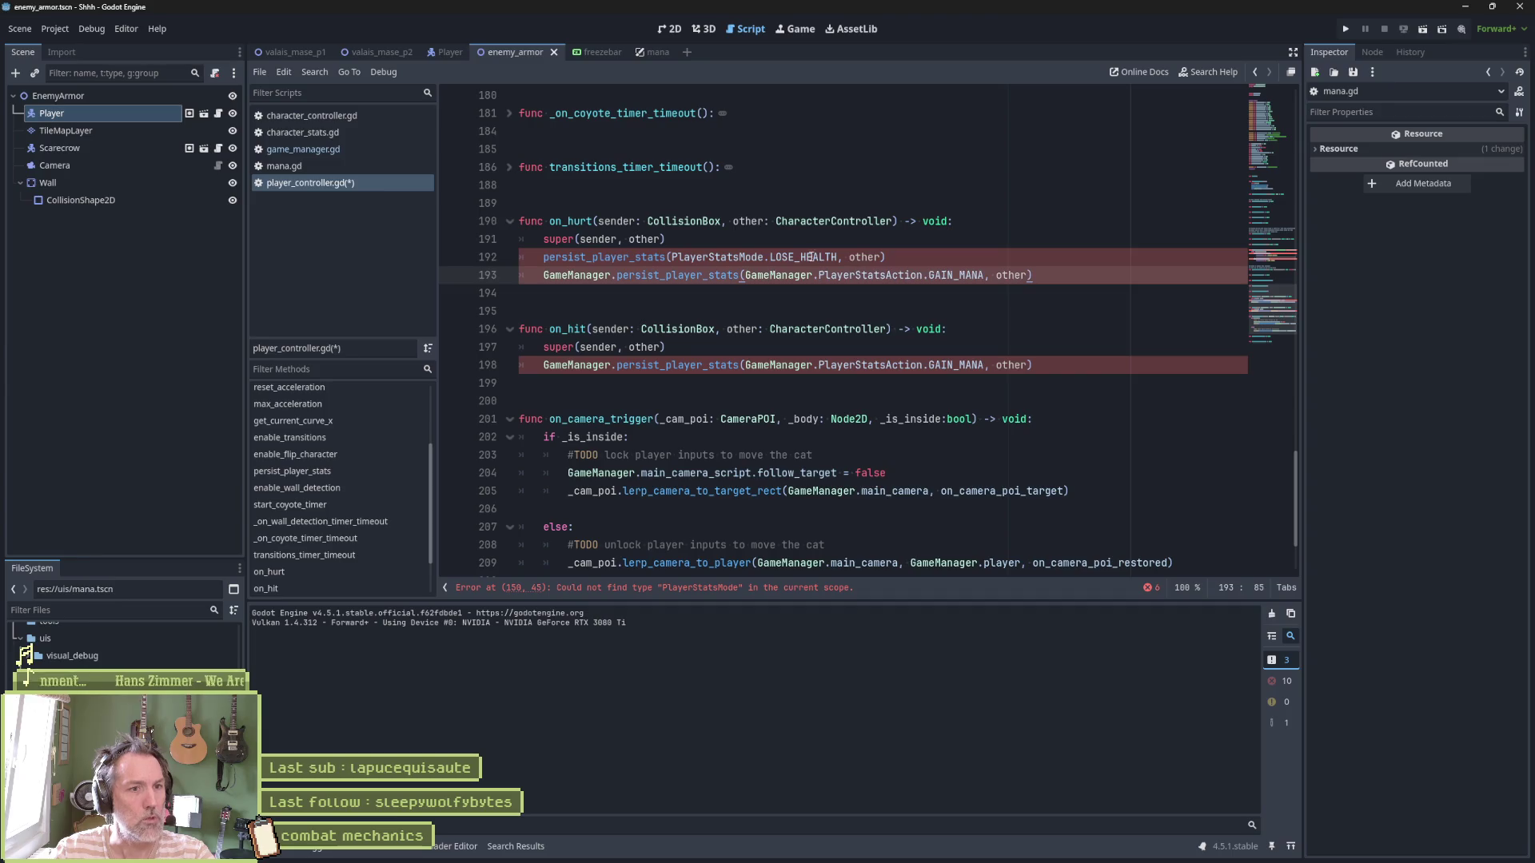
{"action": "double_click", "coordinate": [954, 275]}
{"action": "type", "text": "LOSE_HEALTH"}
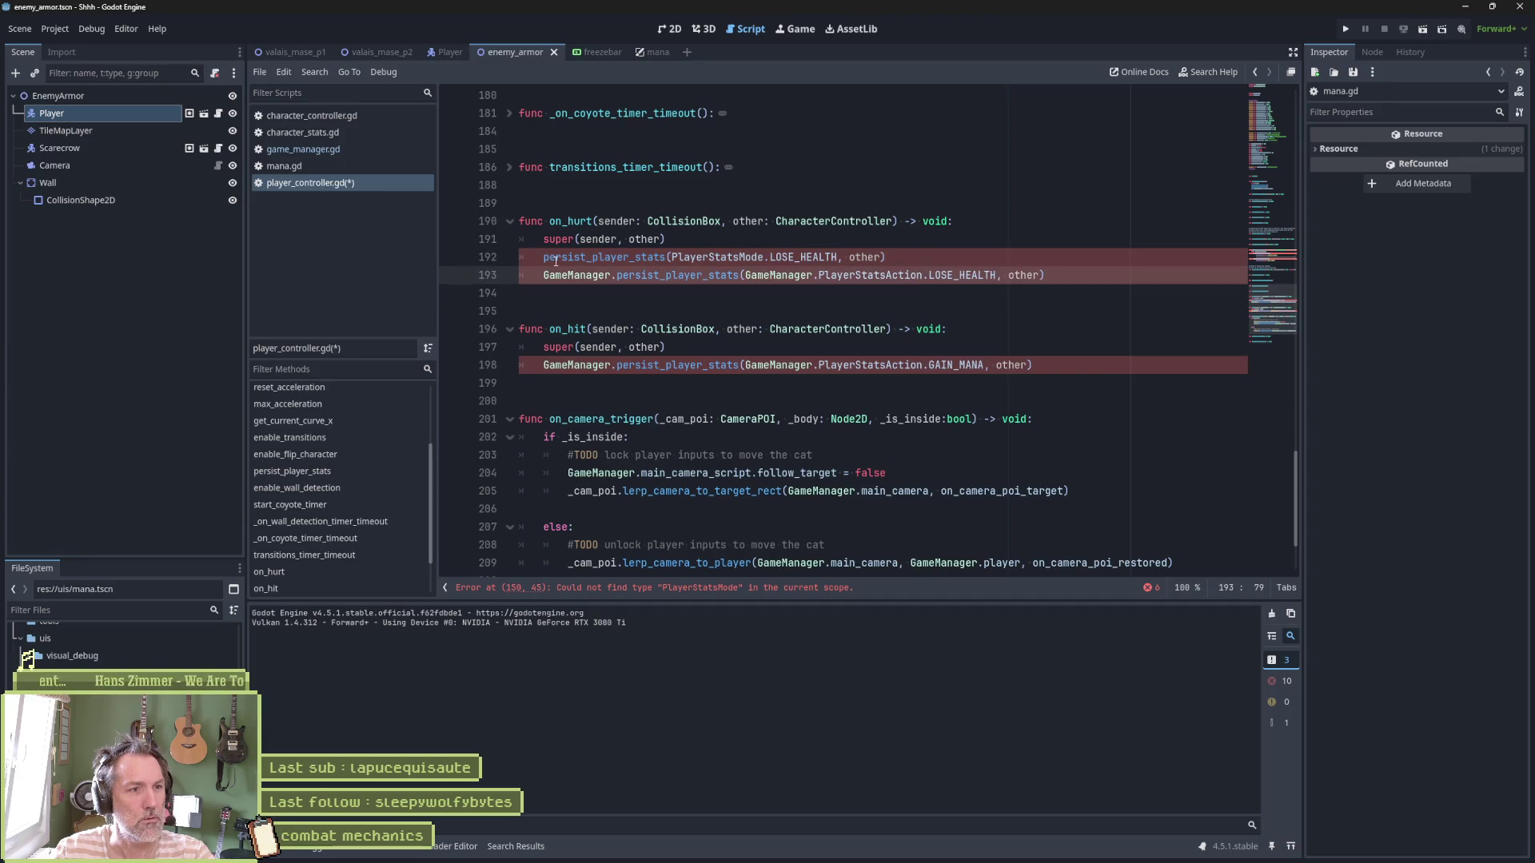
Comment out the old stats call on line 192, save, and go to persist_player_stats
{"action": "left_click", "coordinate": [558, 260]}
{"action": "key", "text": "ctrl+k"}
{"action": "key", "text": "ctrl+s"}
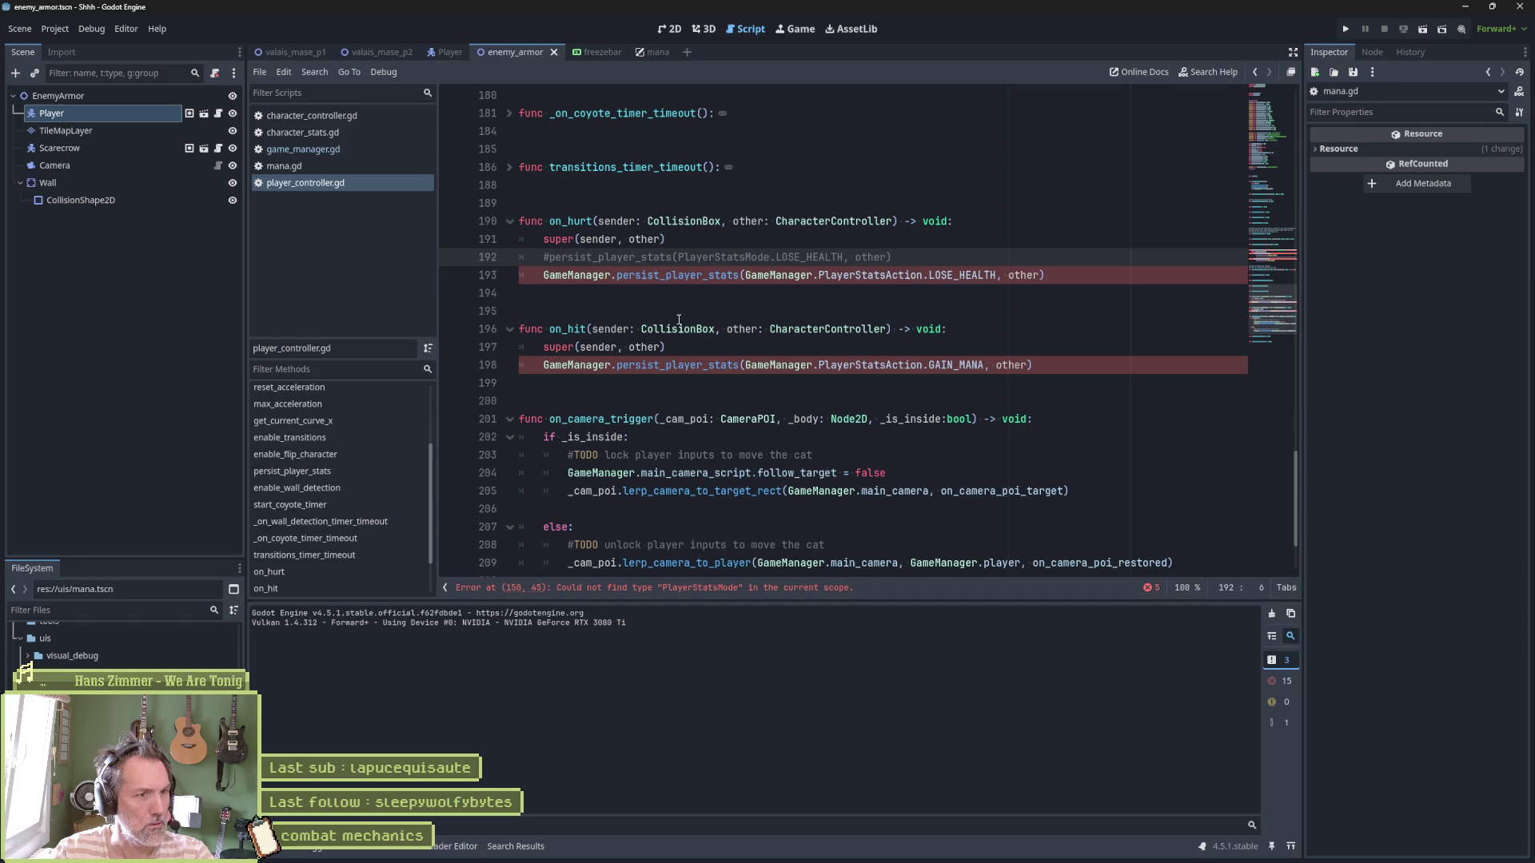
{"action": "left_click", "coordinate": [707, 276]}
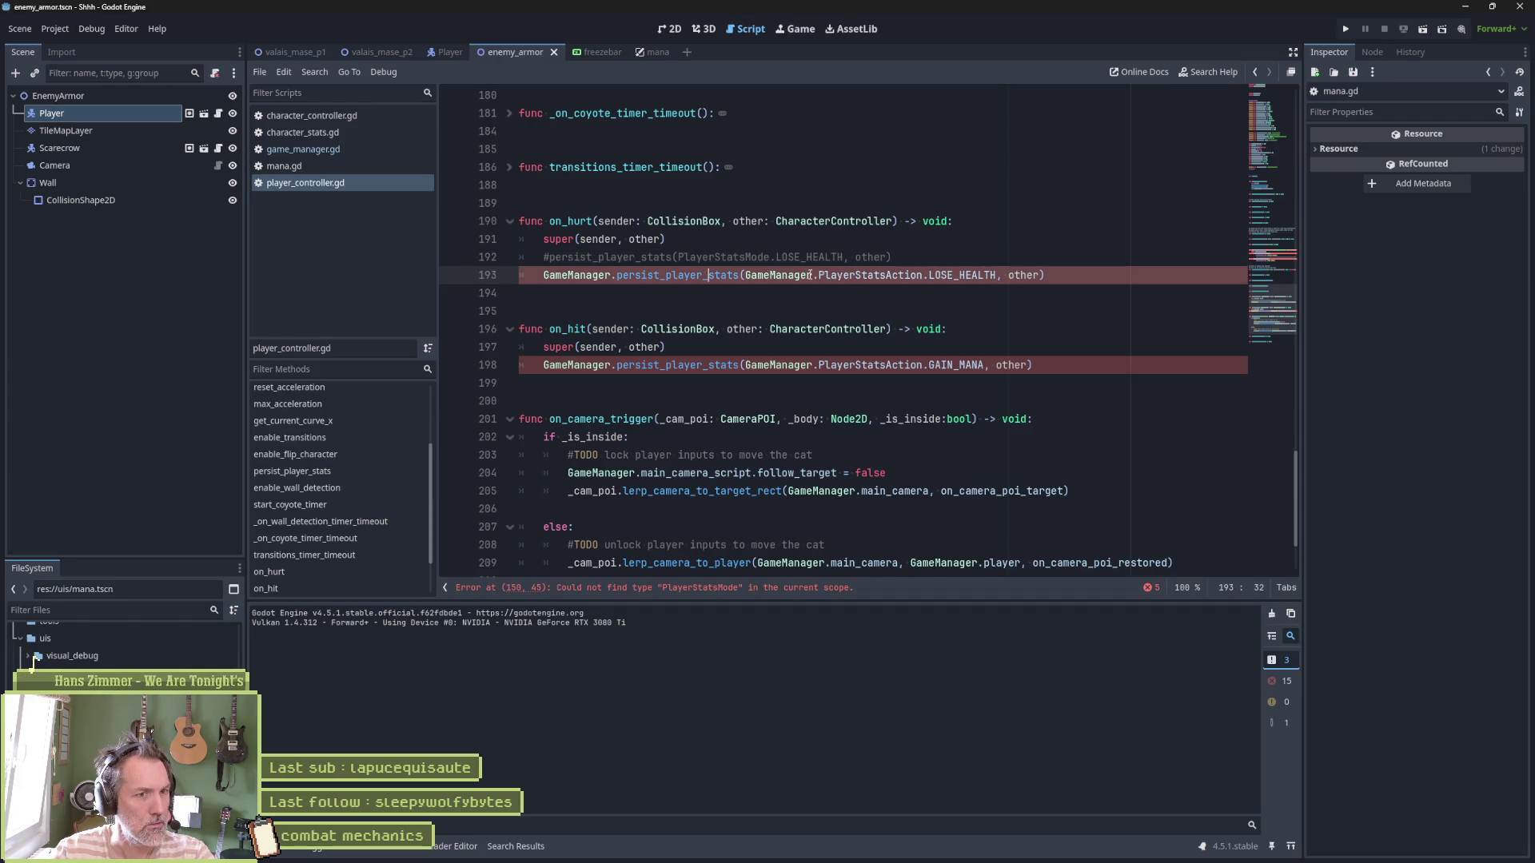
{"action": "left_click", "coordinate": [725, 274], "text": "ctrl"}
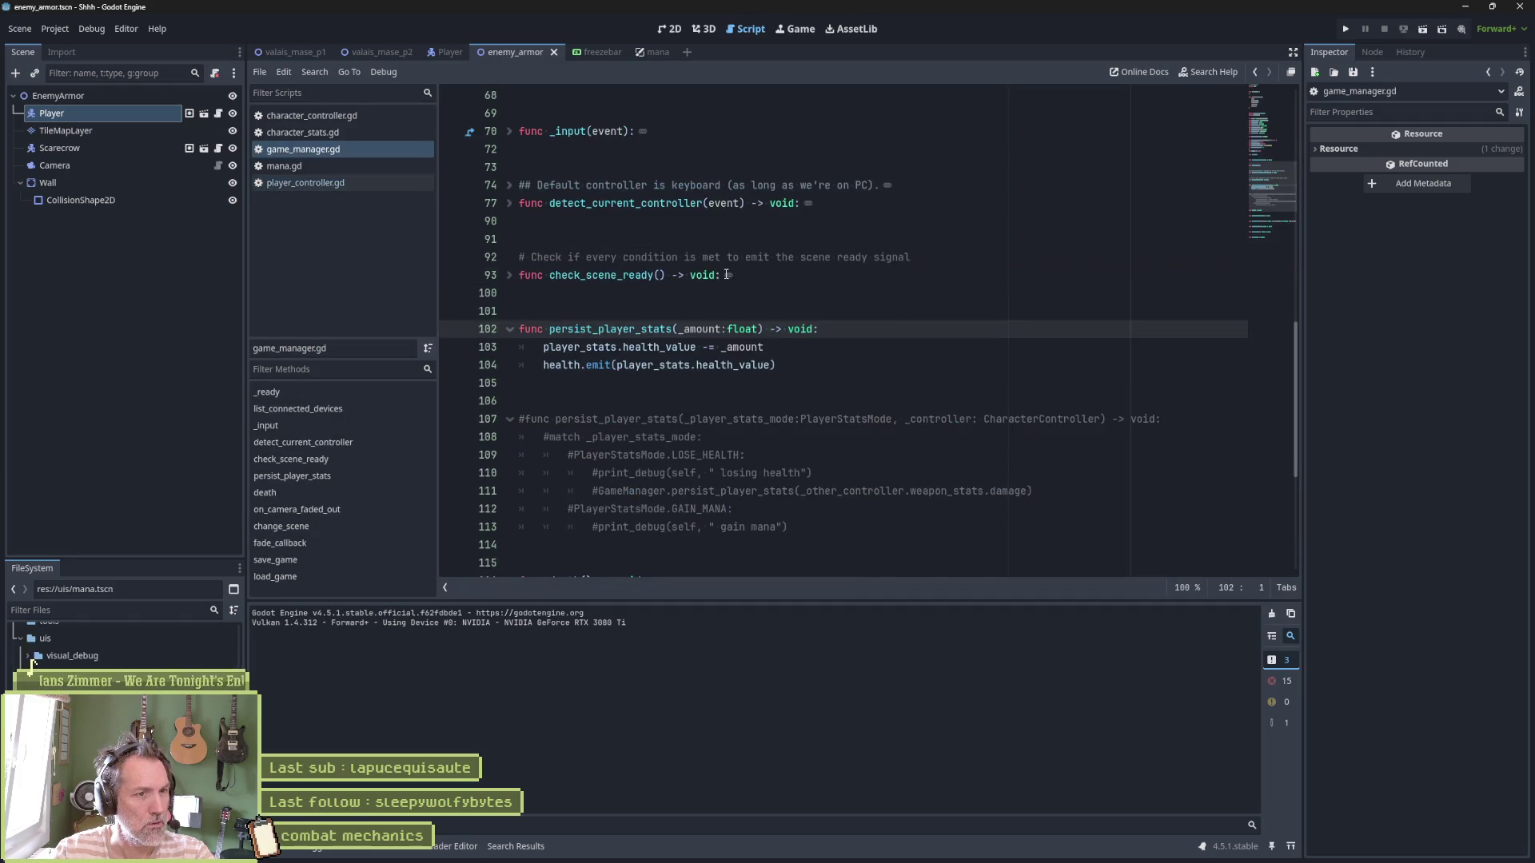
Rename the existing stats function to persist_player_stats_old
{"action": "left_click", "coordinate": [677, 329]}
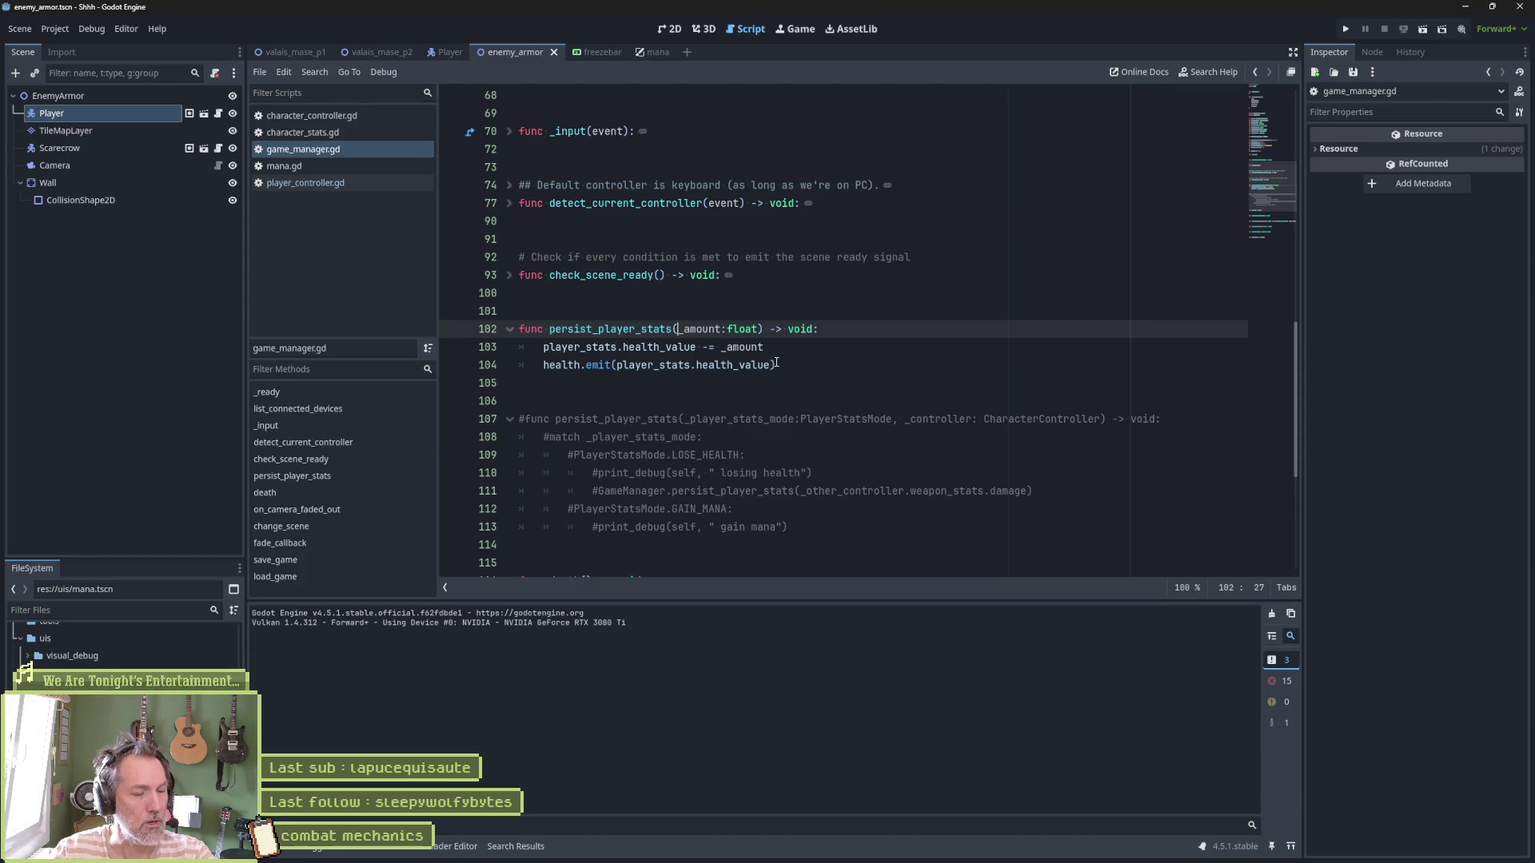
{"action": "left_click_drag", "start_coordinate": [687, 420], "coordinate": [904, 421]}
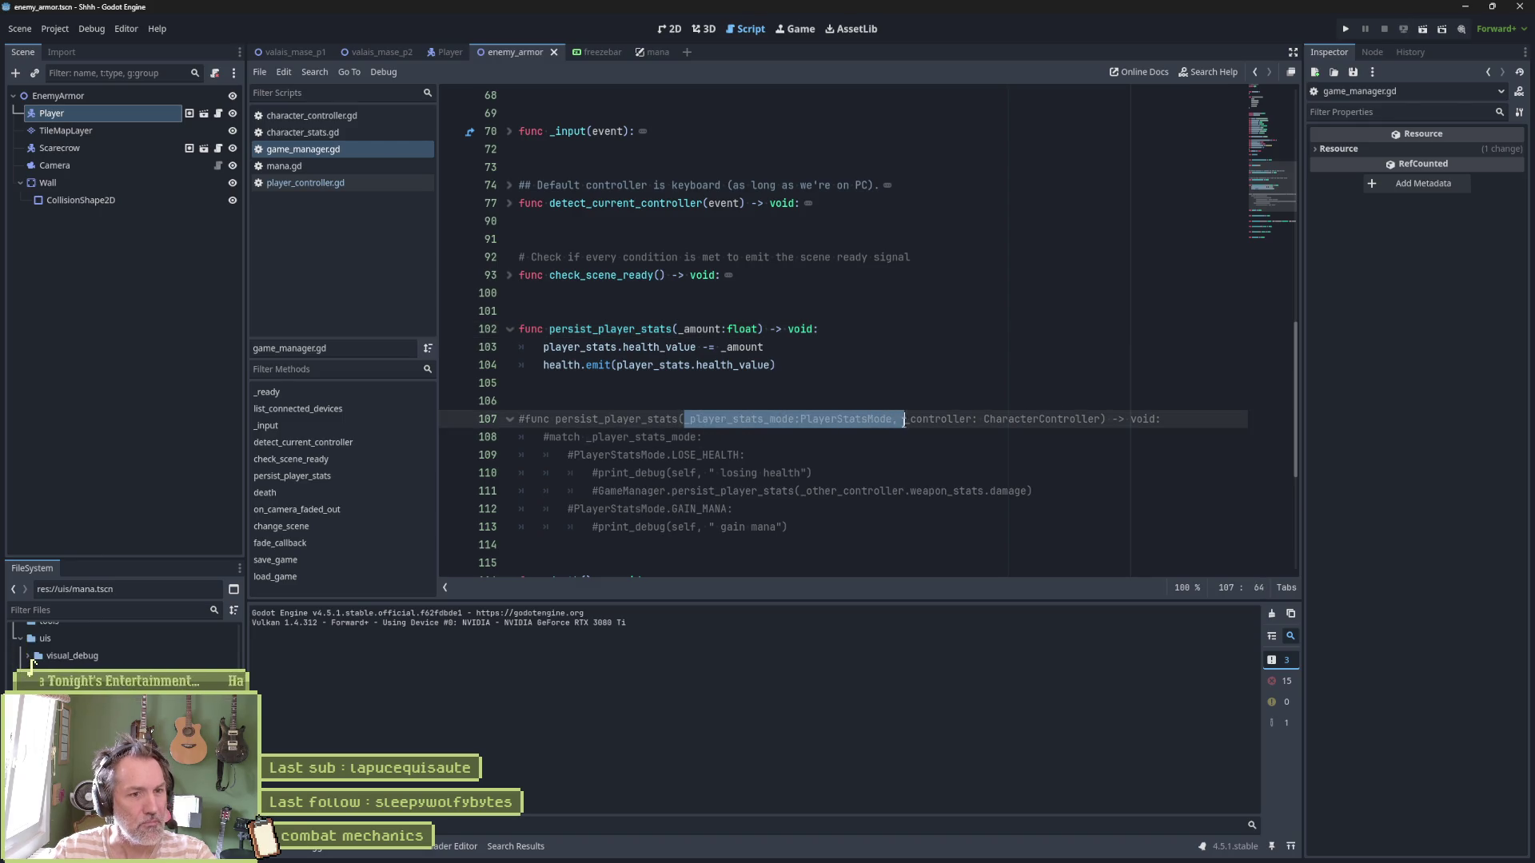
{"action": "double_click", "coordinate": [698, 328]}
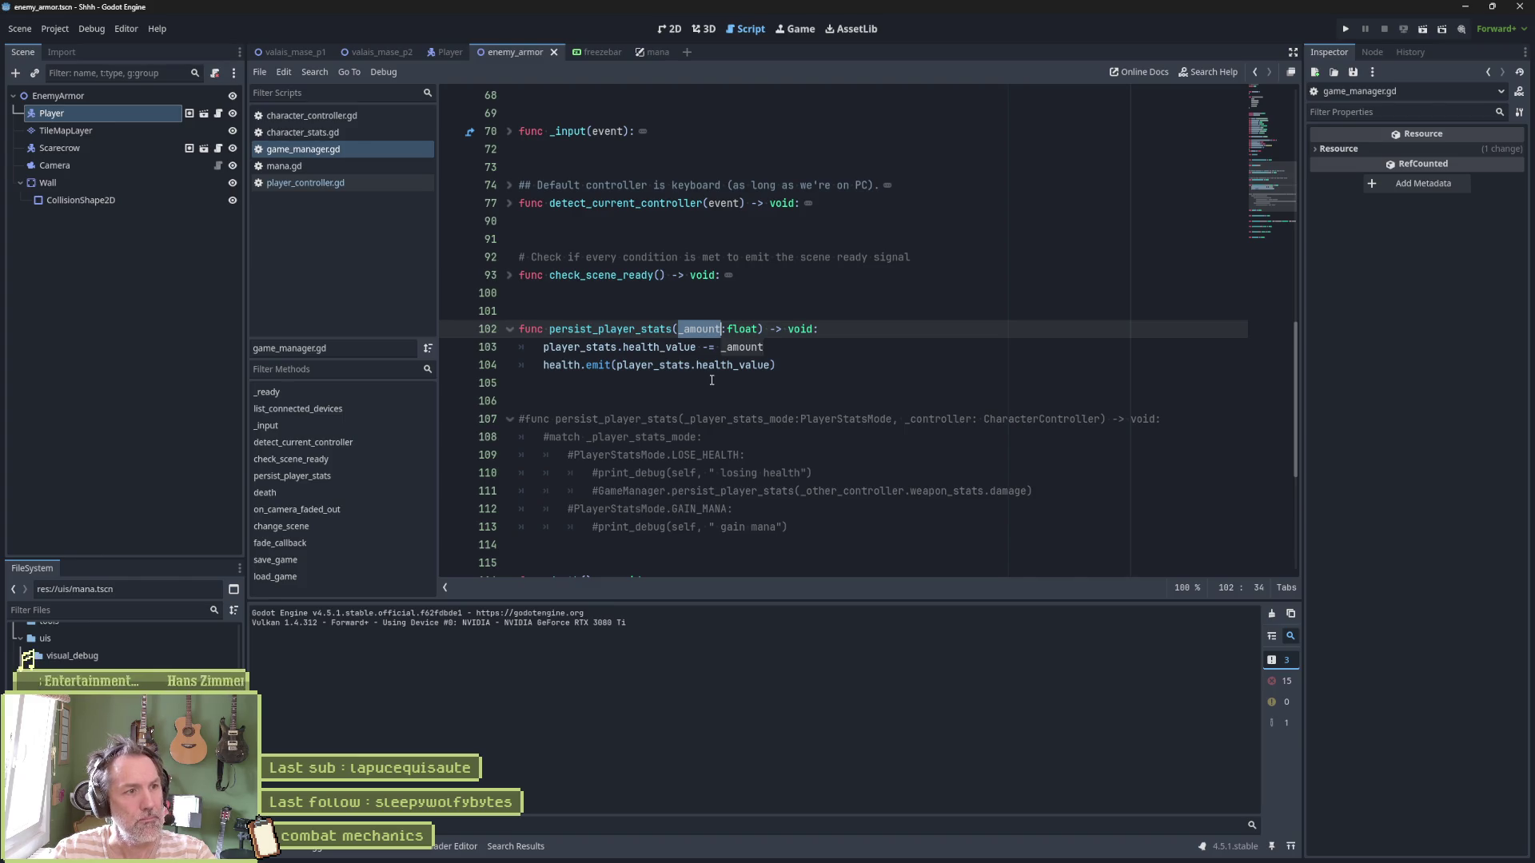
{"action": "left_click", "coordinate": [673, 328]}
{"action": "type", "text": "_old"}
Uncomment the match-based persist_player_stats function on lines 107–113
{"action": "left_click_drag", "start_coordinate": [682, 419], "coordinate": [661, 527]}
{"action": "key", "text": "ctrl+k"}
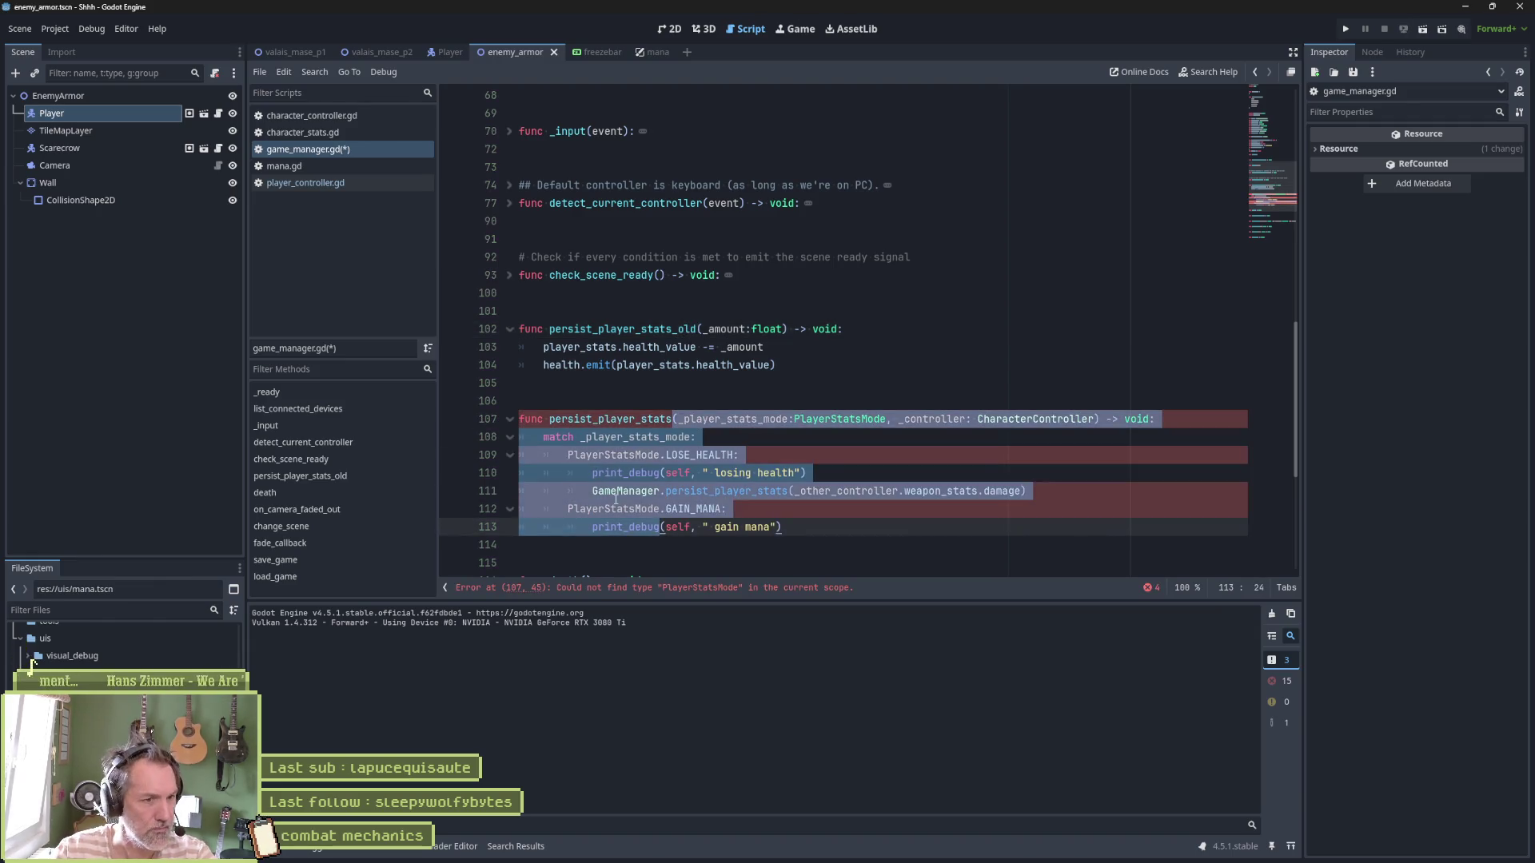
{"action": "left_click", "coordinate": [690, 455]}
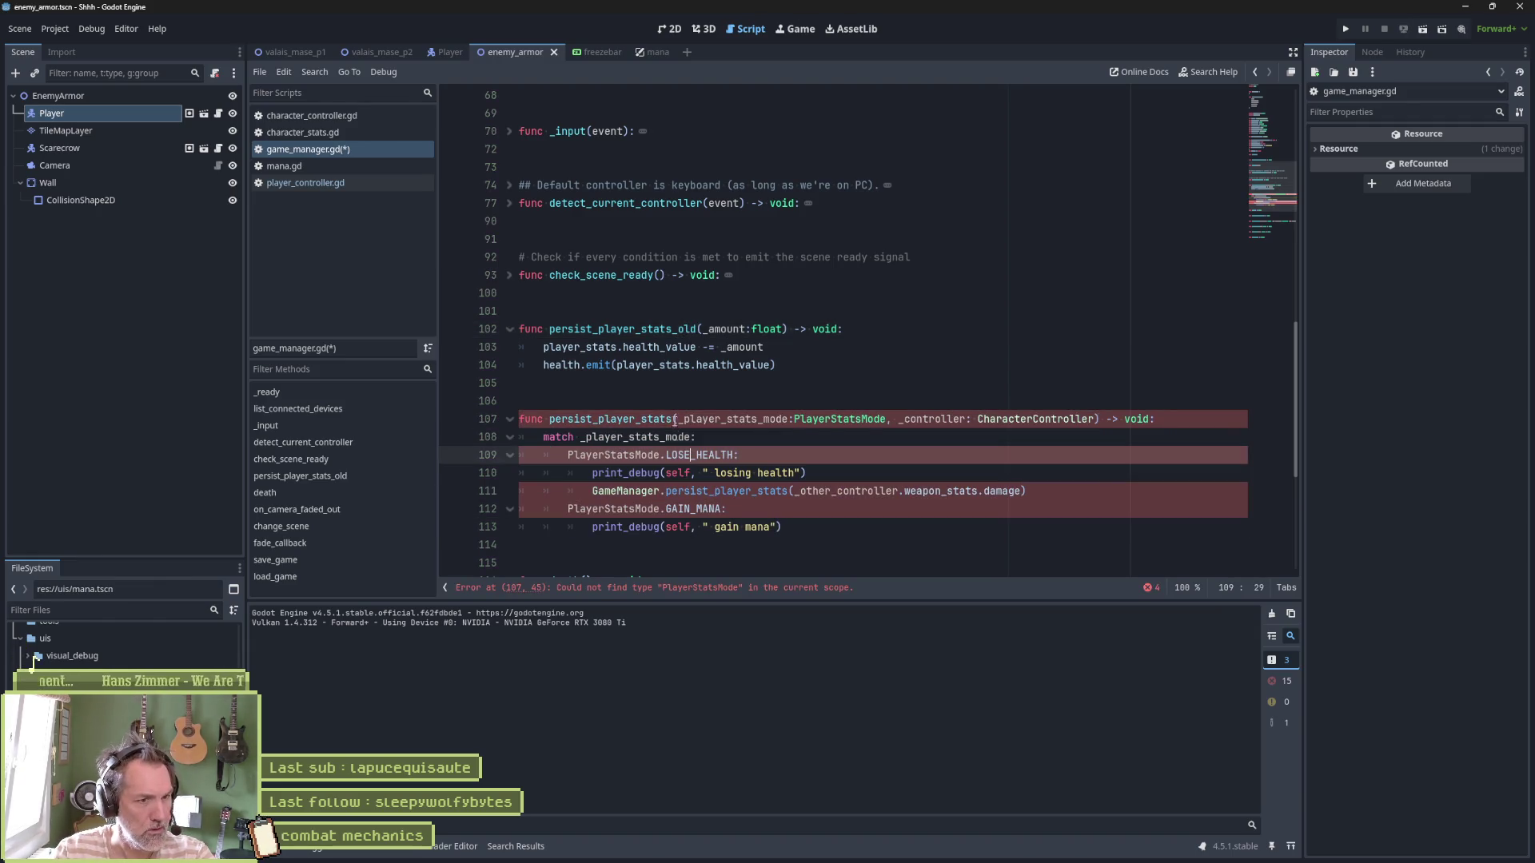
Retype the parameter as _player_stats_action: PlayerStatsAction and match on _player_stats_action
{"action": "left_click", "coordinate": [888, 419]}
{"action": "key", "text": "BackSpace"}
{"action": "key", "text": "BackSpace"}
{"action": "key", "text": "BackSpace"}
{"action": "type", "text": "Action"}
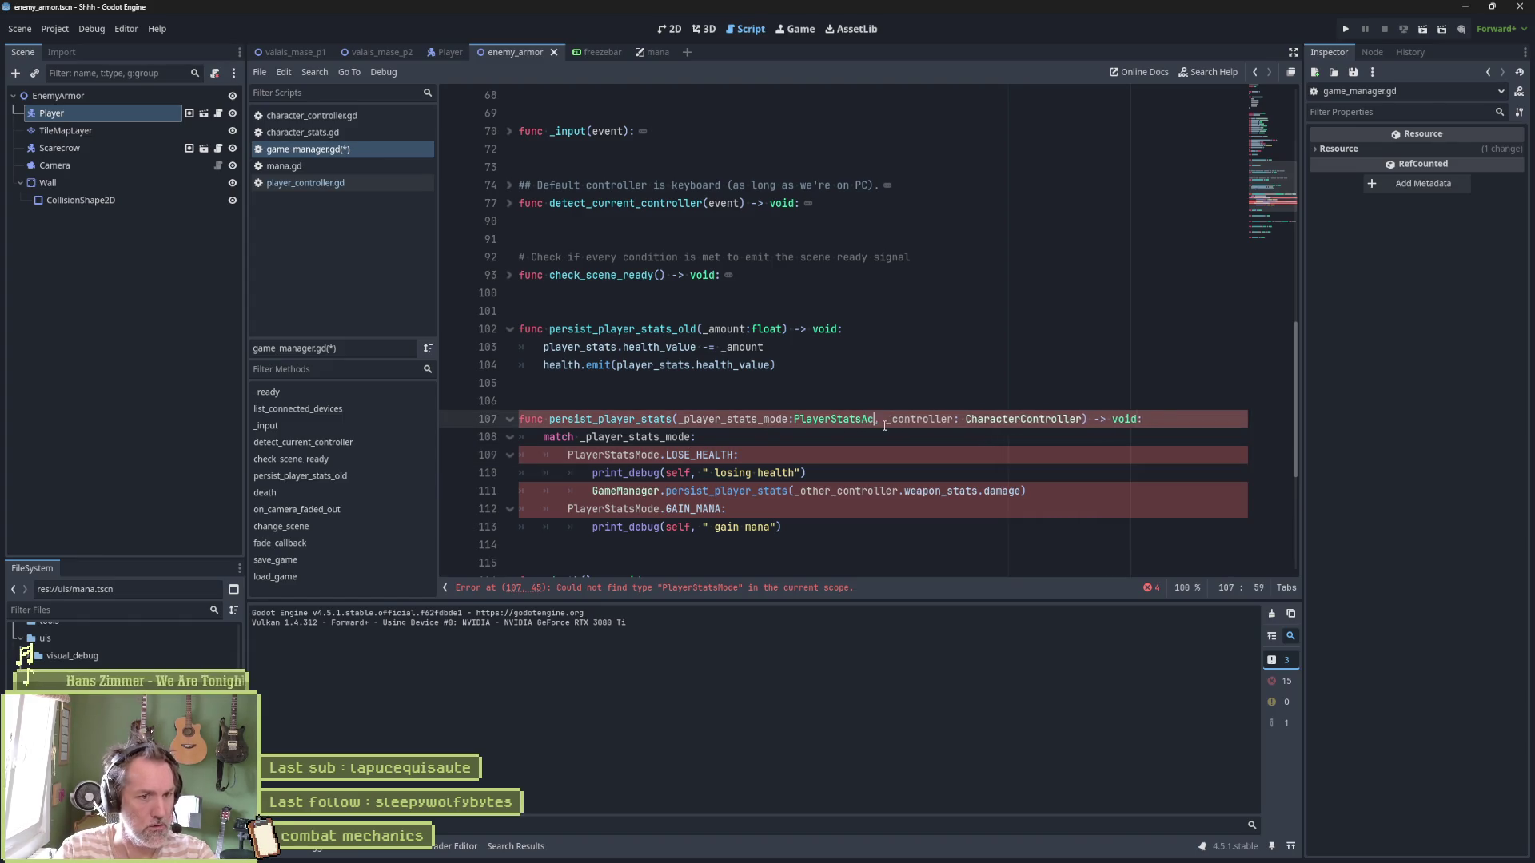
{"action": "key", "text": "BackSpace"}
{"action": "key", "text": "BackSpace"}
{"action": "key", "text": "BackSpace"}
{"action": "type", "text": "action"}
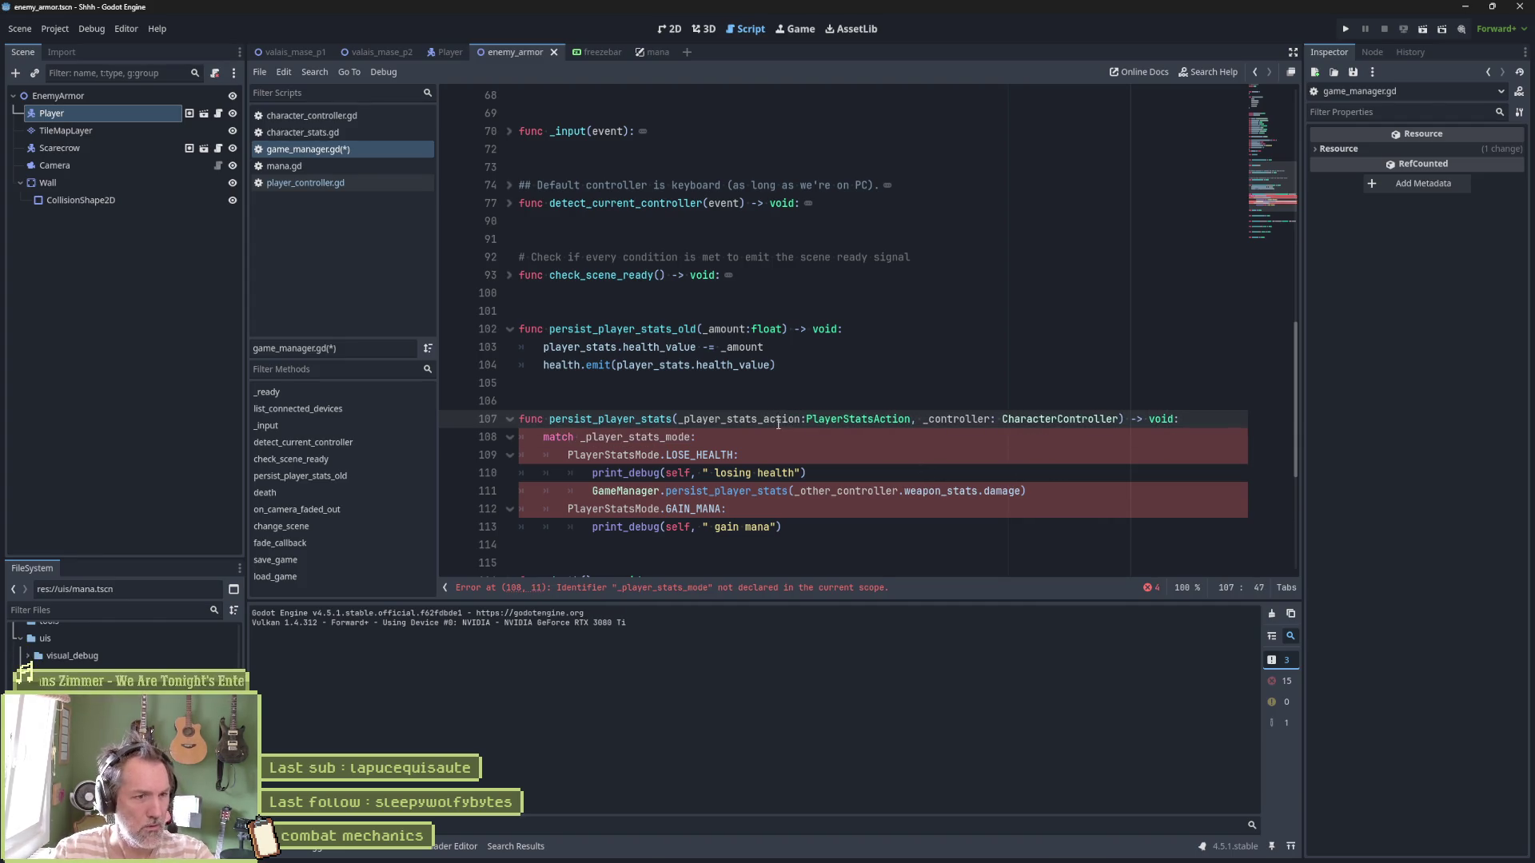
{"action": "double_click", "coordinate": [778, 419]}
{"action": "key", "text": "ctrl+c"}
{"action": "double_click", "coordinate": [639, 438]}
{"action": "key", "text": "ctrl+v"}
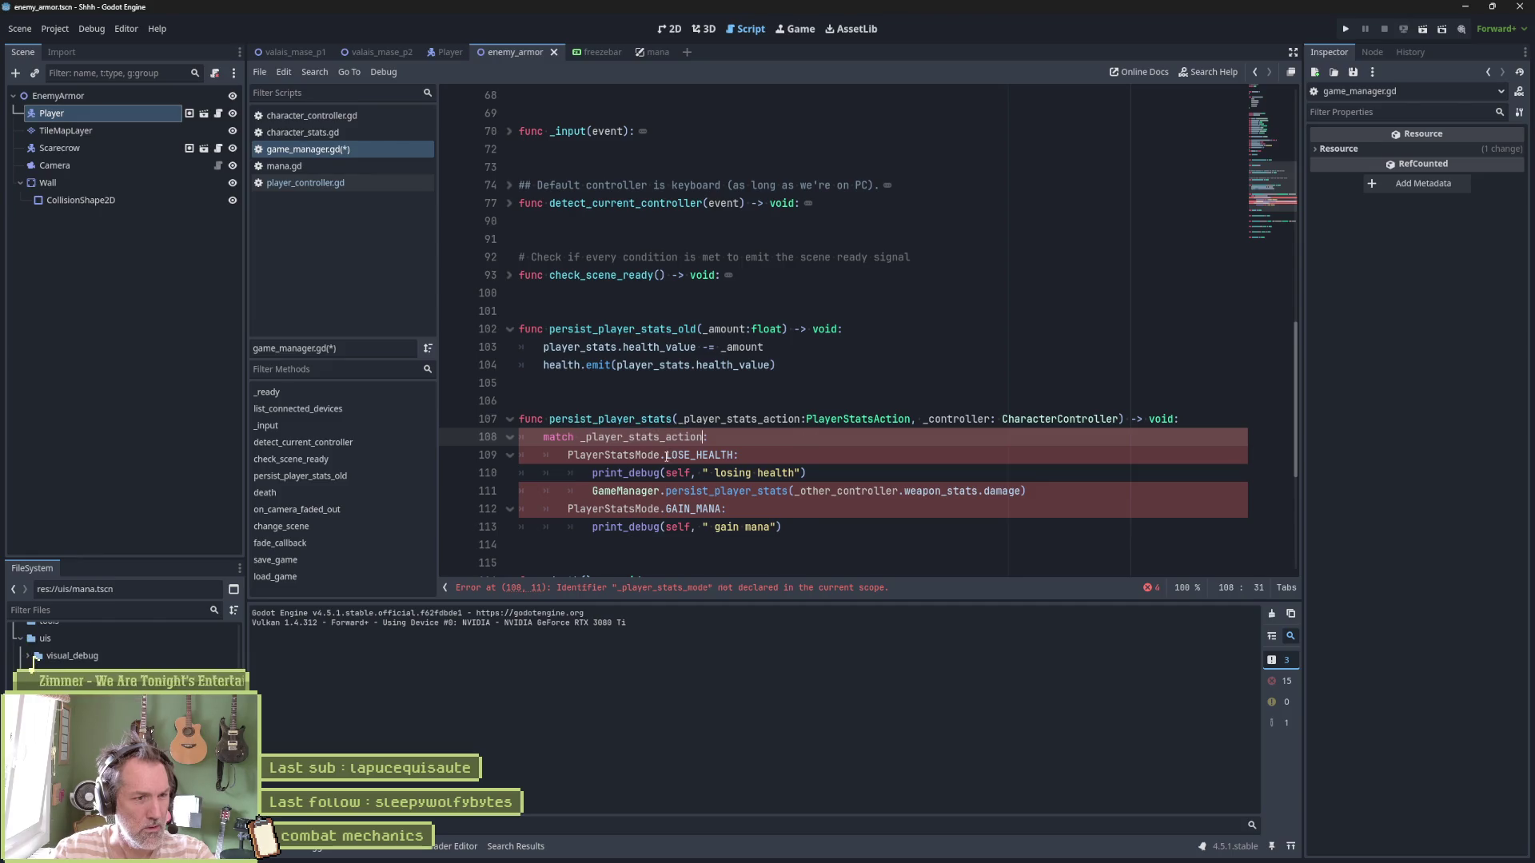
Replace PlayerStatsMode with PlayerStatsAction in the LOSE_HEALTH and GAIN_MANA cases
{"action": "double_click", "coordinate": [825, 420]}
{"action": "key", "text": "ctrl+c"}
{"action": "double_click", "coordinate": [635, 456]}
{"action": "key", "text": "ctrl+v"}
{"action": "double_click", "coordinate": [616, 509]}
{"action": "key", "text": "ctrl+v"}
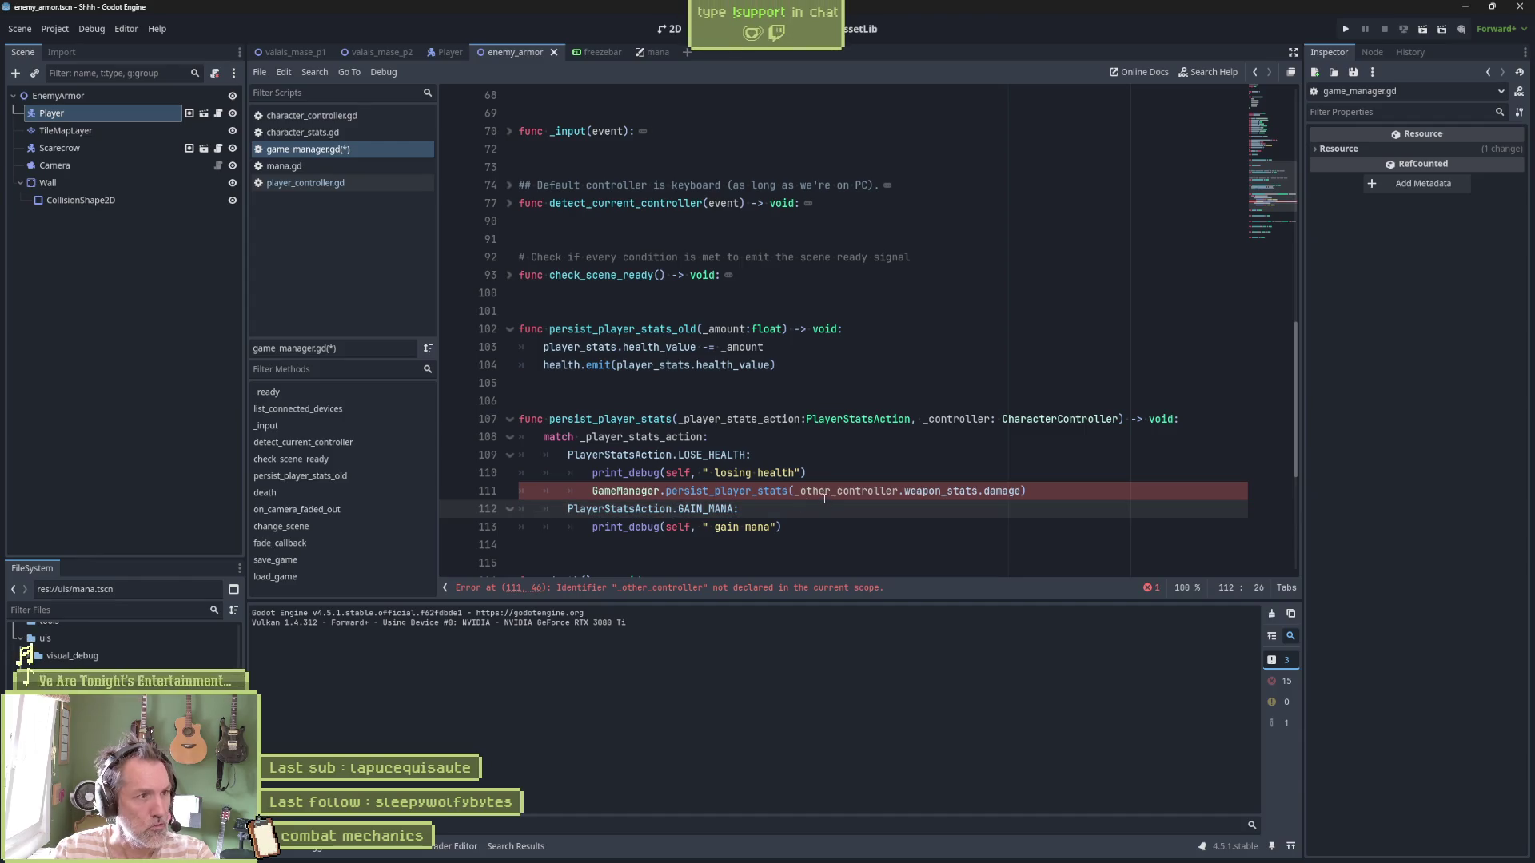
{"action": "left_click_drag", "start_coordinate": [659, 489], "coordinate": [592, 491]}
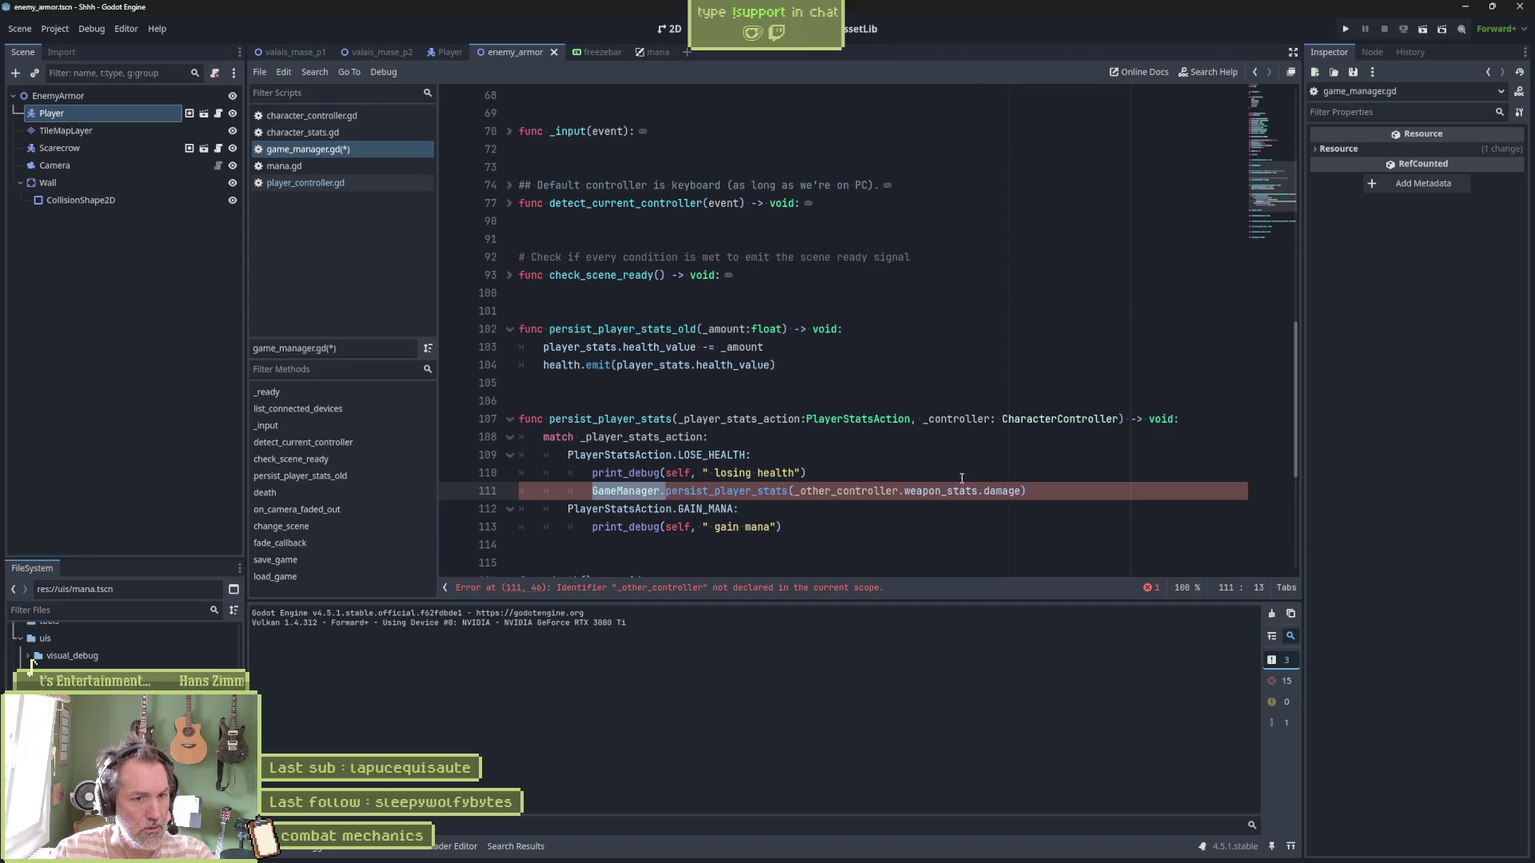
Duplicate persist_player_stats_old and name the copy player_lose_health
{"action": "left_click_drag", "start_coordinate": [859, 366], "coordinate": [863, 336]}
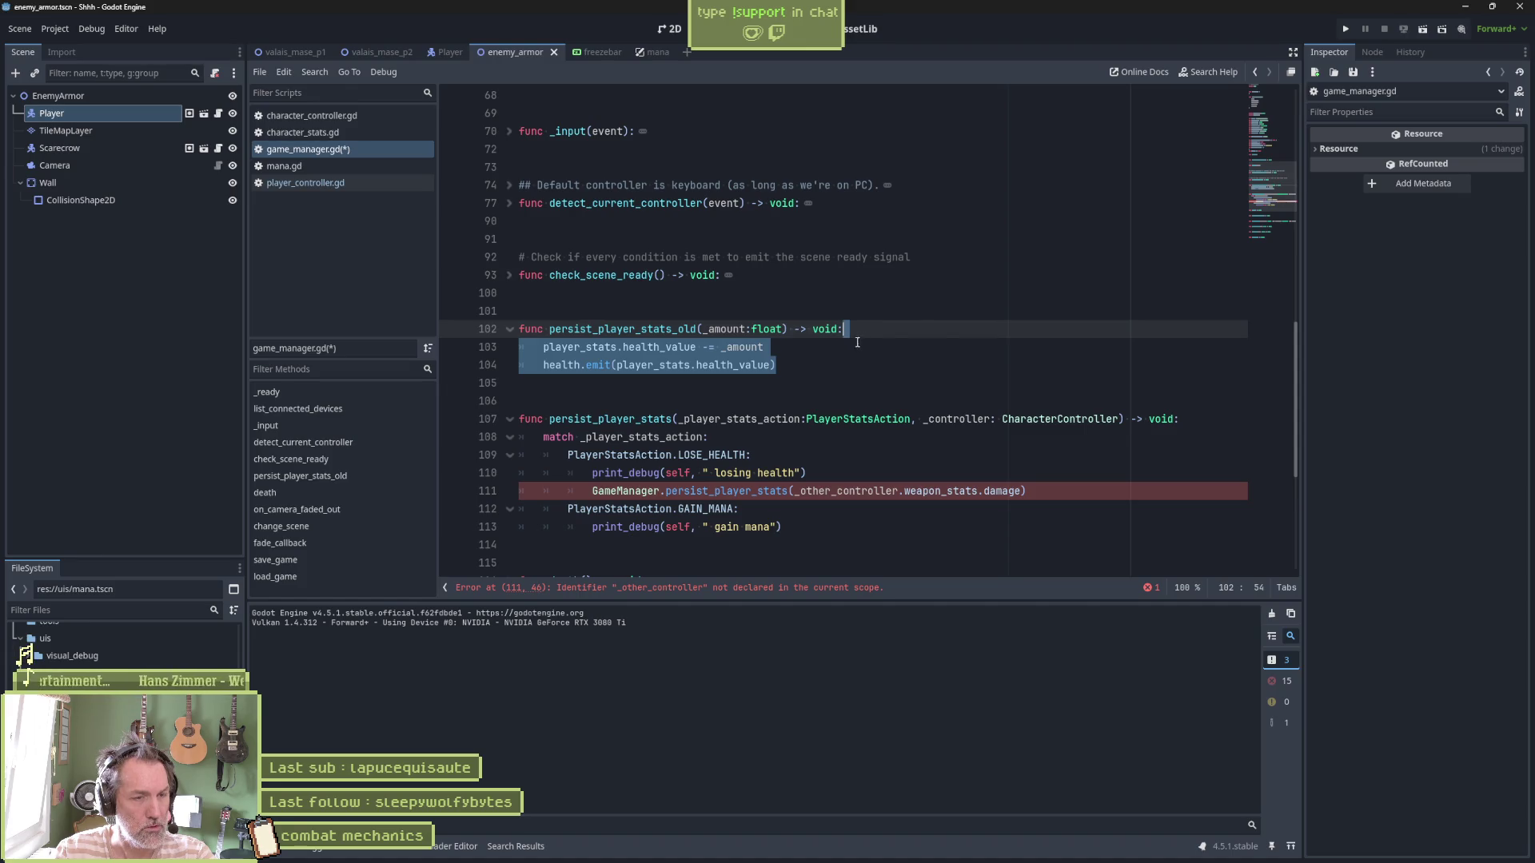
{"action": "left_click_drag", "start_coordinate": [771, 307], "coordinate": [808, 364]}
{"action": "key", "text": "ctrl+shift+d"}
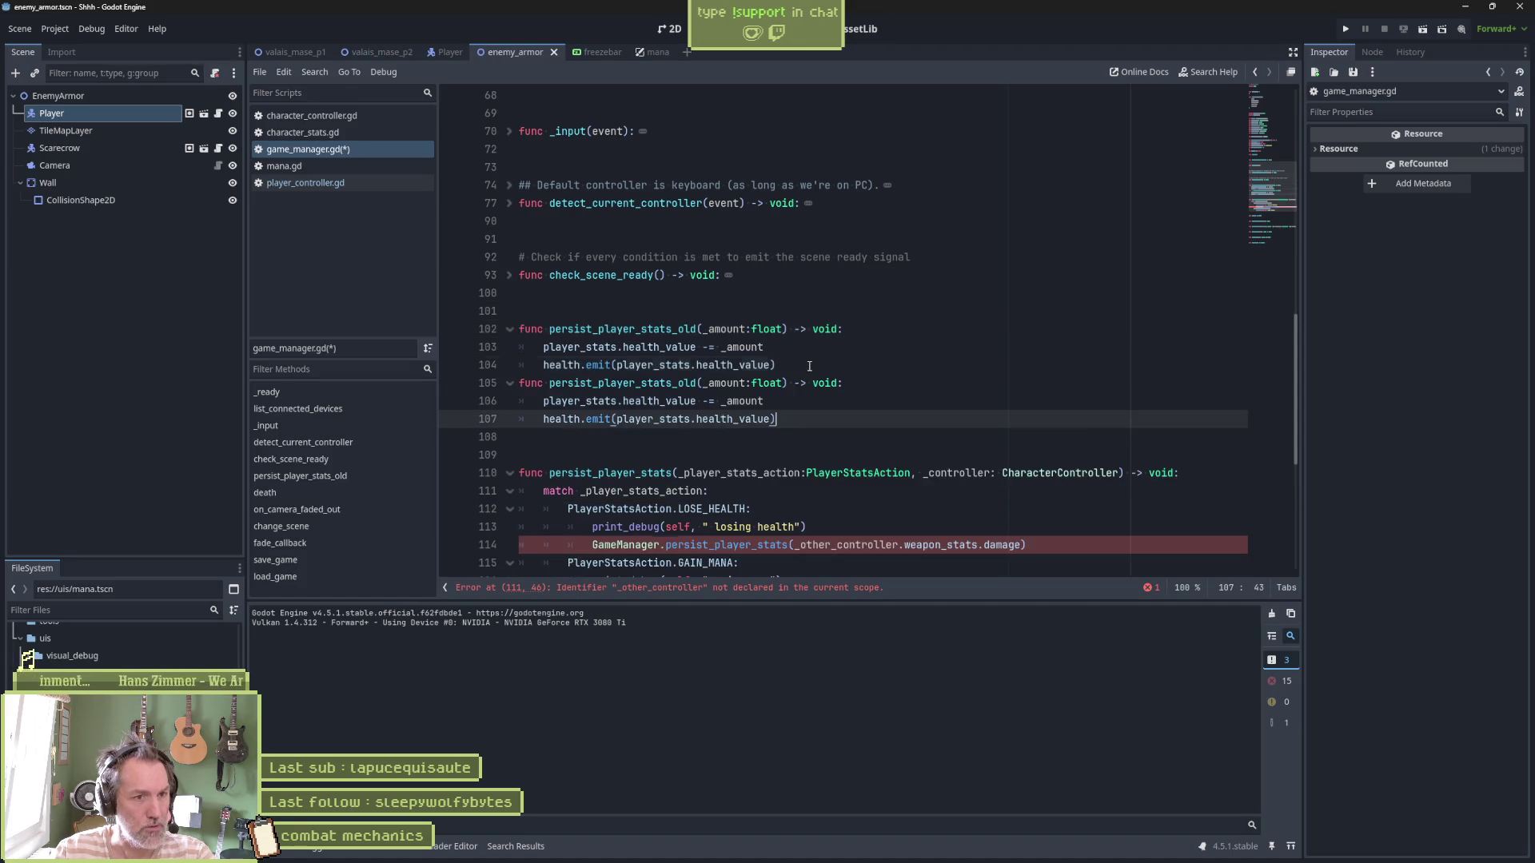
{"action": "left_click", "coordinate": [821, 367]}
{"action": "key", "text": "Return"}
{"action": "double_click", "coordinate": [649, 403]}
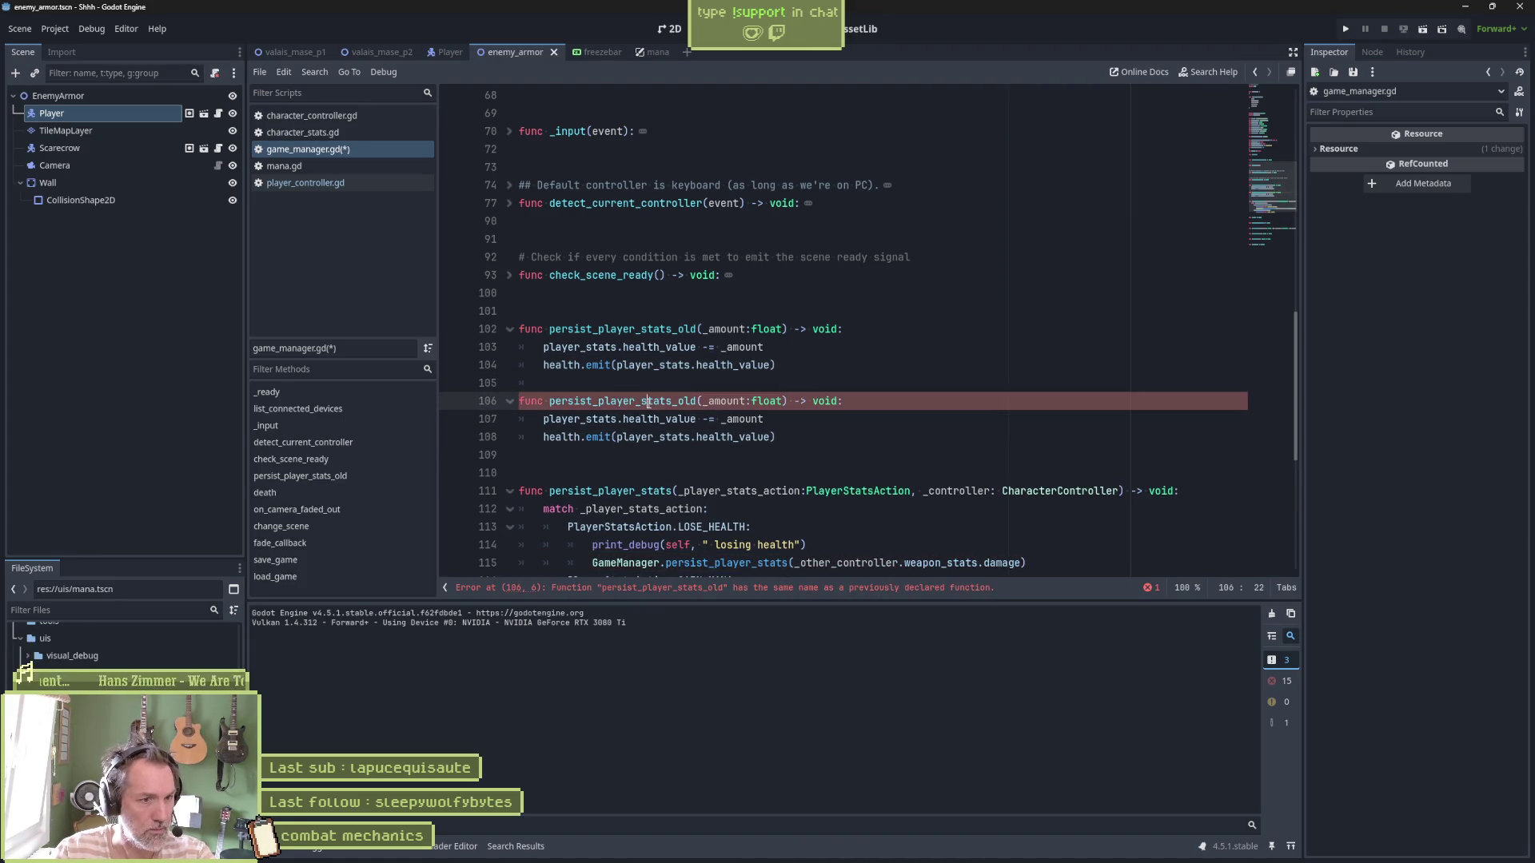
{"action": "type", "text": "lose_health"}
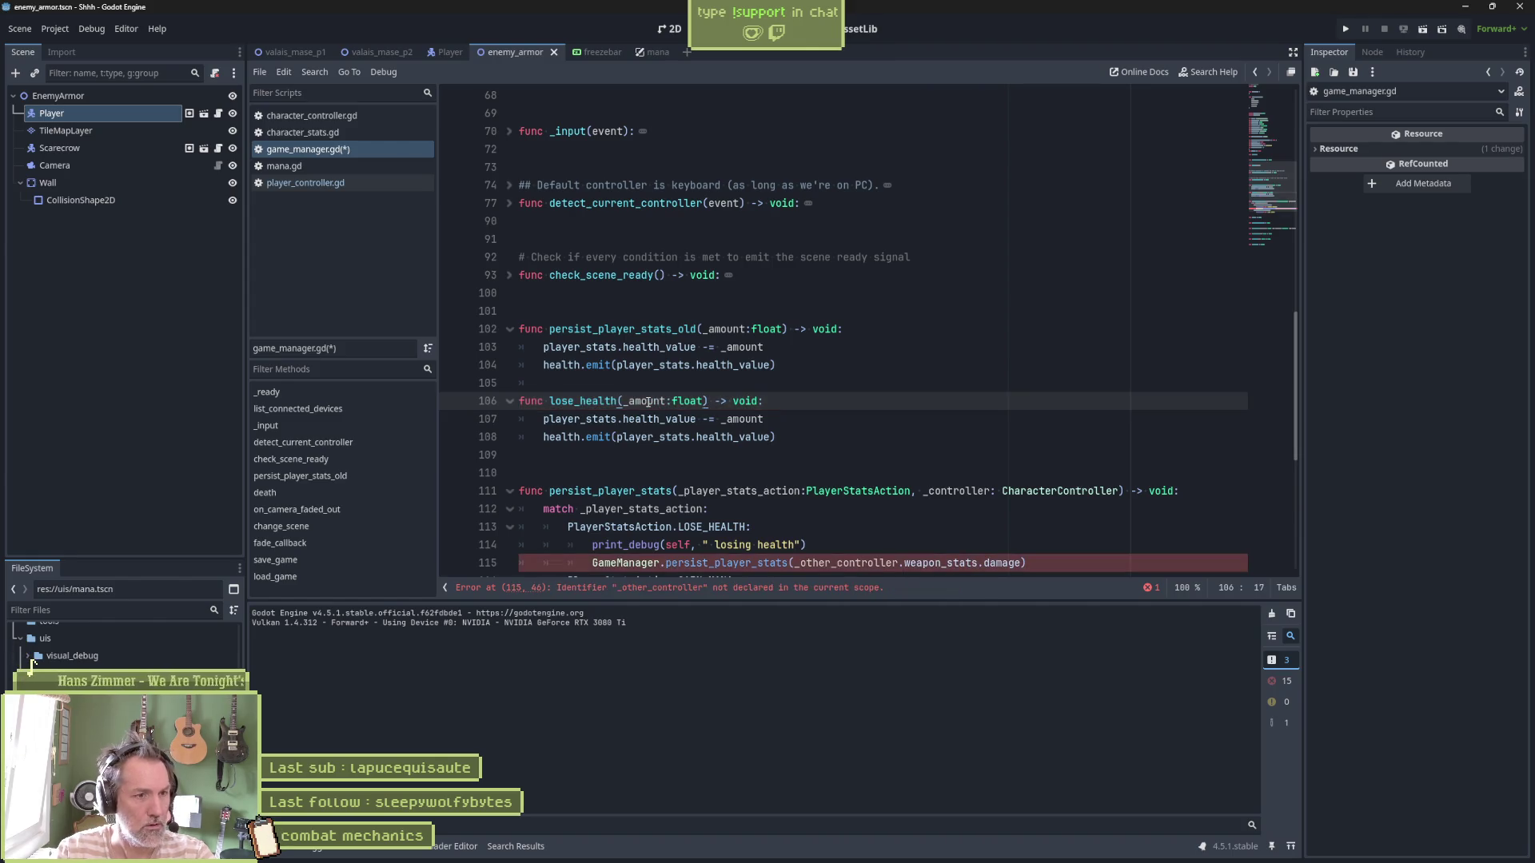
{"action": "type", "text": "player_"}
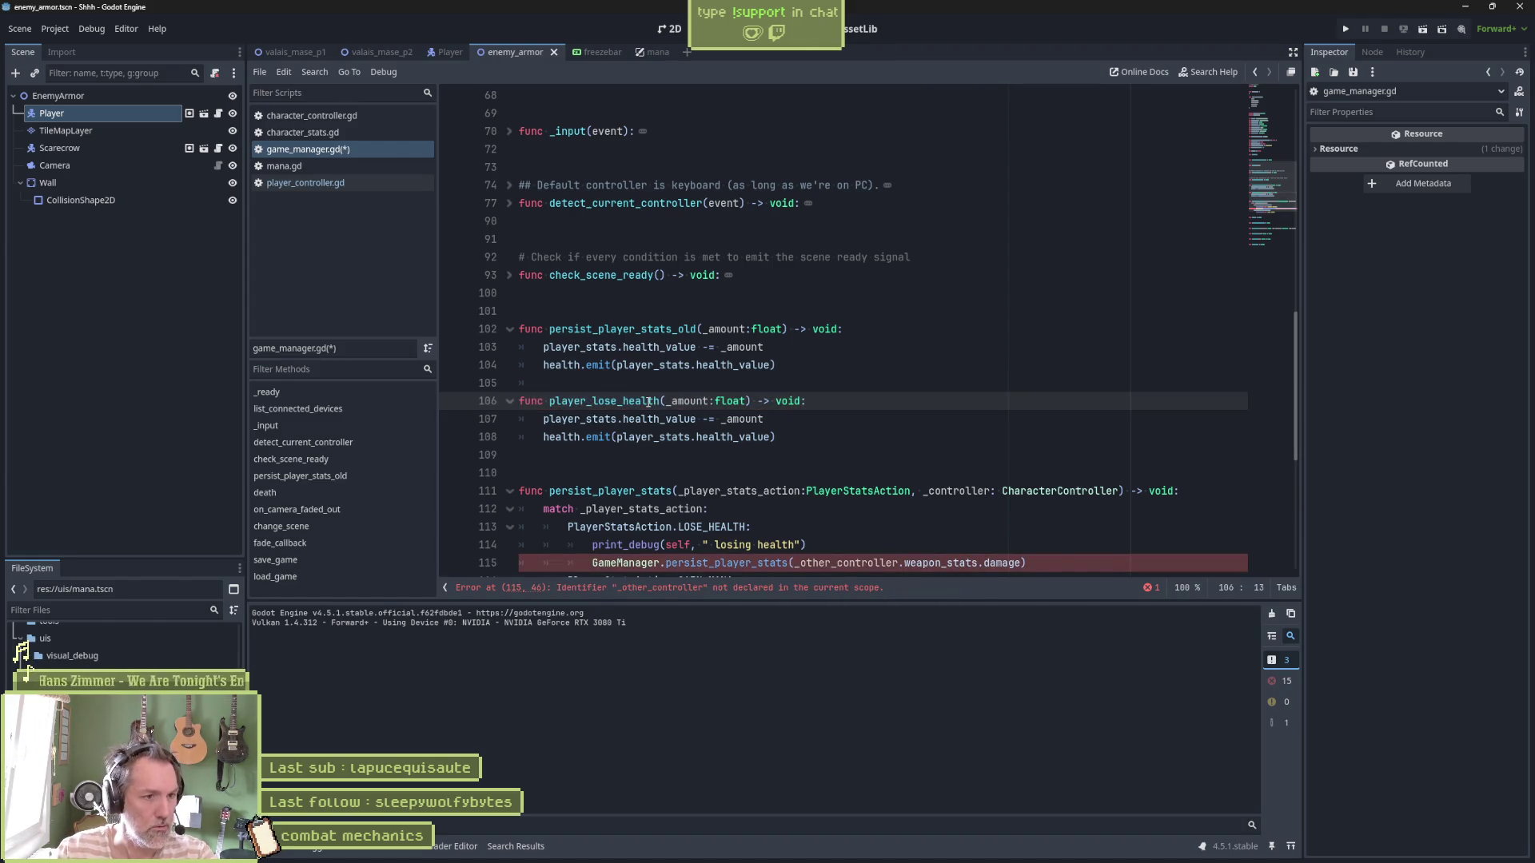
Add a player_lose_health() call under the LOSE_HEALTH branch
{"action": "scroll", "coordinate": [654, 415], "scroll_direction": "down", "scroll_amount": 1}
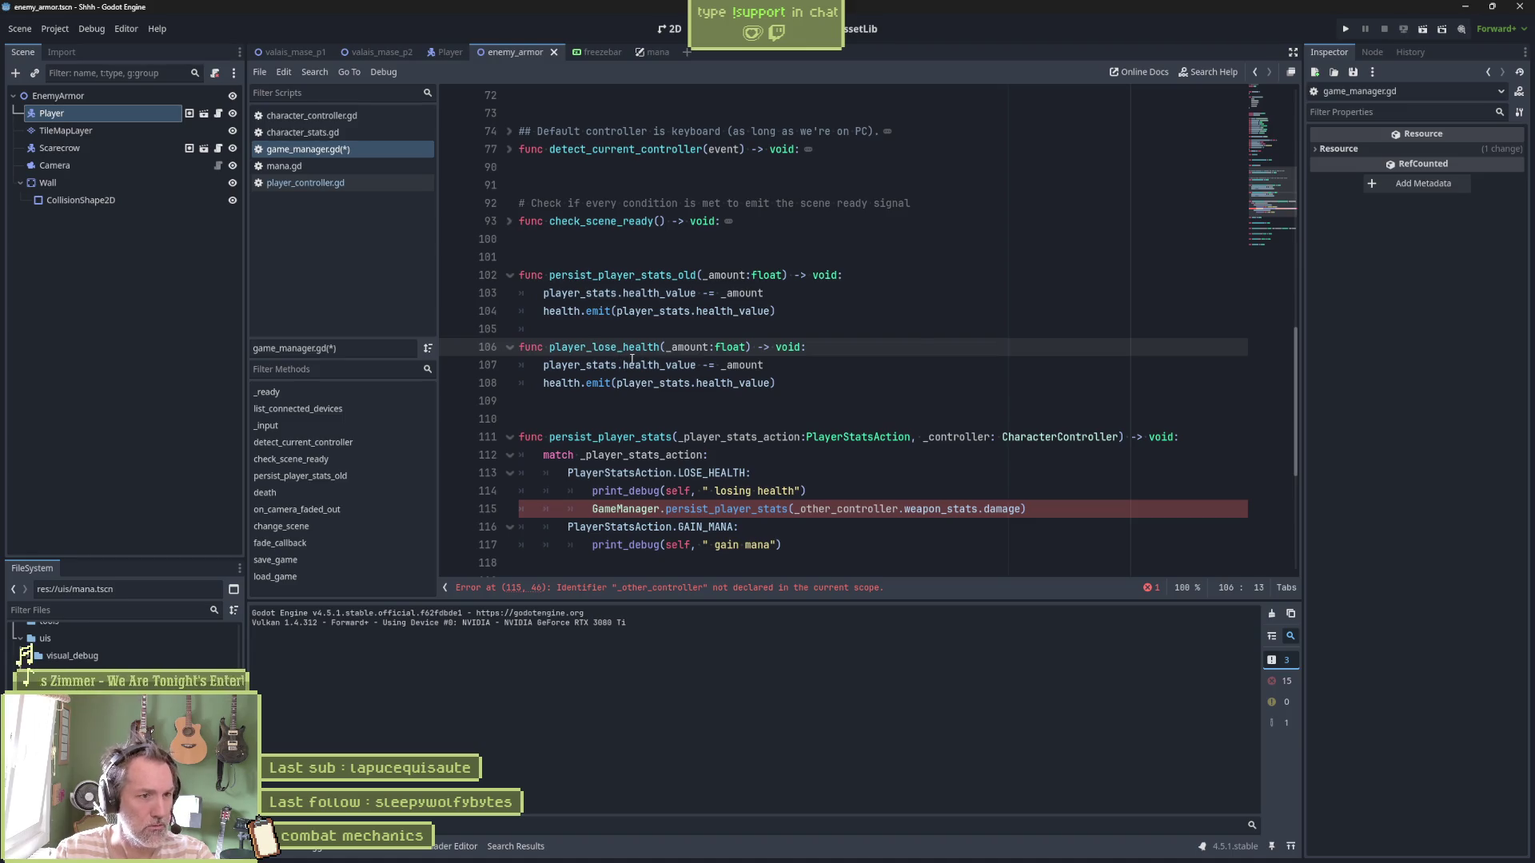
{"action": "key", "text": "Right"}
{"action": "key", "text": "Right"}
{"action": "key", "text": "Right"}
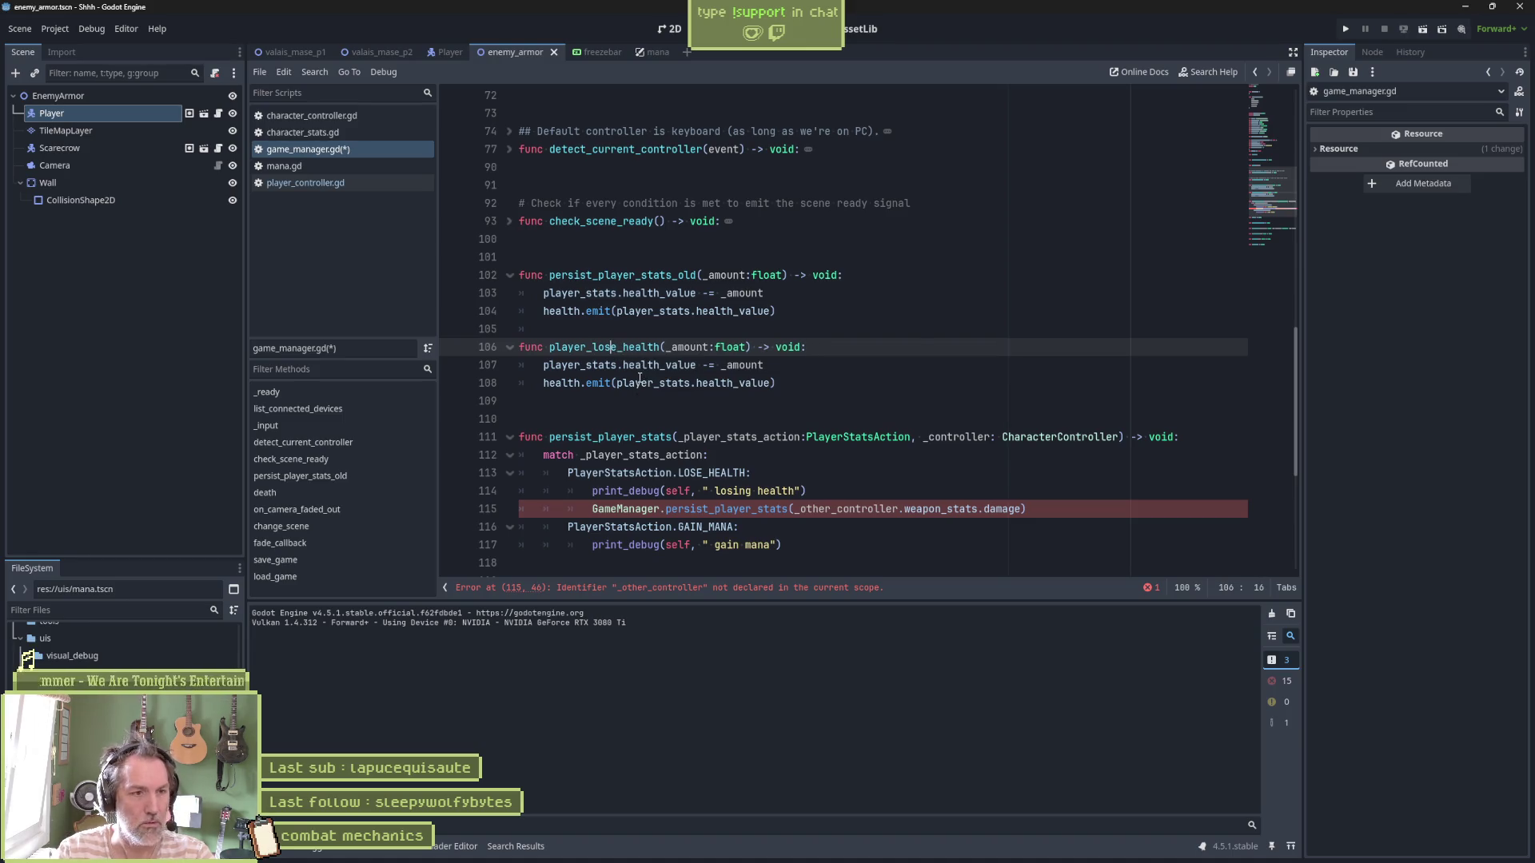
{"action": "double_click", "coordinate": [601, 351]}
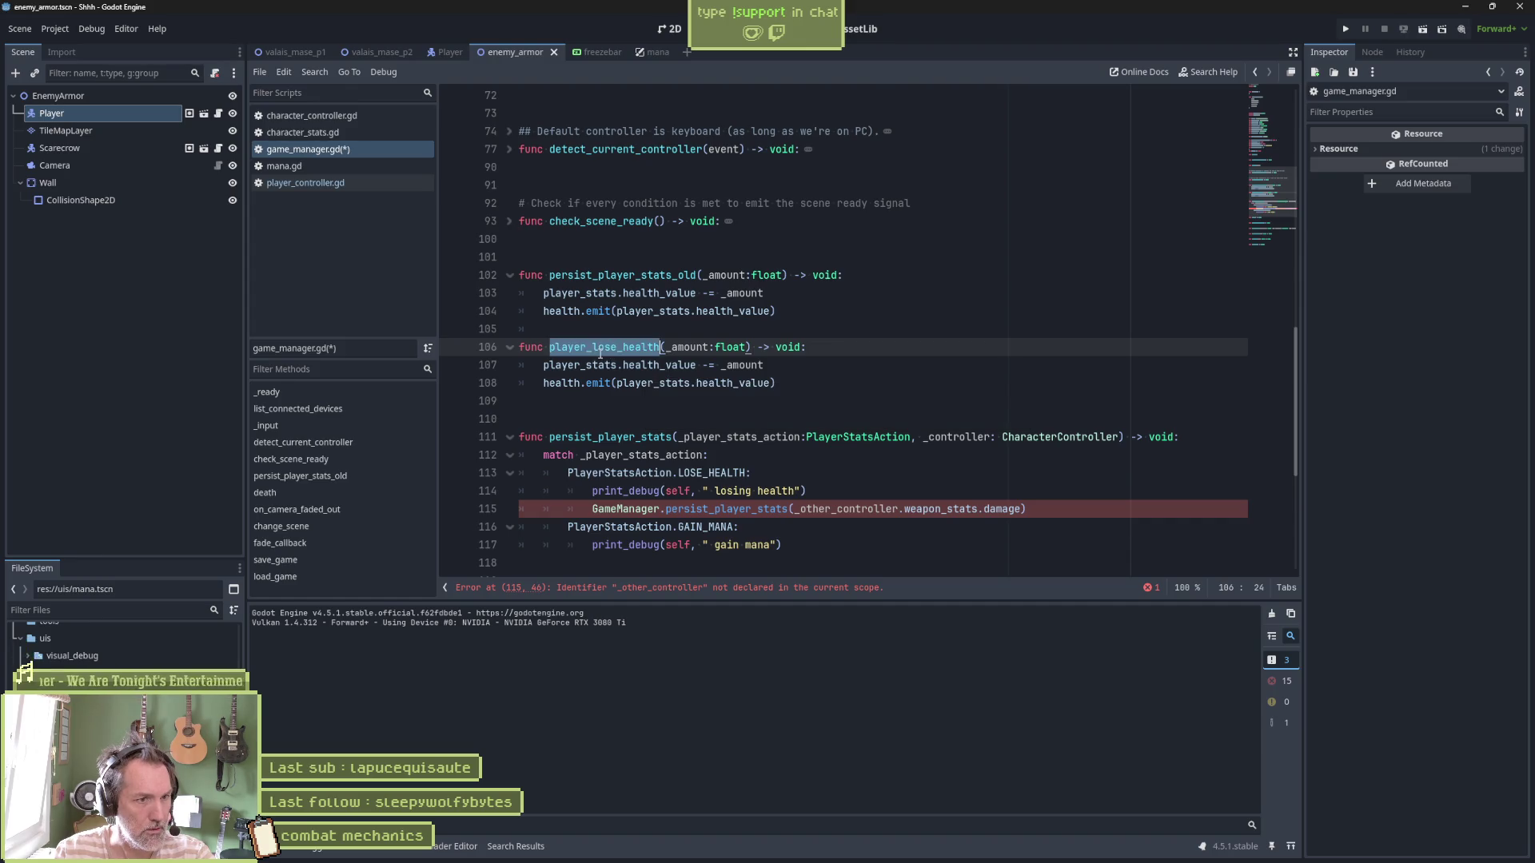
{"action": "left_click", "coordinate": [828, 491]}
{"action": "key", "text": "Return"}
{"action": "type", "text": "player_lose_health"}
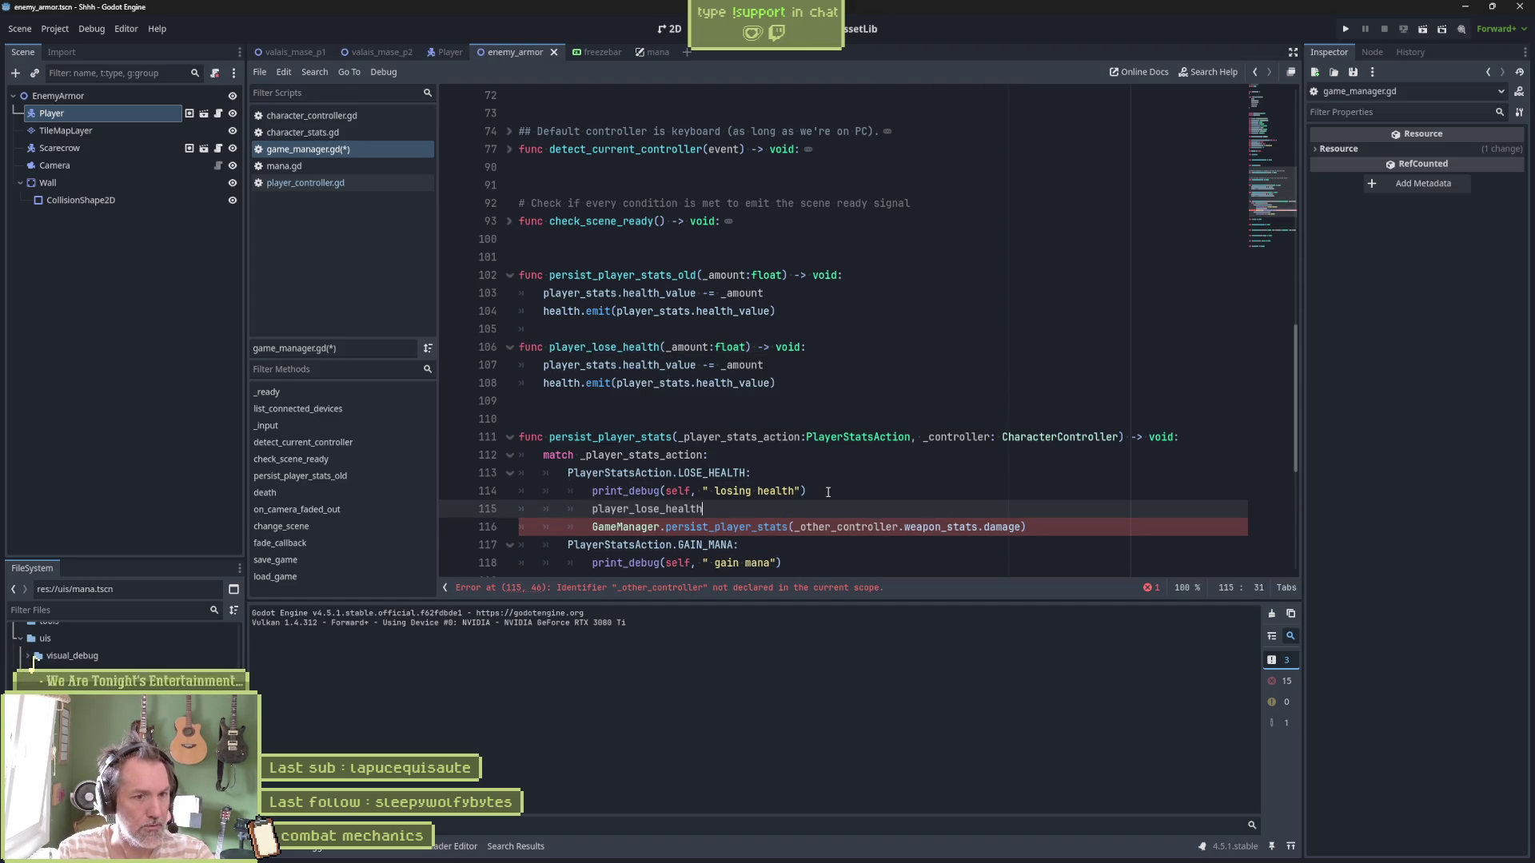
{"action": "type", "text": "()"}
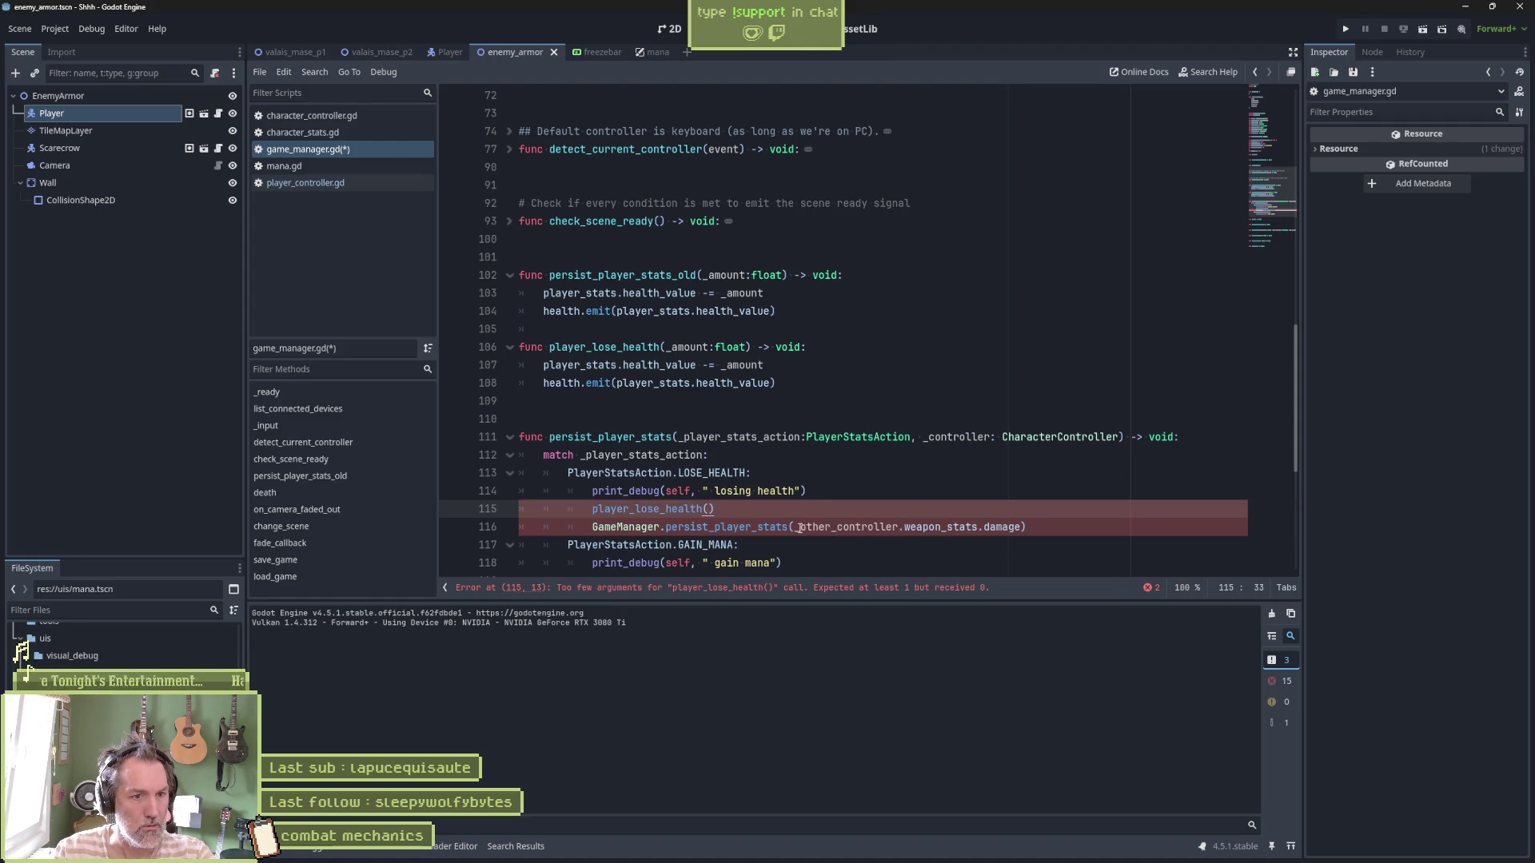
Pass the weapon damage expression to player_lose_health and comment out the old GameManager call
{"action": "left_click", "coordinate": [796, 528]}
{"action": "key", "text": "ctrl+shift+Right"}
{"action": "key", "text": "ctrl+shift+Right"}
{"action": "key", "text": "ctrl+shift+Right"}
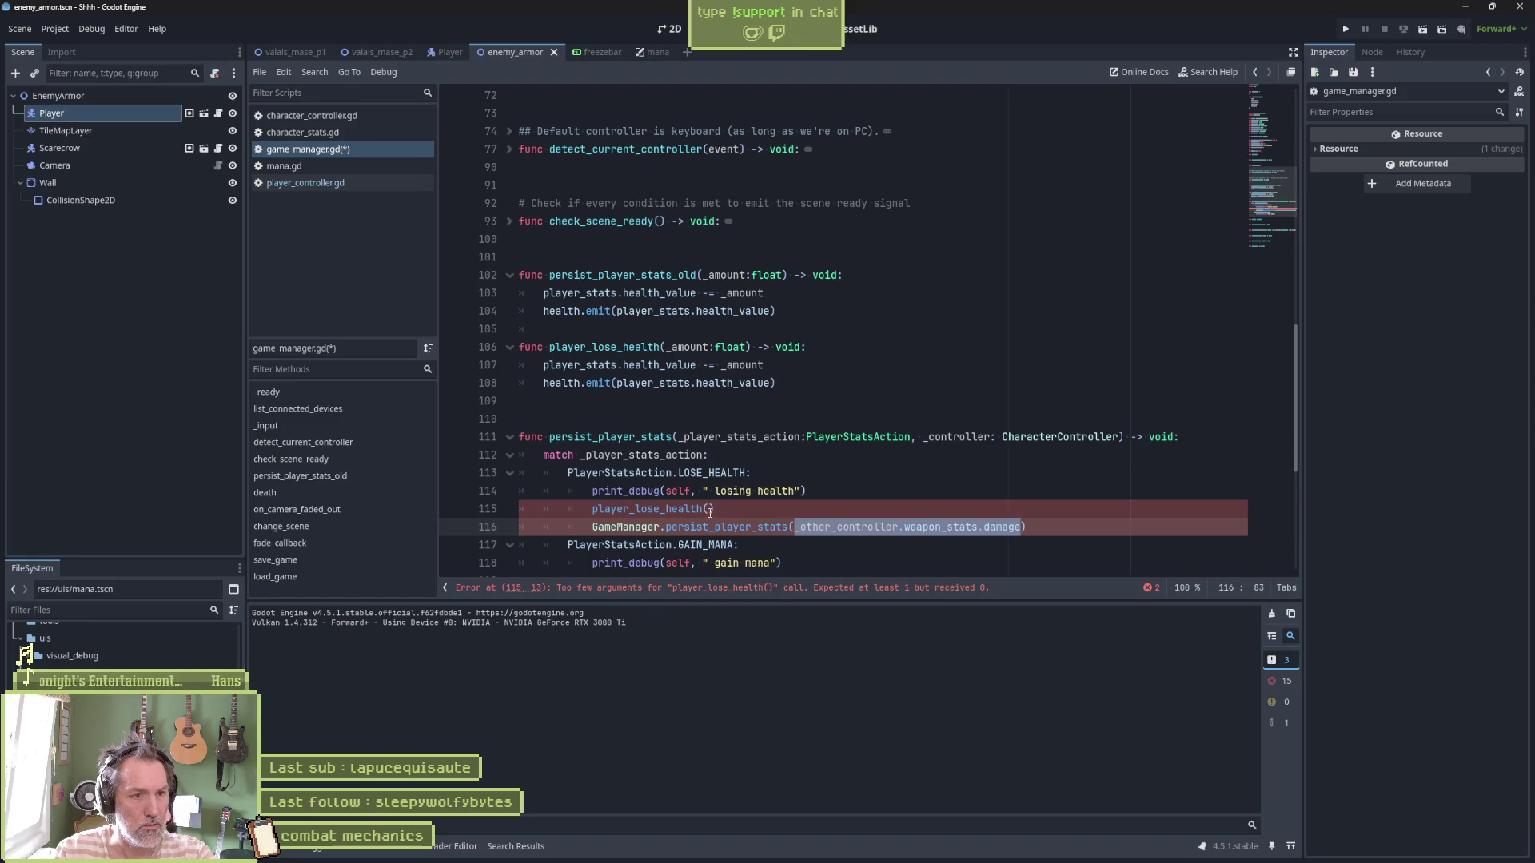
{"action": "key", "text": "ctrl+c"}
{"action": "left_click", "coordinate": [710, 509]}
{"action": "key", "text": "ctrl+v"}
{"action": "left_click", "coordinate": [593, 527]}
{"action": "type", "text": "#"}
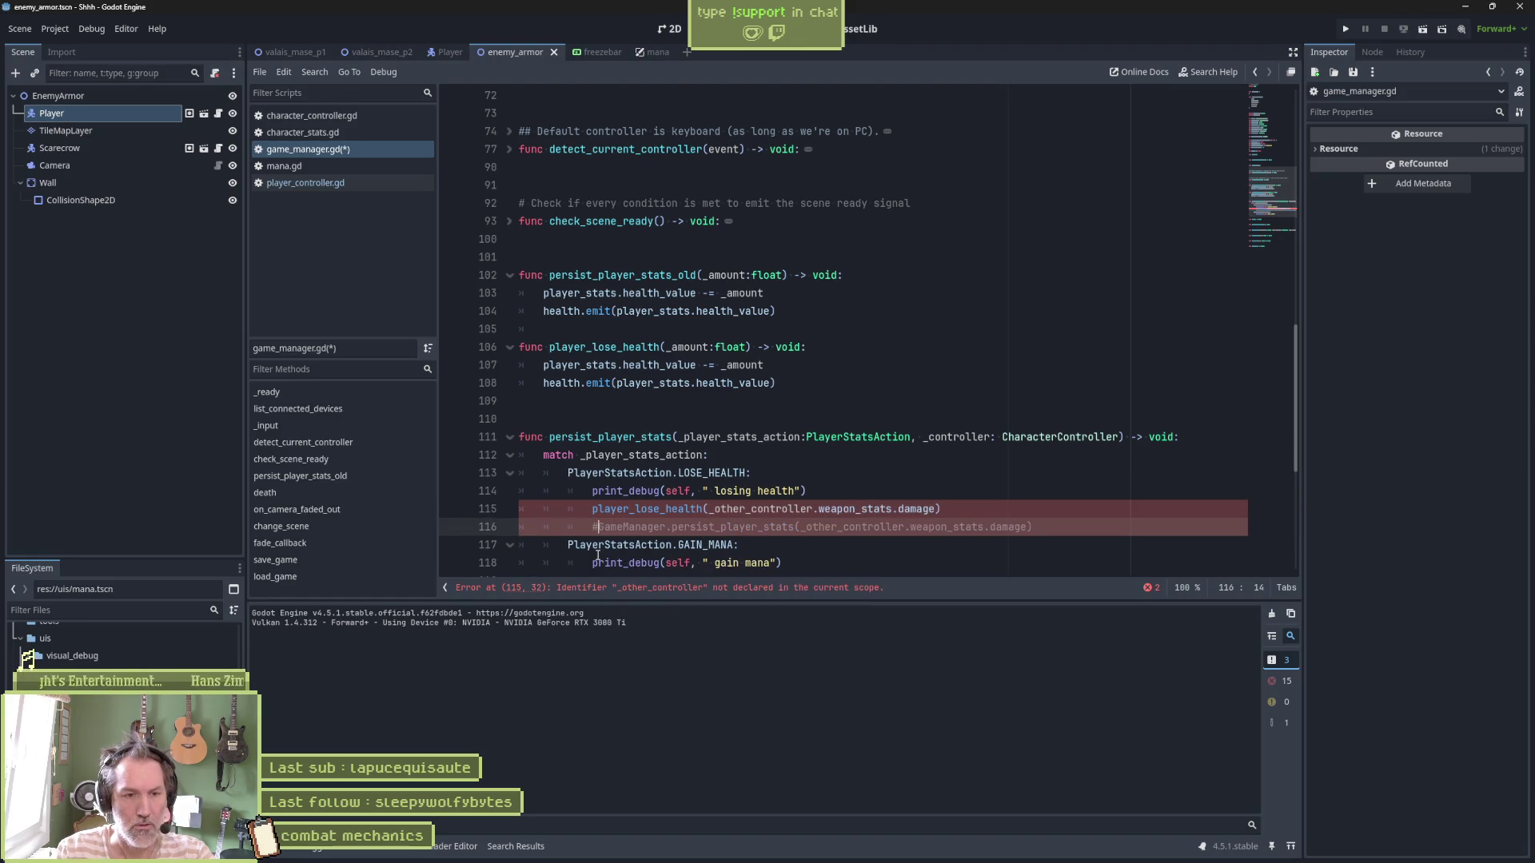
Use _controller.weapon_stats.damage as the argument and add a blank line between functions
{"action": "double_click", "coordinate": [967, 436]}
{"action": "key", "text": "ctrl+c"}
{"action": "double_click", "coordinate": [747, 508]}
{"action": "key", "text": "ctrl+v"}
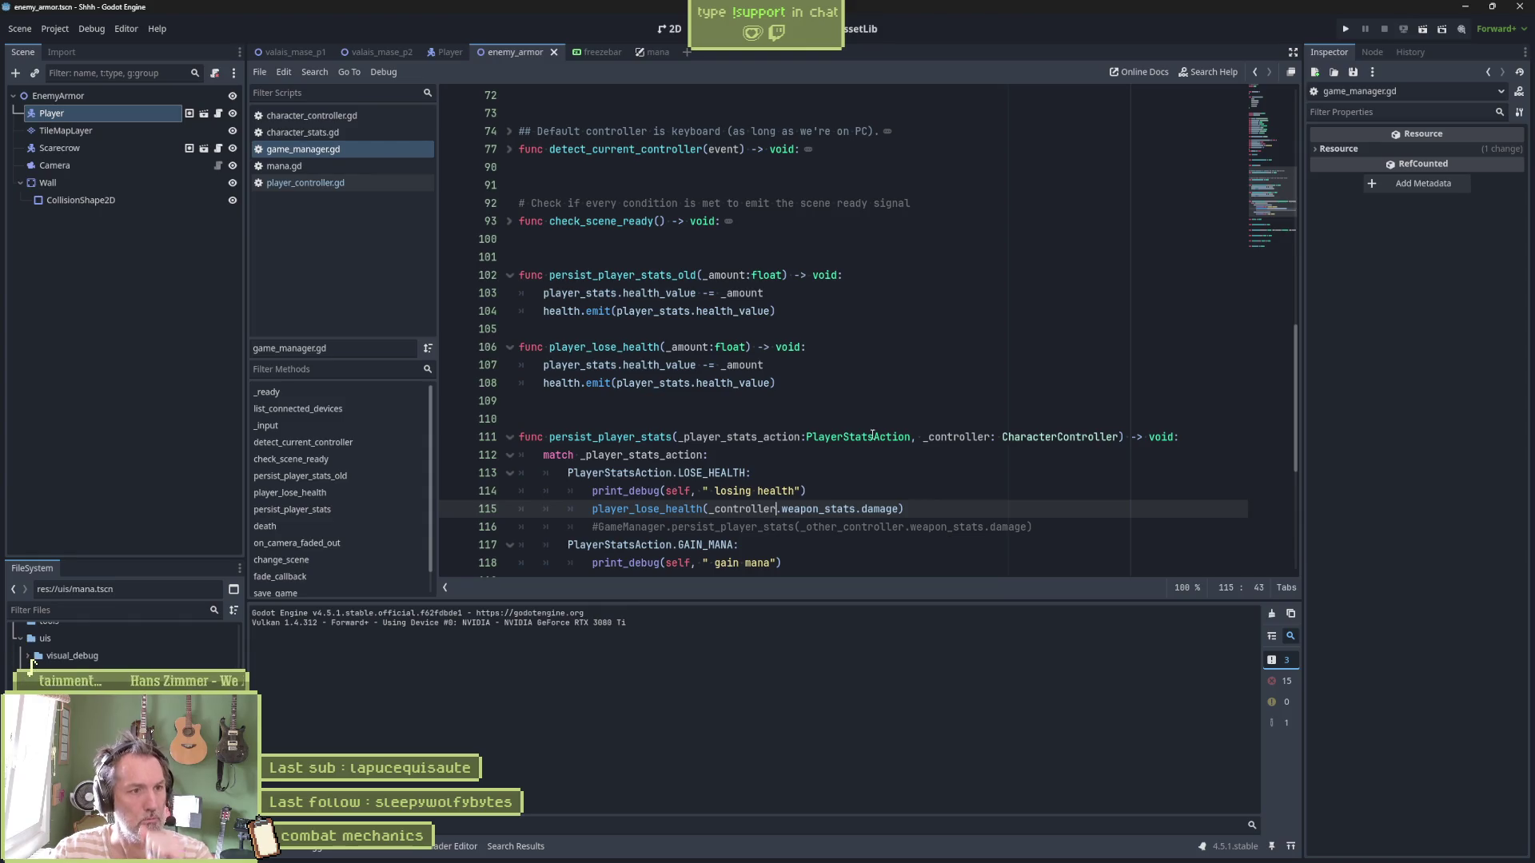
{"action": "left_click", "coordinate": [791, 330]}
{"action": "key", "text": "Return"}
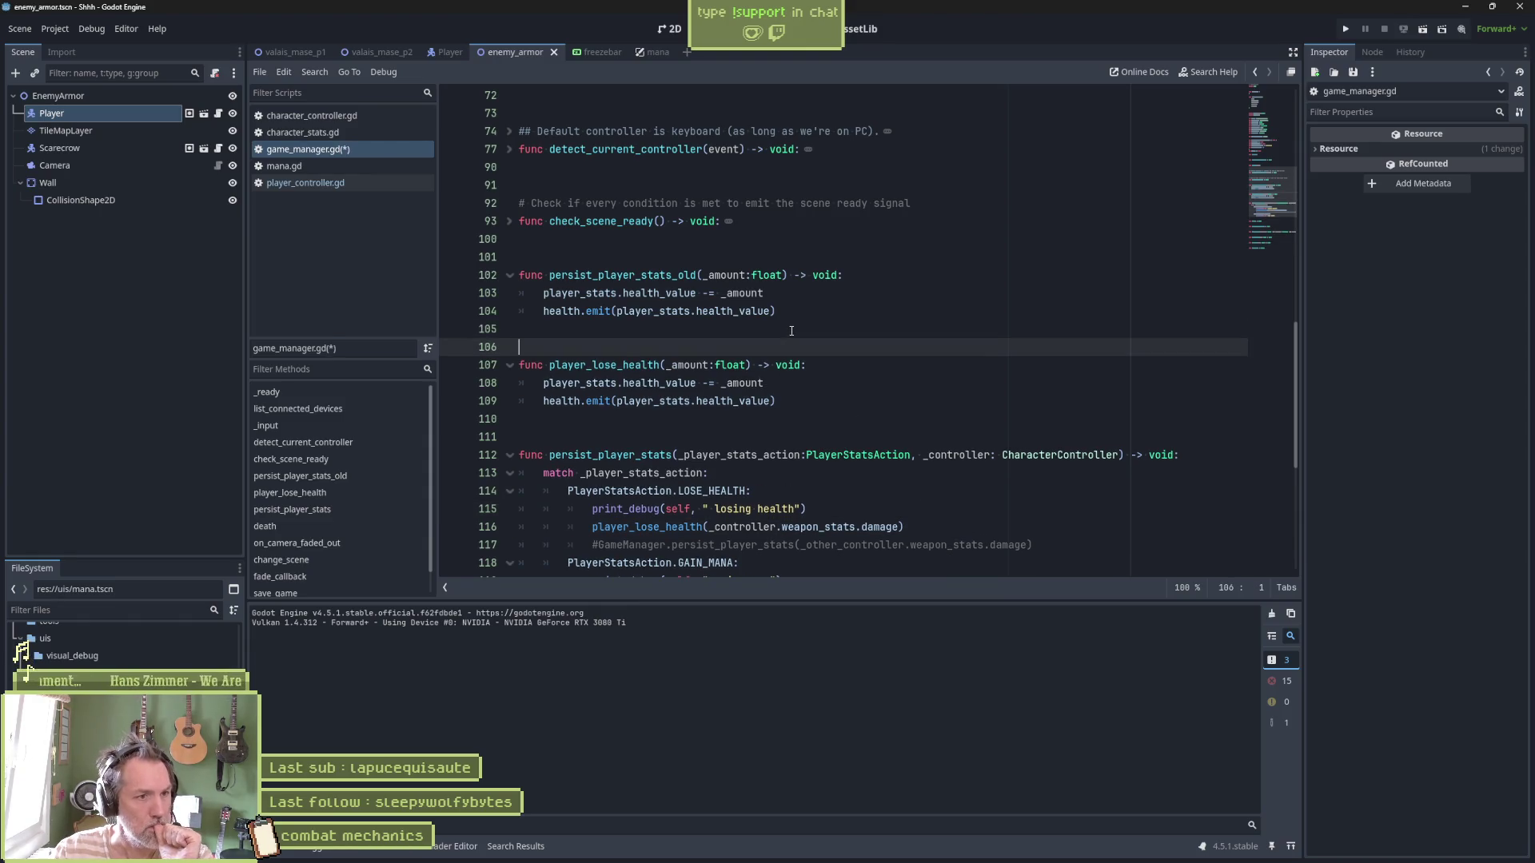
{"action": "scroll", "coordinate": [763, 389], "scroll_direction": "down", "scroll_amount": 1}
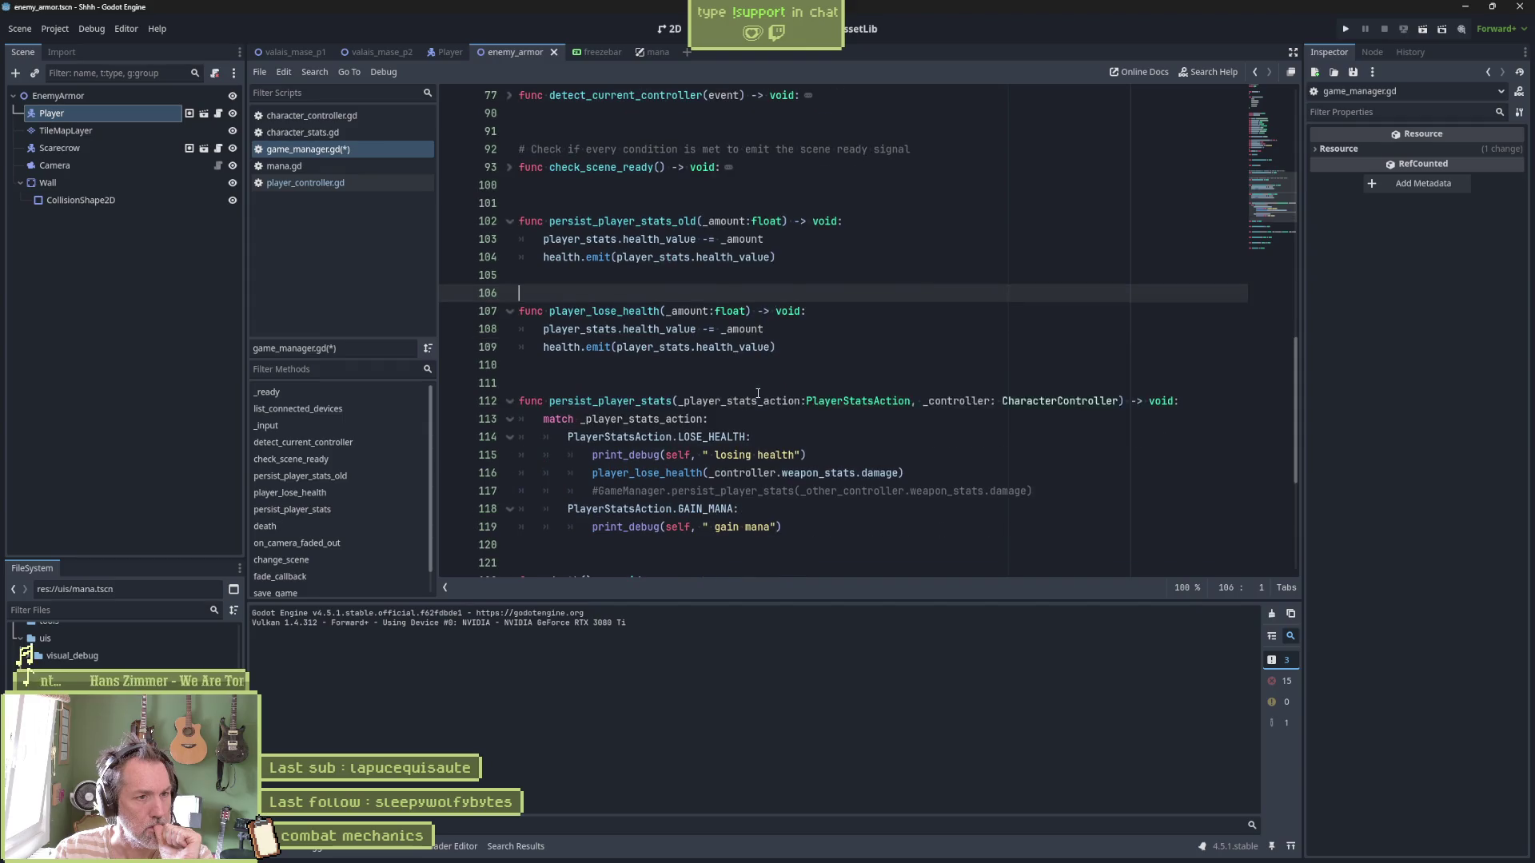
Duplicate player_lose_health and name the copy persist_mana
{"action": "mouse_move", "coordinate": [780, 351]}
{"action": "left_mouse_down"}
{"action": "mouse_move", "coordinate": [830, 250]}
{"action": "mouse_move", "coordinate": [821, 267]}
{"action": "left_mouse_up"}
{"action": "key", "text": "ctrl+shift+d"}
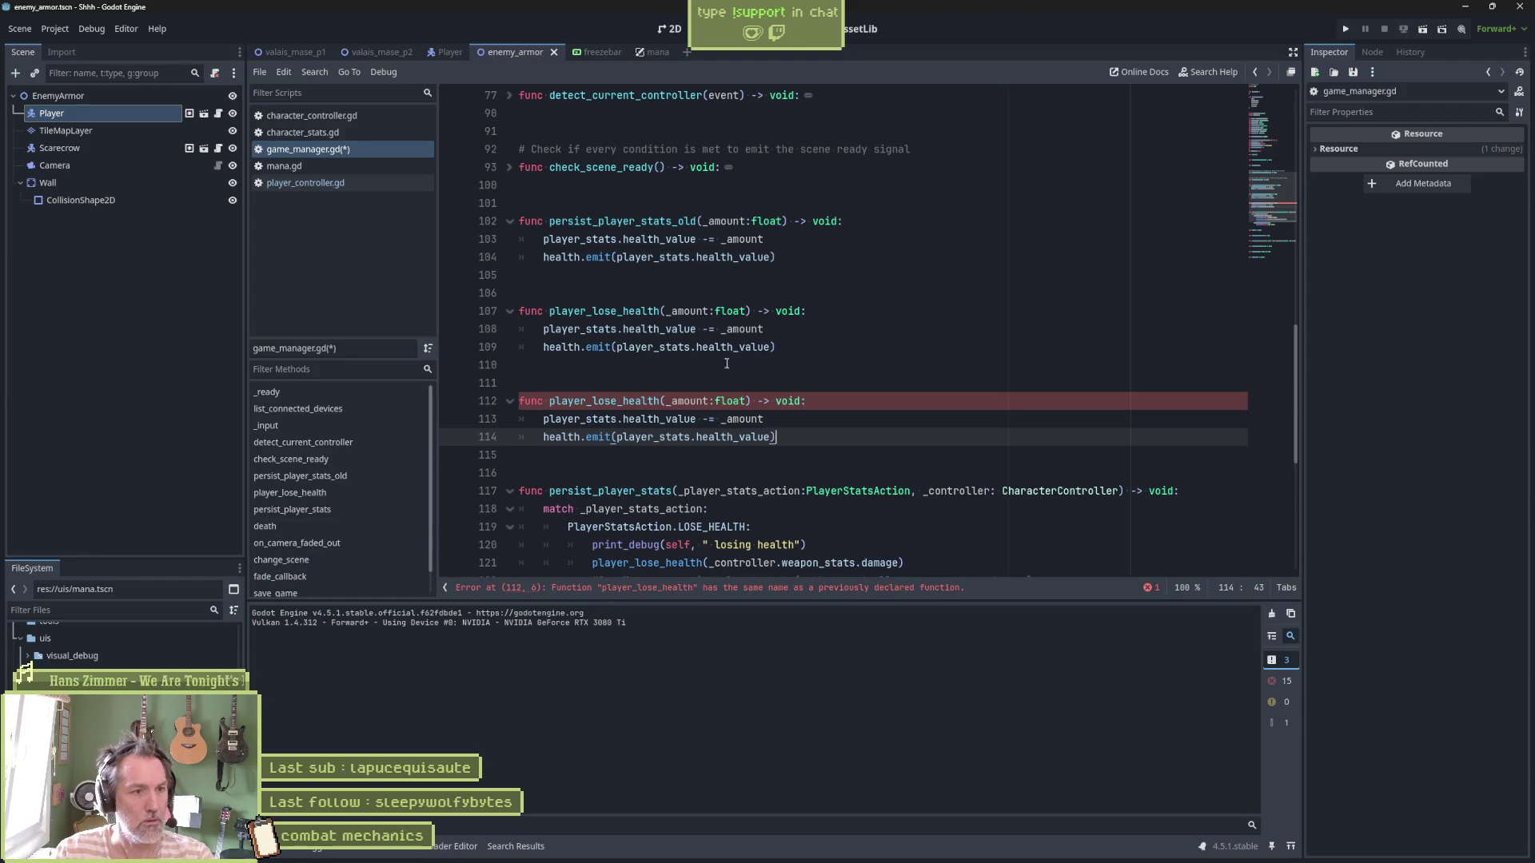
{"action": "left_click_drag", "start_coordinate": [594, 402], "coordinate": [656, 400]}
{"action": "type", "text": "gain_"}
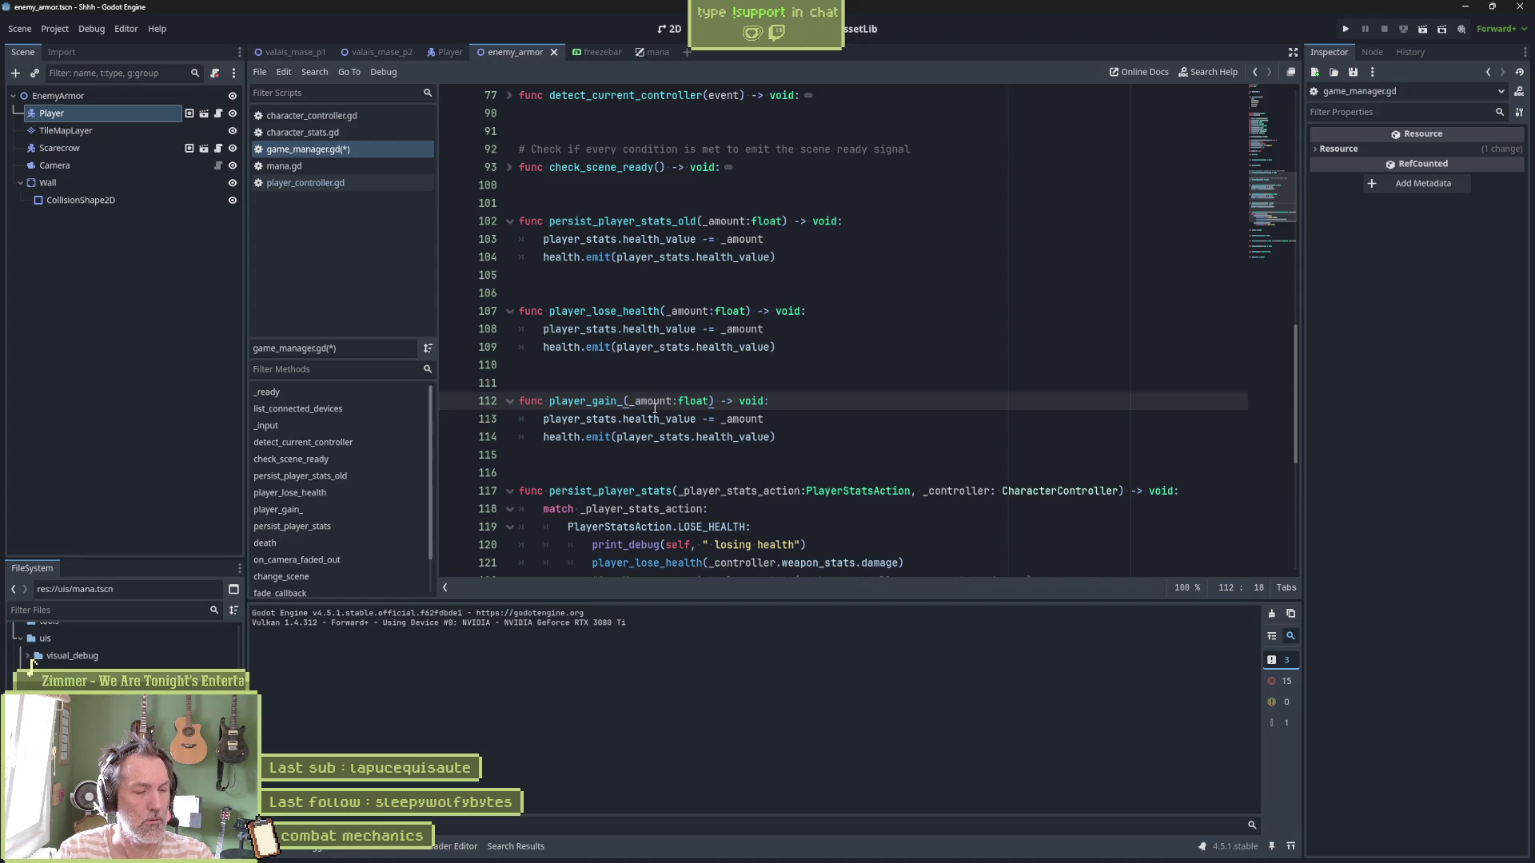
{"action": "key", "text": "BackSpace"}
{"action": "key", "text": "BackSpace"}
{"action": "key", "text": "BackSpace"}
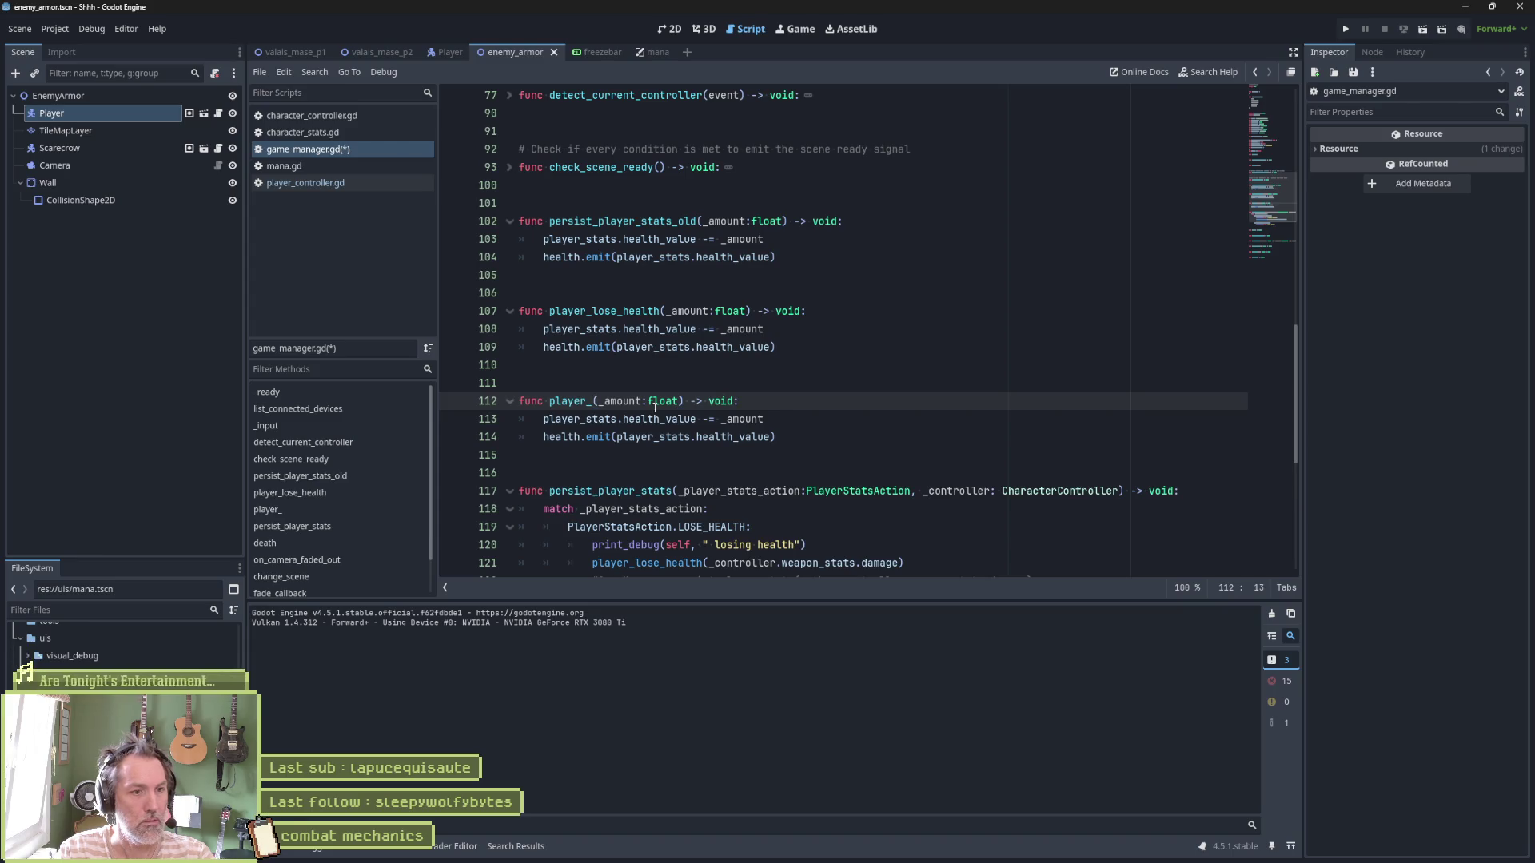
{"action": "key", "text": "BackSpace"}
{"action": "key", "text": "BackSpace"}
{"action": "key", "text": "BackSpace"}
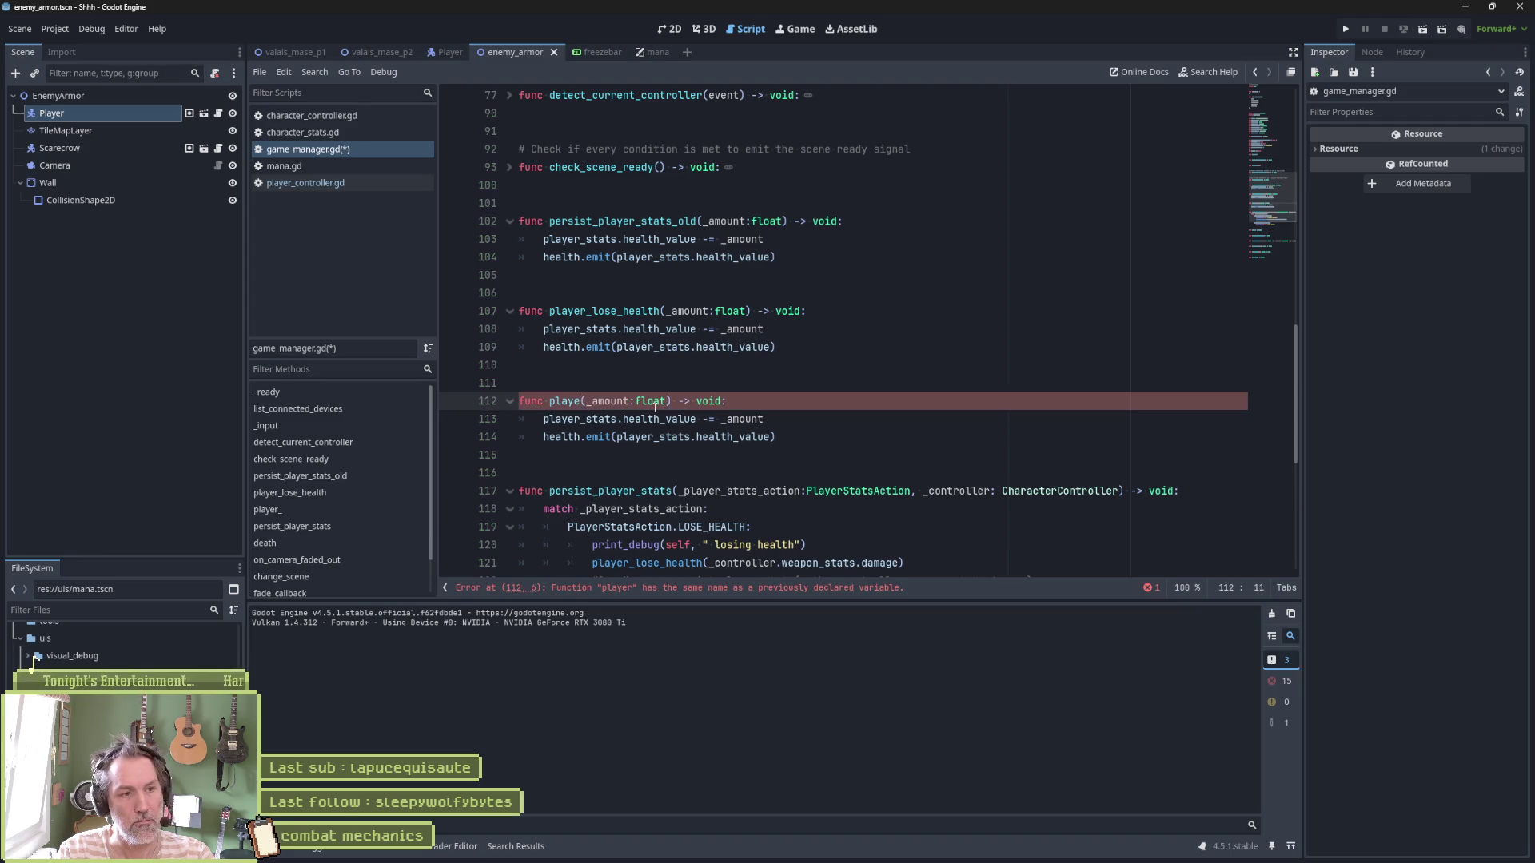
{"action": "key", "text": "BackSpace"}
{"action": "key", "text": "BackSpace"}
{"action": "type", "text": "persist_"}
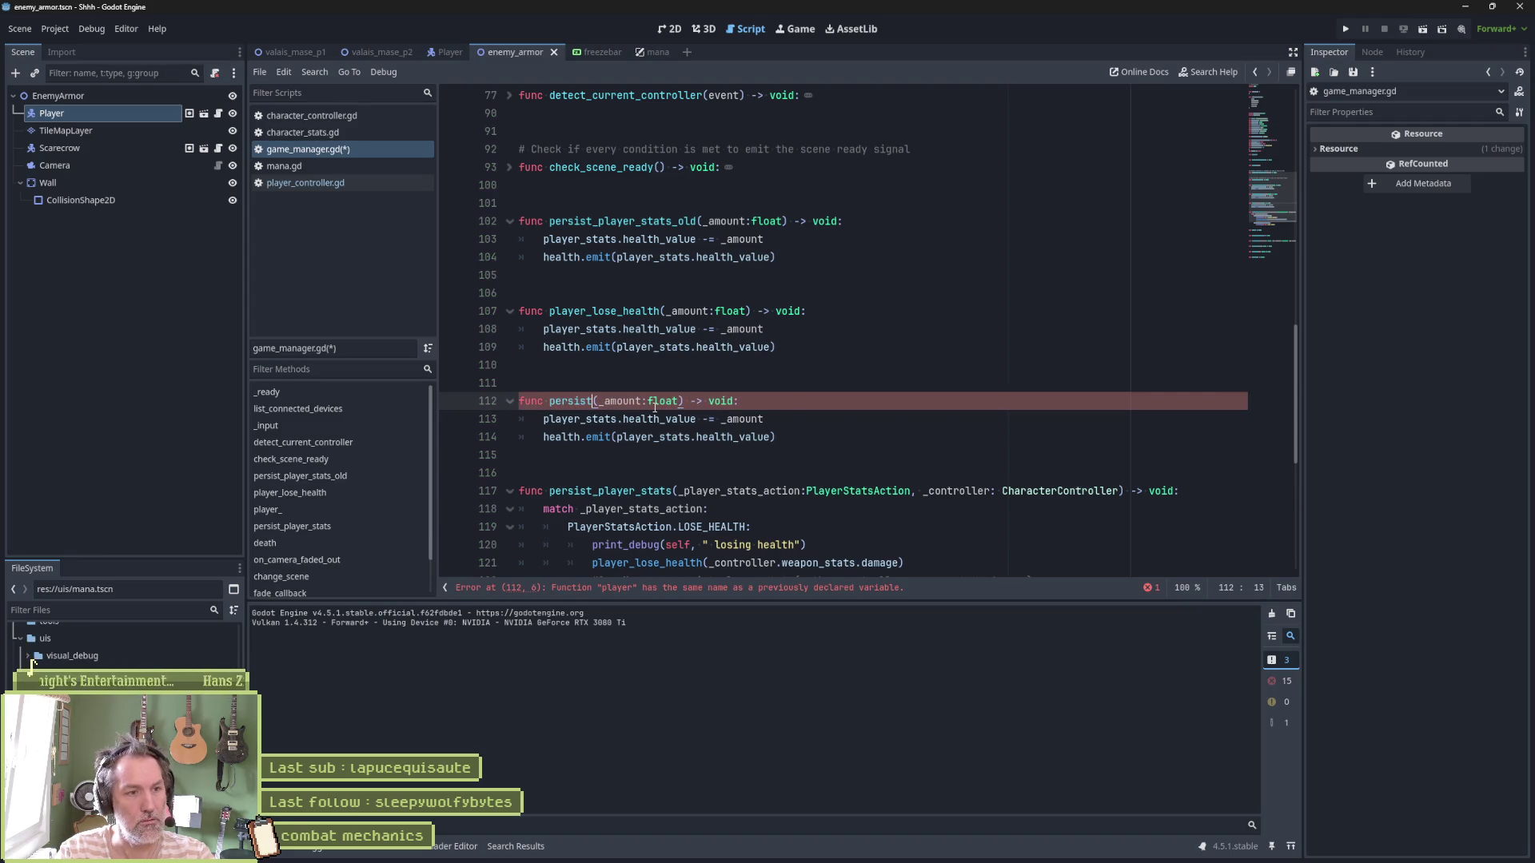
{"action": "type", "text": "mana"}
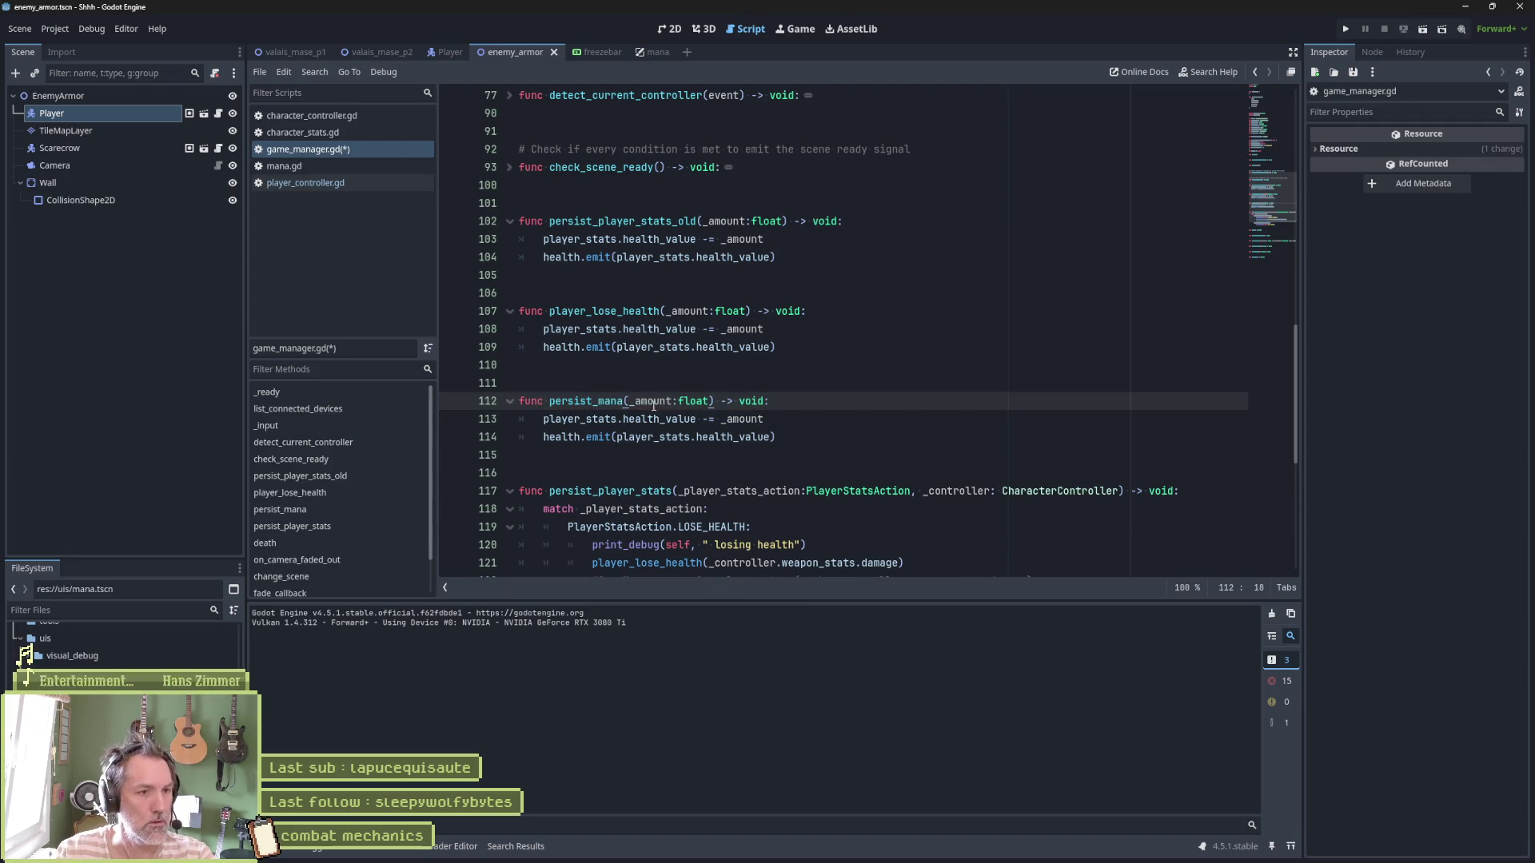
Rename player_lose_health to persist_health and update its call on line 121
{"action": "double_click", "coordinate": [552, 312]}
{"action": "type", "text": "per"}
{"action": "type", "text": "sist_health"}
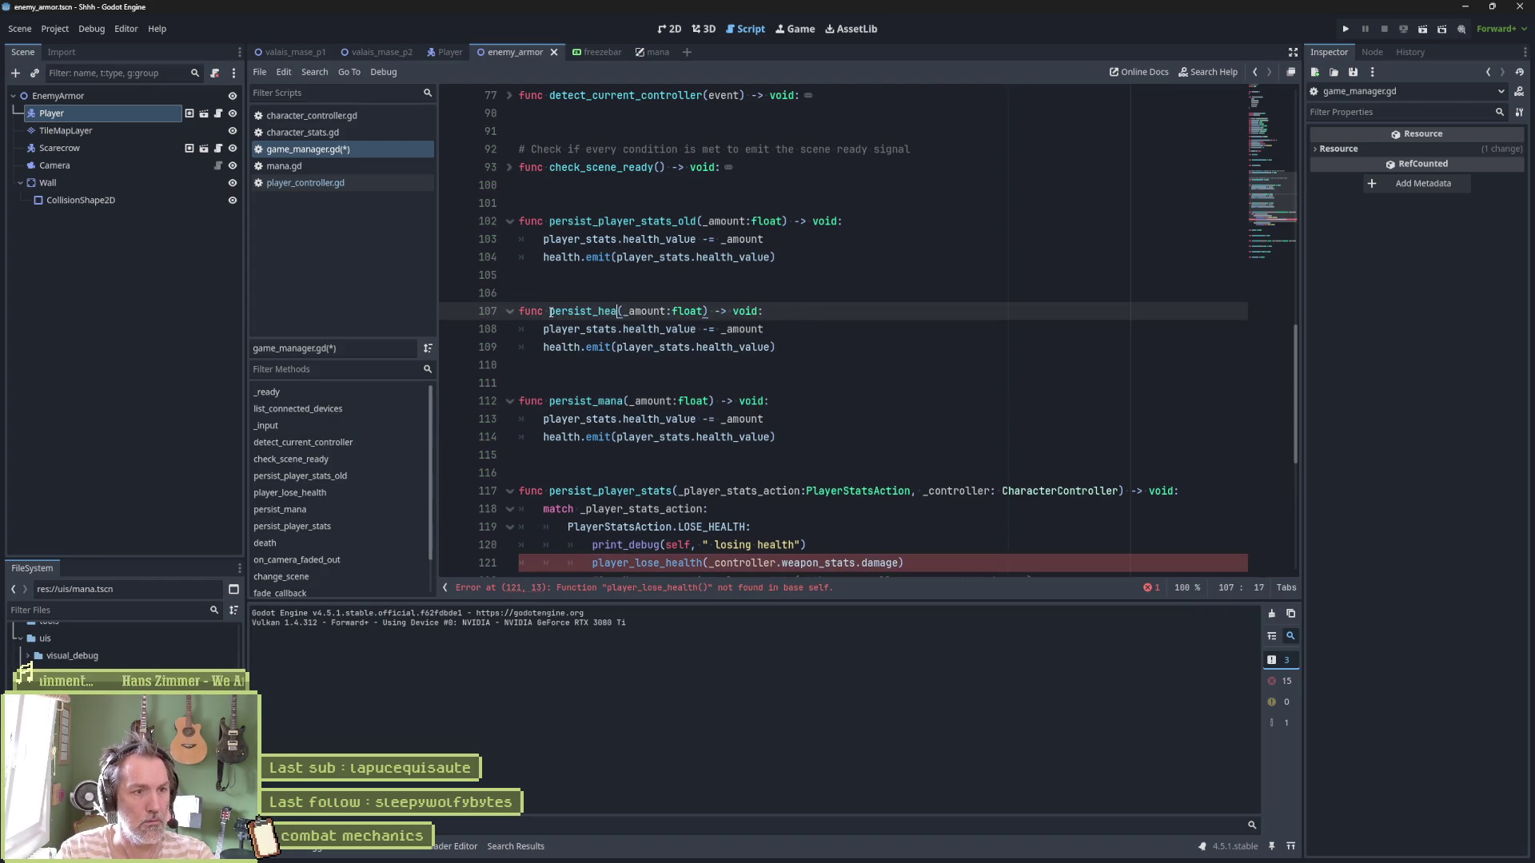
{"action": "mouse_move", "coordinate": [744, 335]}
{"action": "double_click", "coordinate": [617, 312]}
{"action": "key", "text": "ctrl+c"}
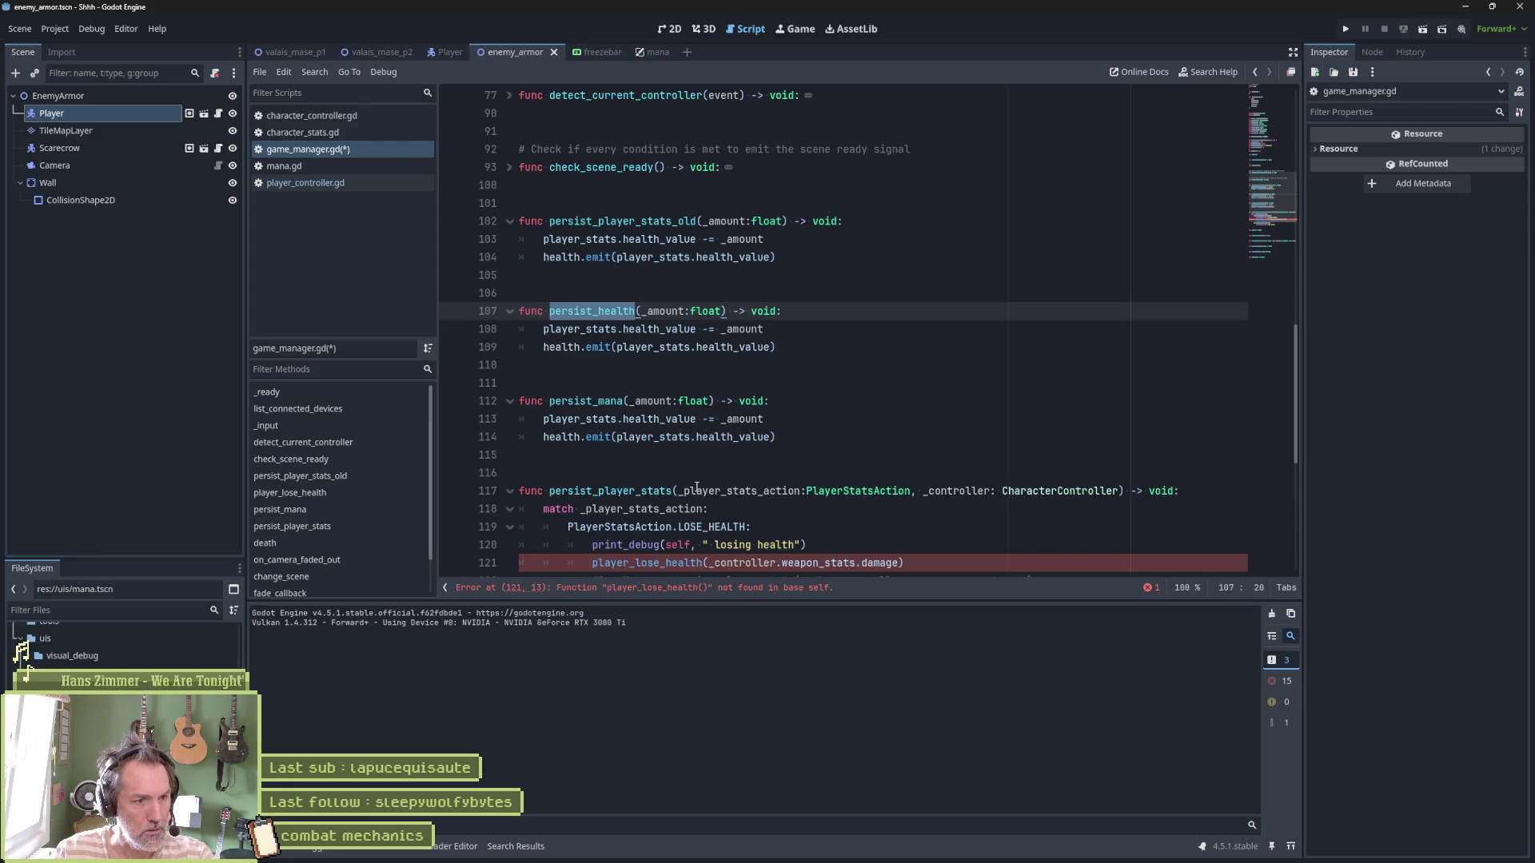
{"action": "scroll", "coordinate": [742, 532], "scroll_direction": "down", "scroll_amount": 1}
{"action": "double_click", "coordinate": [648, 509]}
{"action": "key", "text": "ctrl+v"}
Add a persist_mana call under the GAIN_MANA branch and save
{"action": "scroll", "coordinate": [742, 429], "scroll_direction": "down", "scroll_amount": 1}
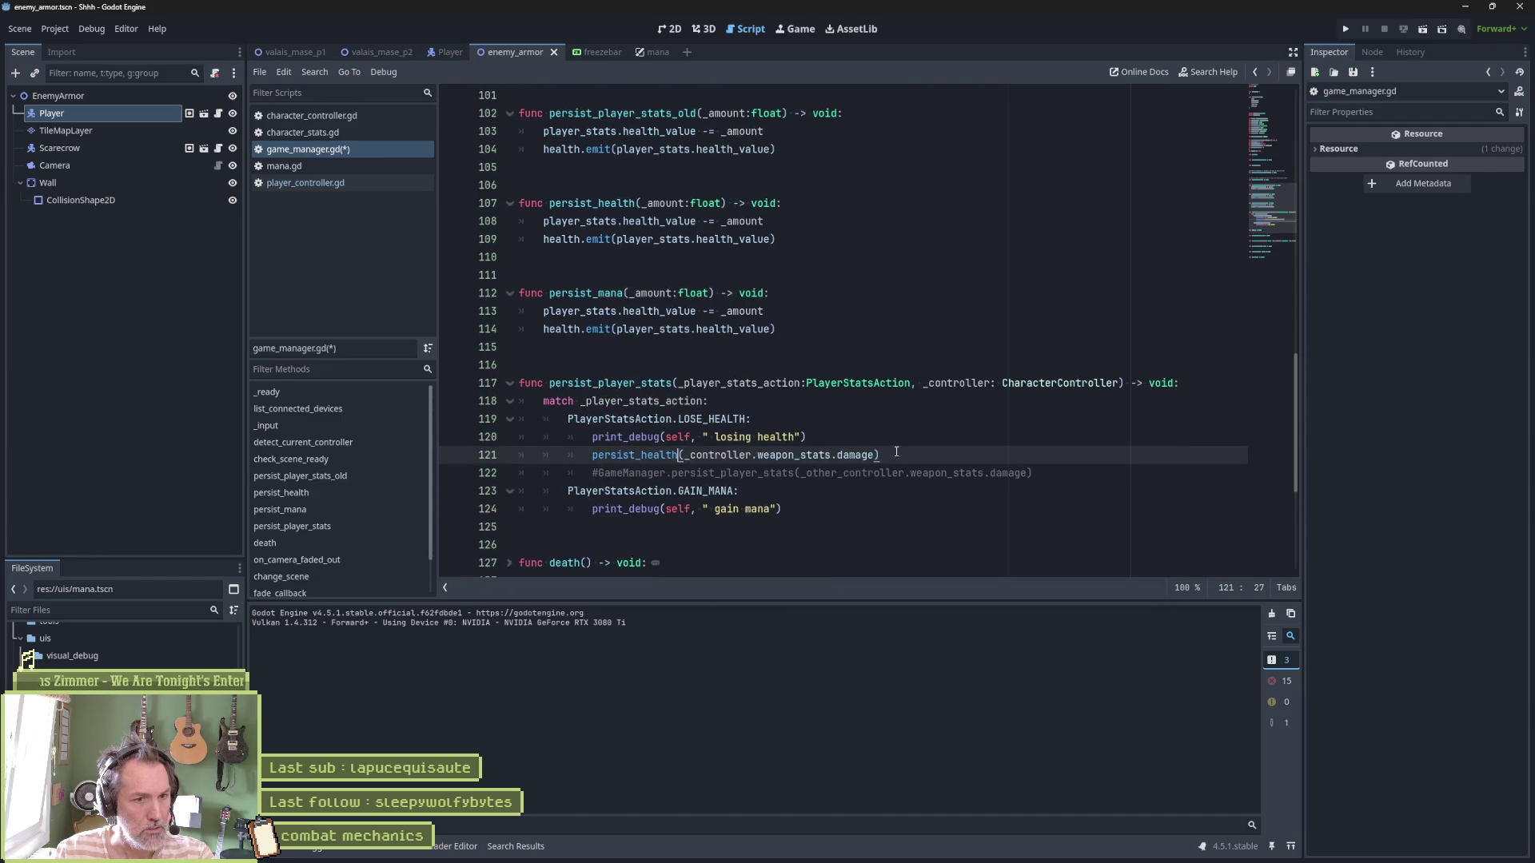
{"action": "left_click_drag", "start_coordinate": [898, 455], "coordinate": [900, 441]}
{"action": "key", "text": "ctrl+c"}
{"action": "left_click", "coordinate": [843, 508]}
{"action": "key", "text": "ctrl+v"}
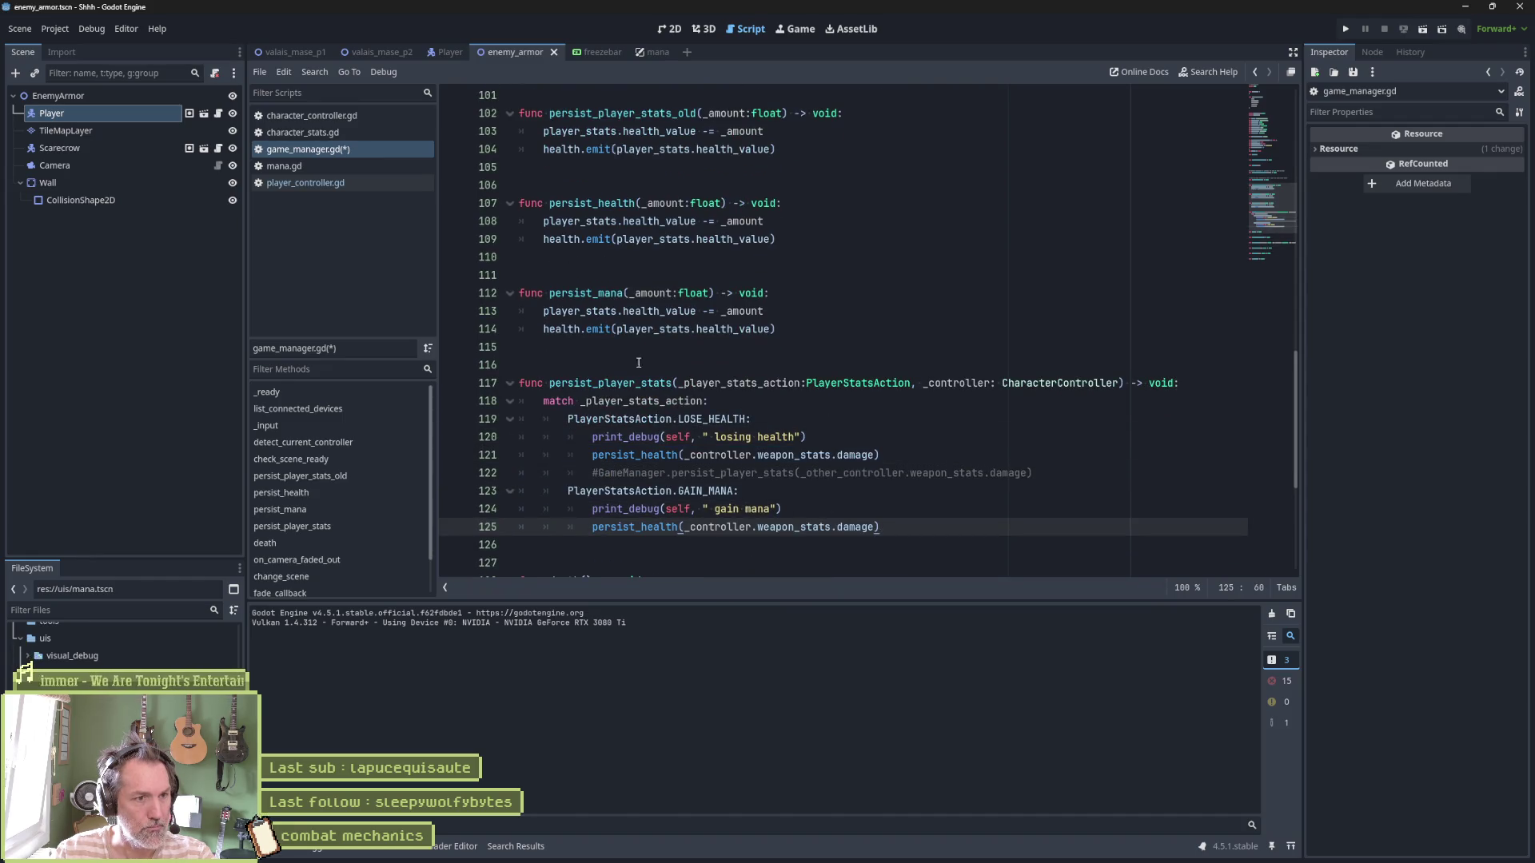
{"action": "left_click", "coordinate": [588, 293]}
{"action": "double_click", "coordinate": [588, 294]}
{"action": "key", "text": "ctrl+c"}
{"action": "double_click", "coordinate": [640, 527]}
{"action": "key", "text": "ctrl+v"}
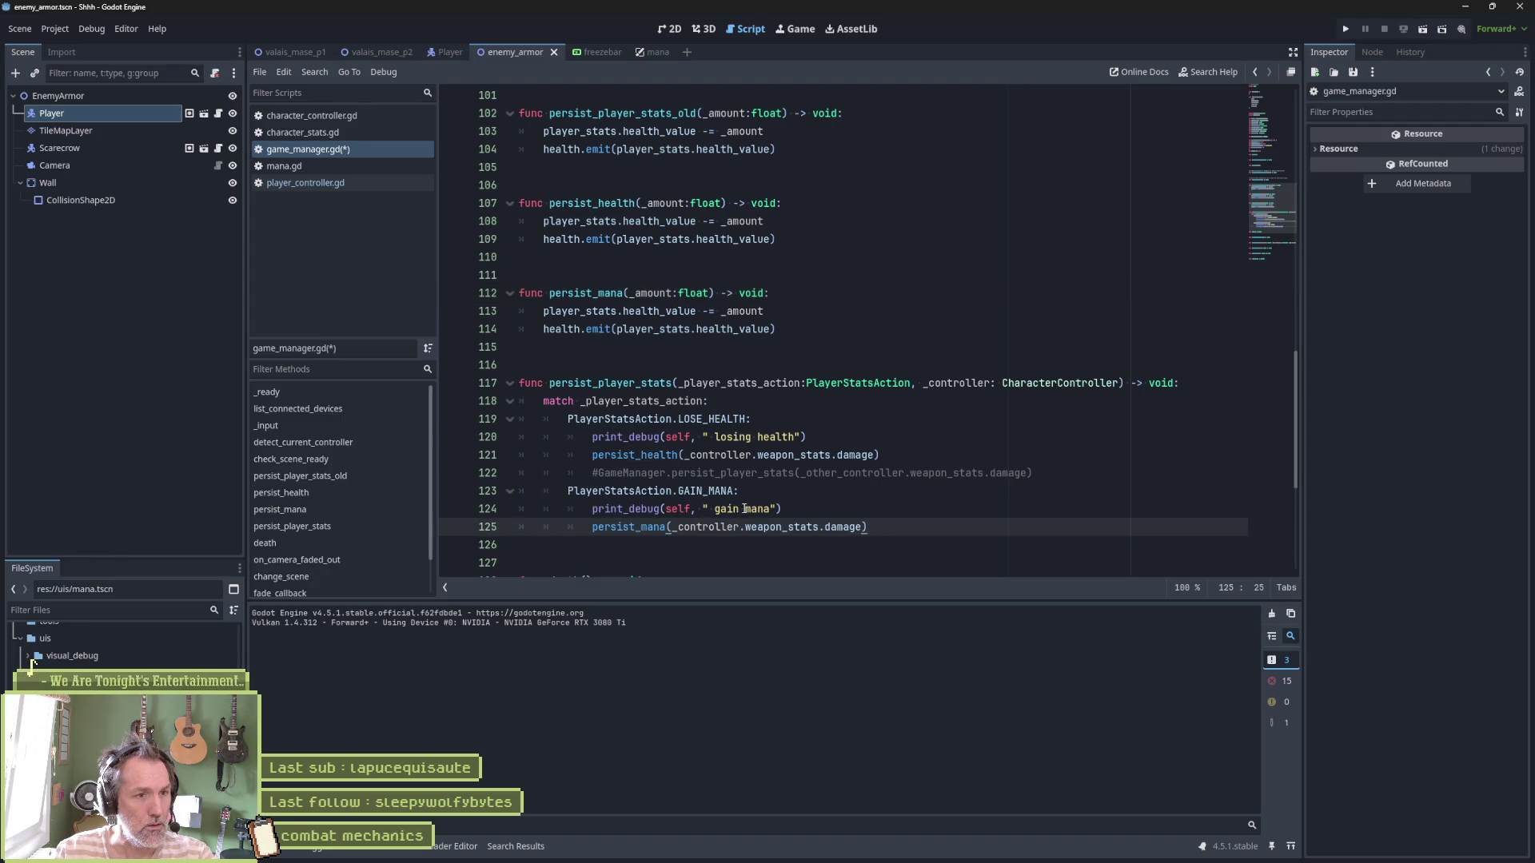
{"action": "key", "text": "ctrl+s"}
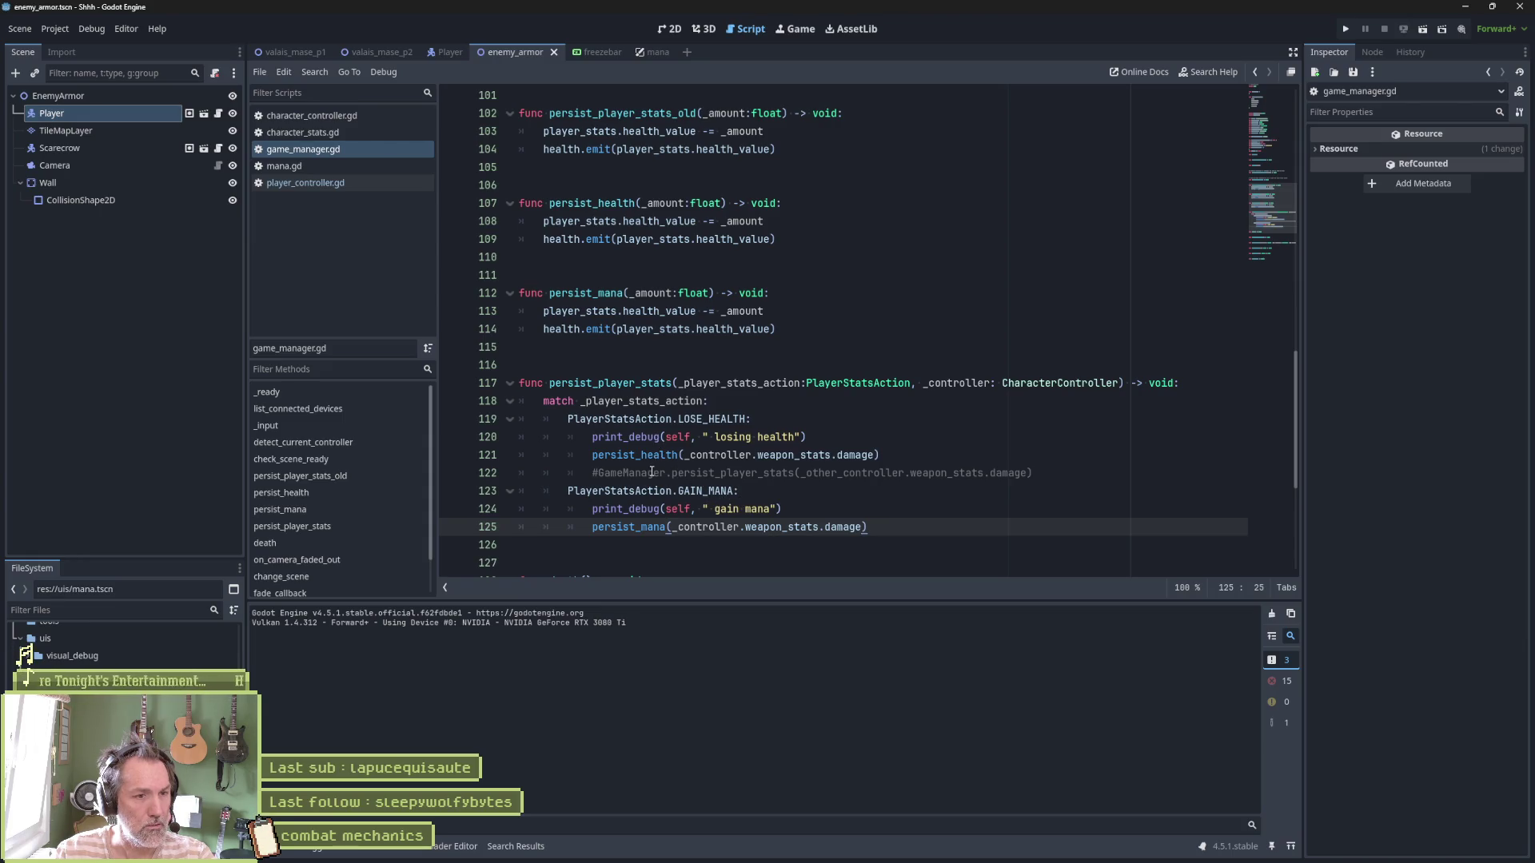
Delete the commented GameManager line and the persist_player_stats_old function, then save
{"action": "left_click", "coordinate": [651, 473]}
{"action": "key", "text": "ctrl+x"}
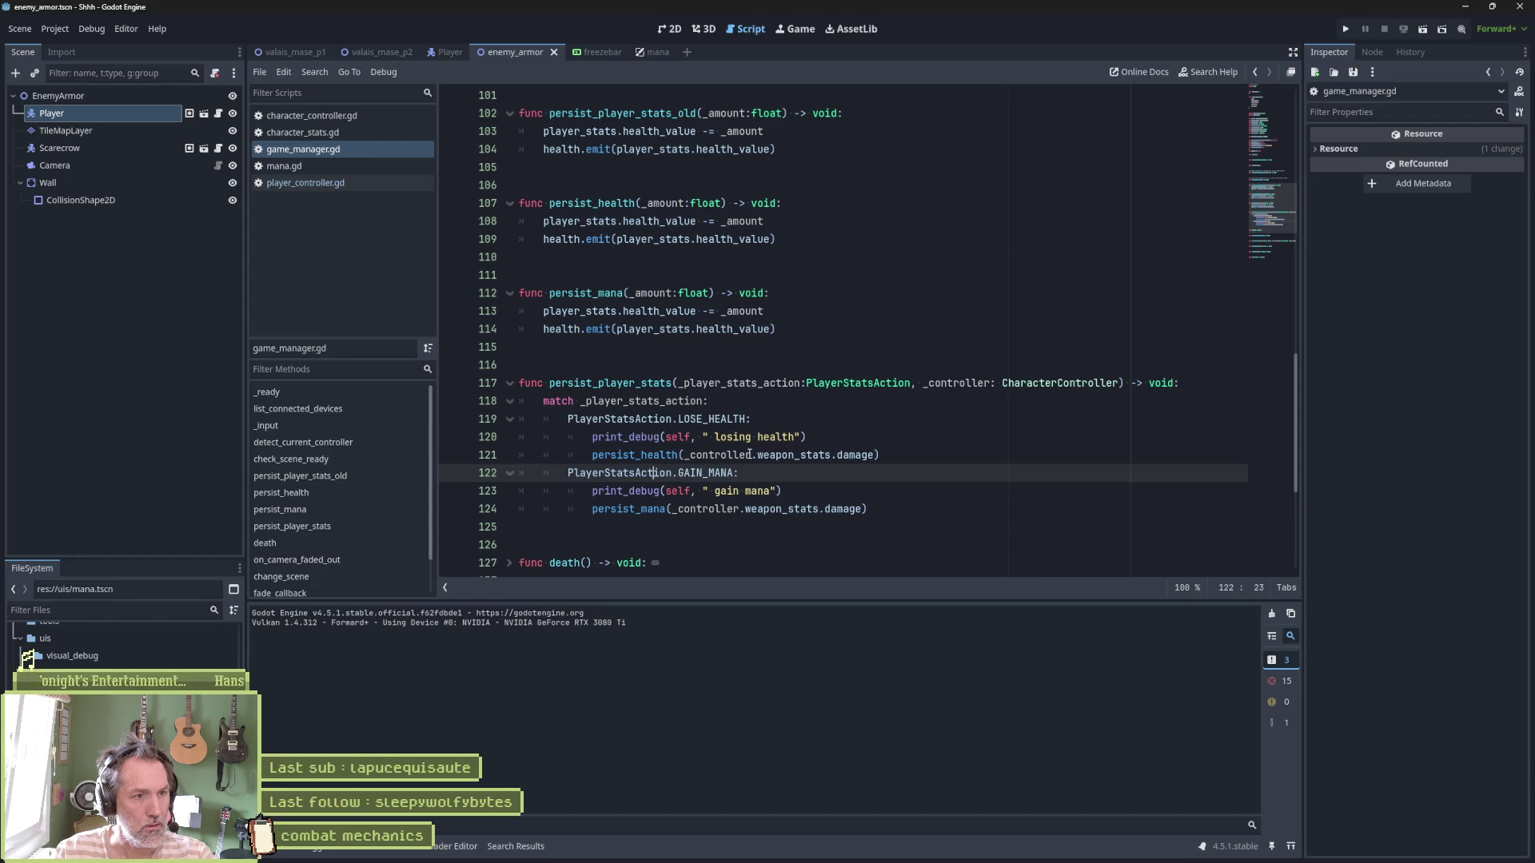
{"action": "scroll", "coordinate": [730, 432], "scroll_direction": "up", "scroll_amount": 3}
{"action": "mouse_move", "coordinate": [775, 311]}
{"action": "left_mouse_down"}
{"action": "mouse_move", "coordinate": [771, 228]}
{"action": "mouse_move", "coordinate": [775, 250]}
{"action": "left_mouse_up"}
{"action": "key", "text": "Delete"}
{"action": "key", "text": "Delete"}
{"action": "key", "text": "Delete"}
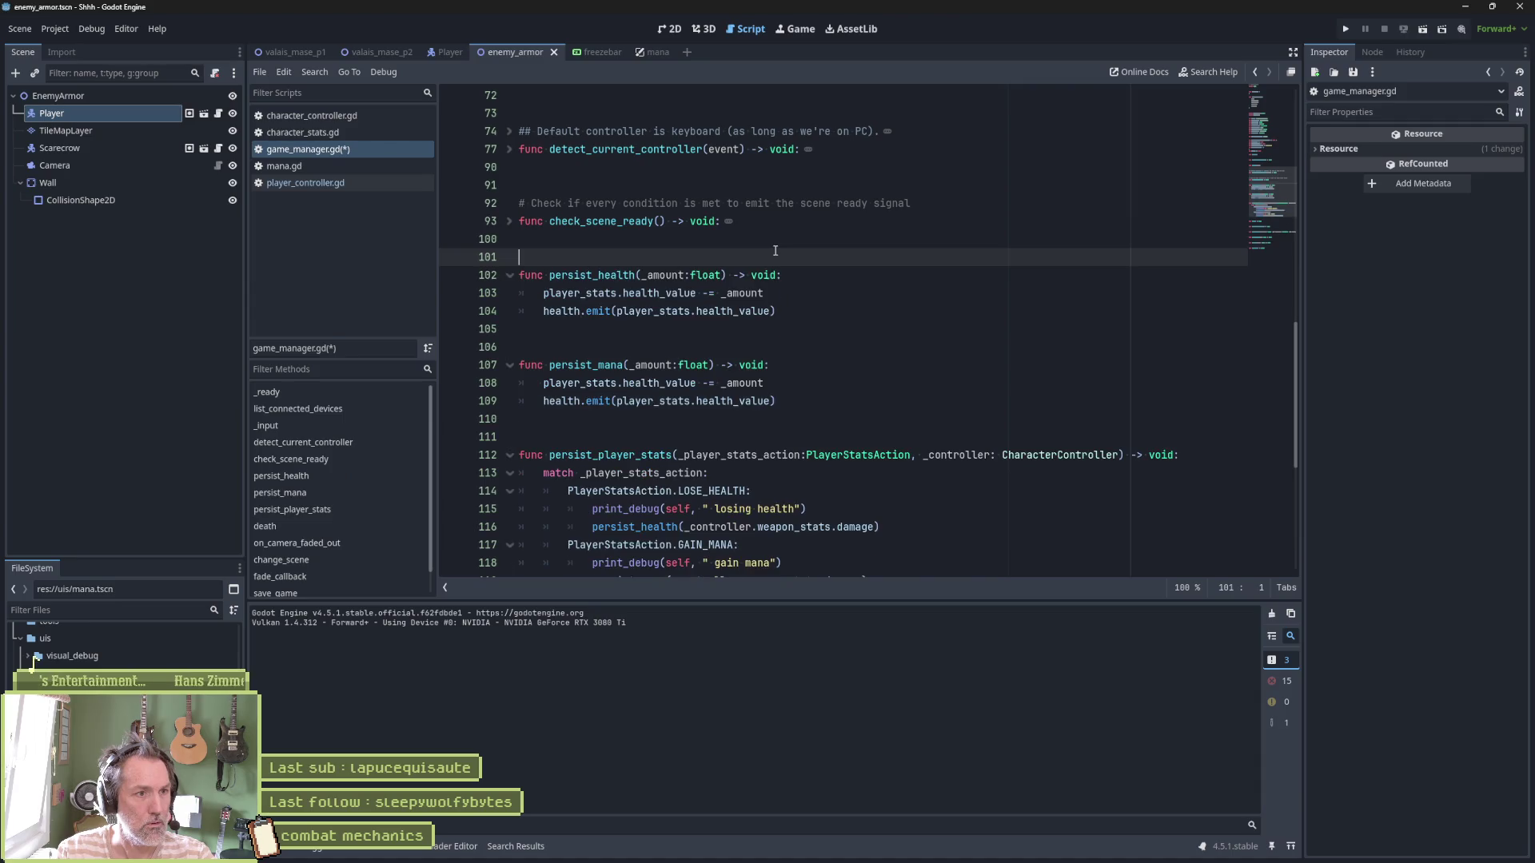
{"action": "scroll", "coordinate": [767, 382], "scroll_direction": "down", "scroll_amount": 3}
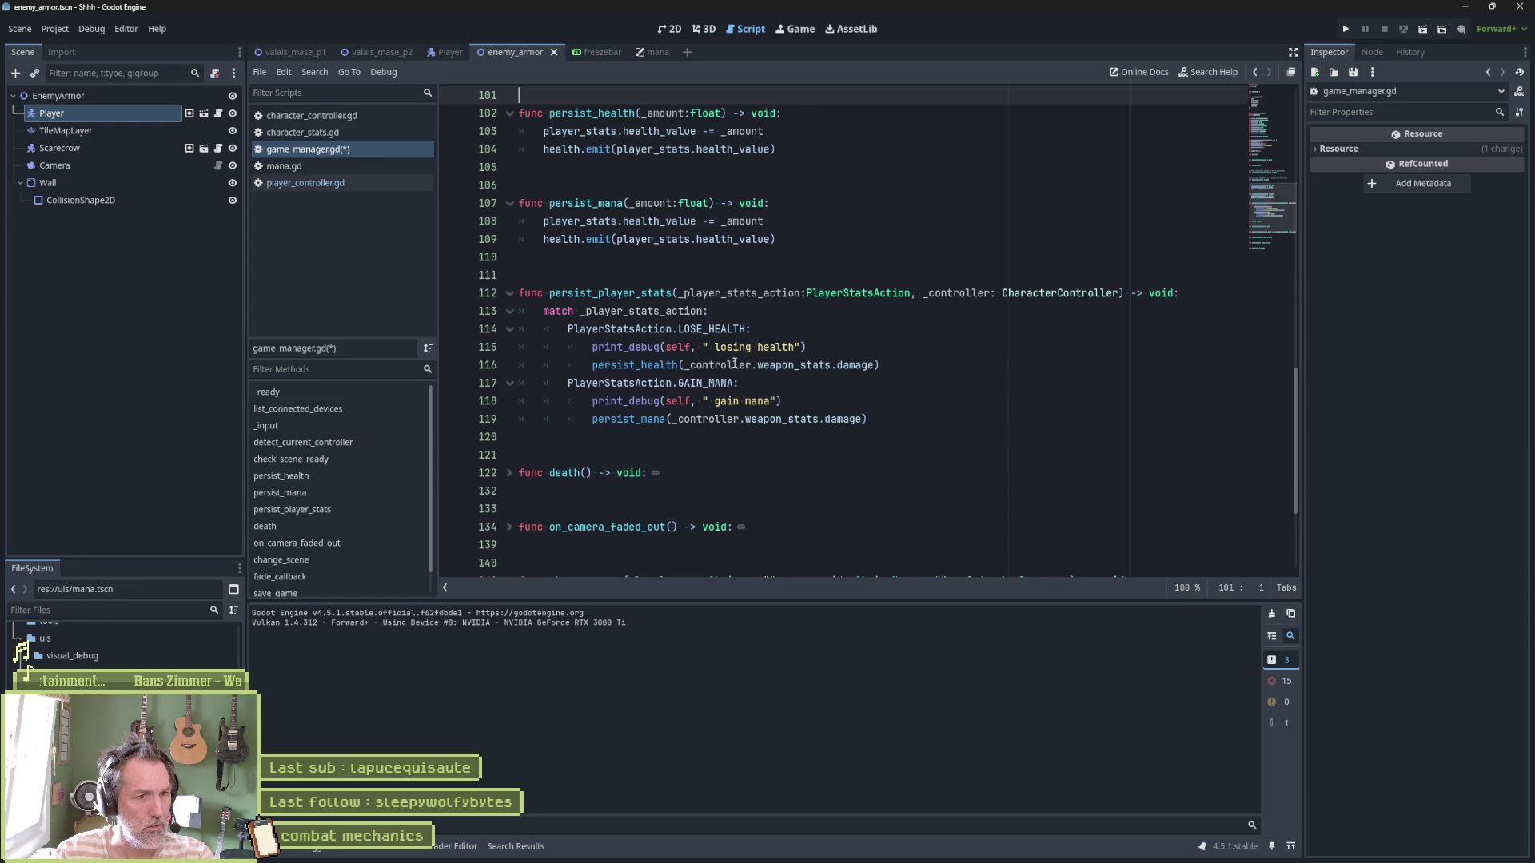
{"action": "key", "text": "ctrl+s"}
Run the scene, stop on the parser error, and comment out persist_player_stats (lines 150–156)
{"action": "key", "text": "F6"}
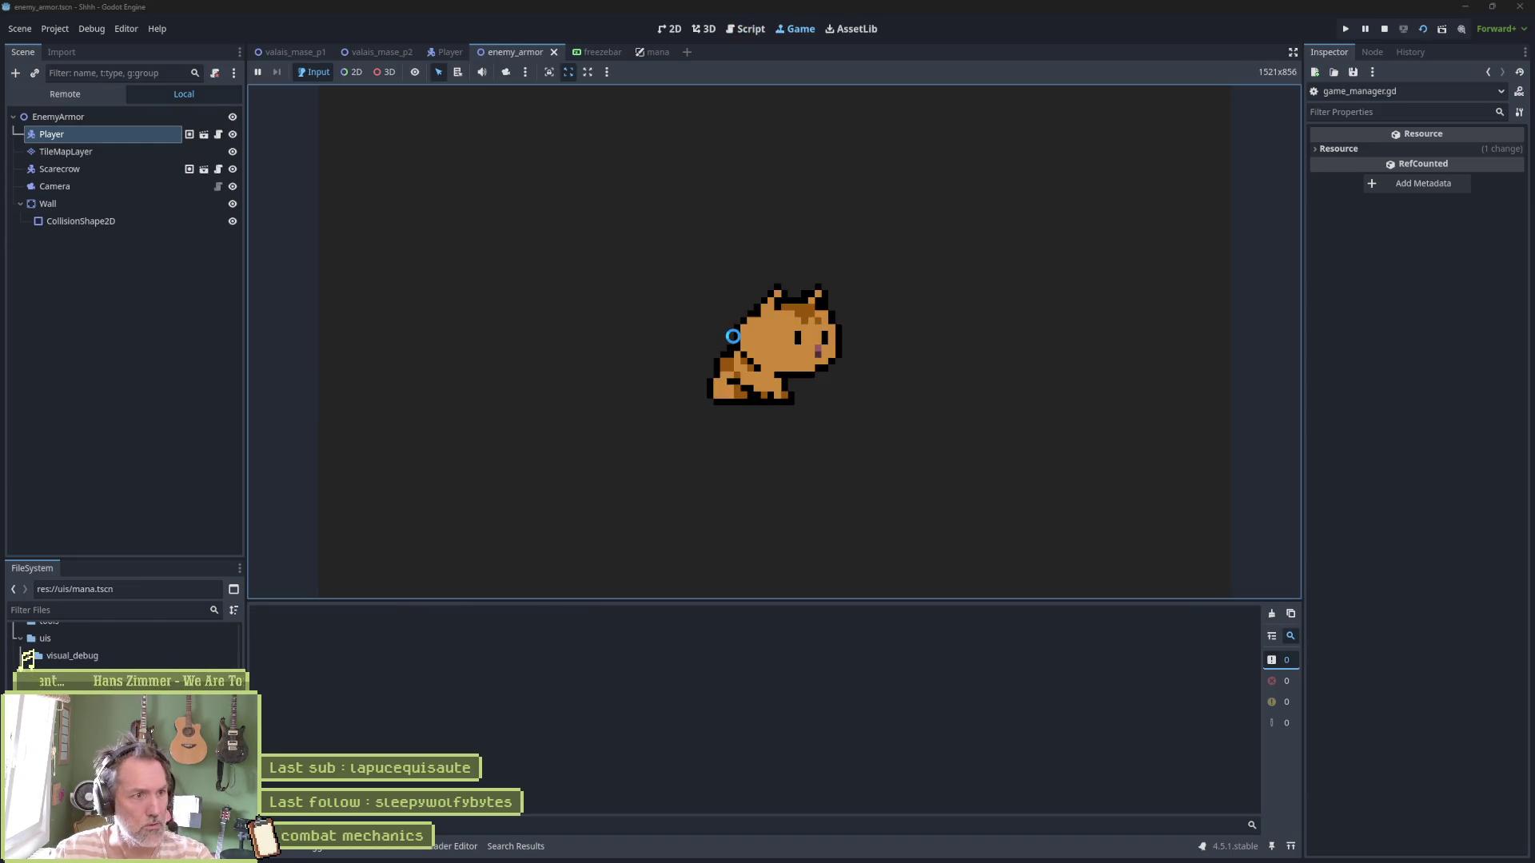
{"action": "key", "text": "F8"}
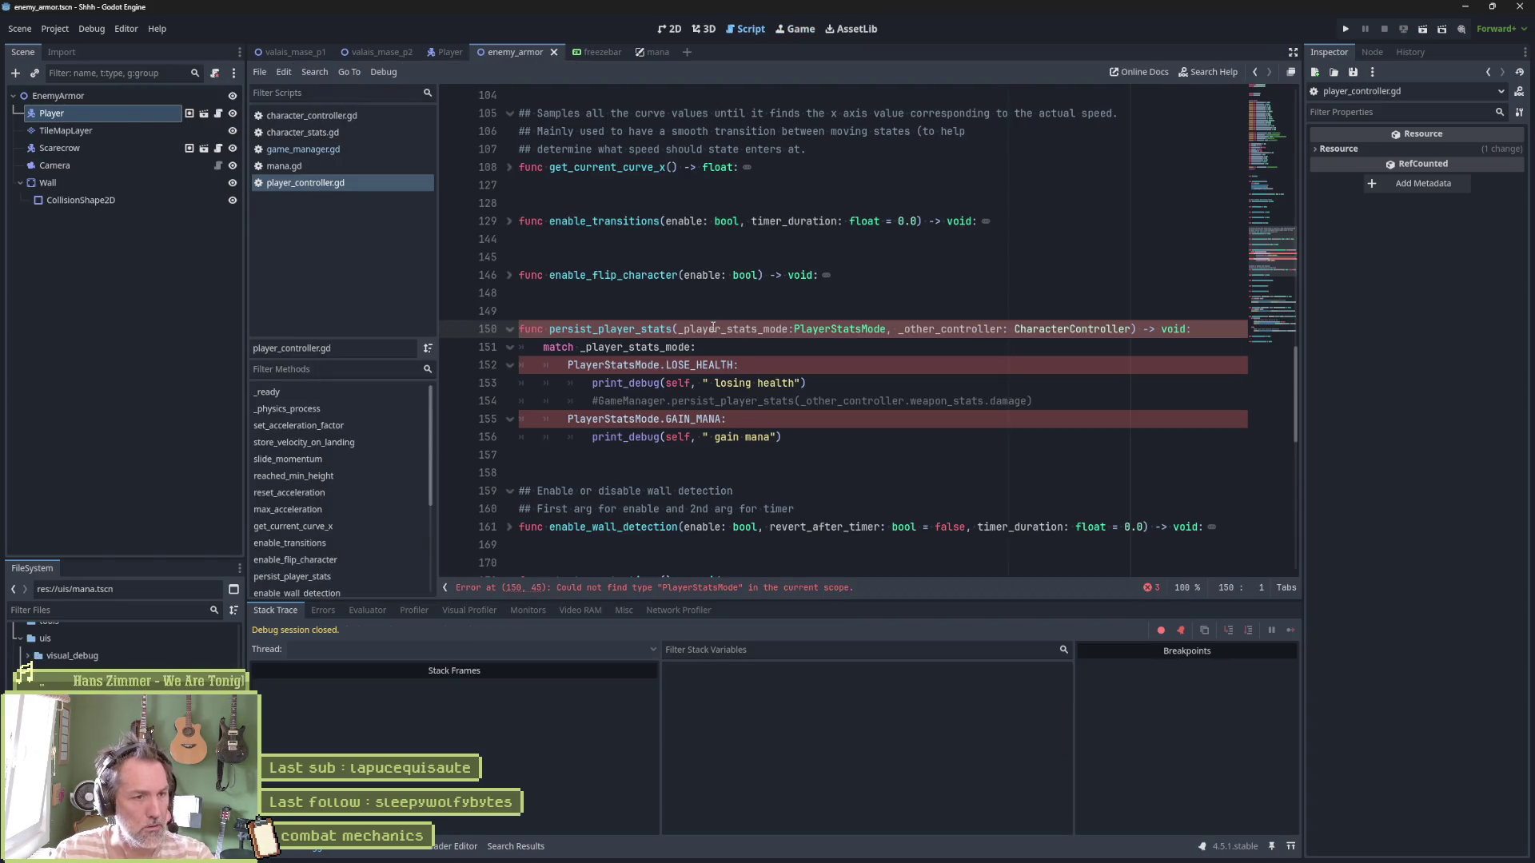
{"action": "left_click_drag", "start_coordinate": [630, 329], "coordinate": [652, 435]}
{"action": "key", "text": "ctrl+k"}
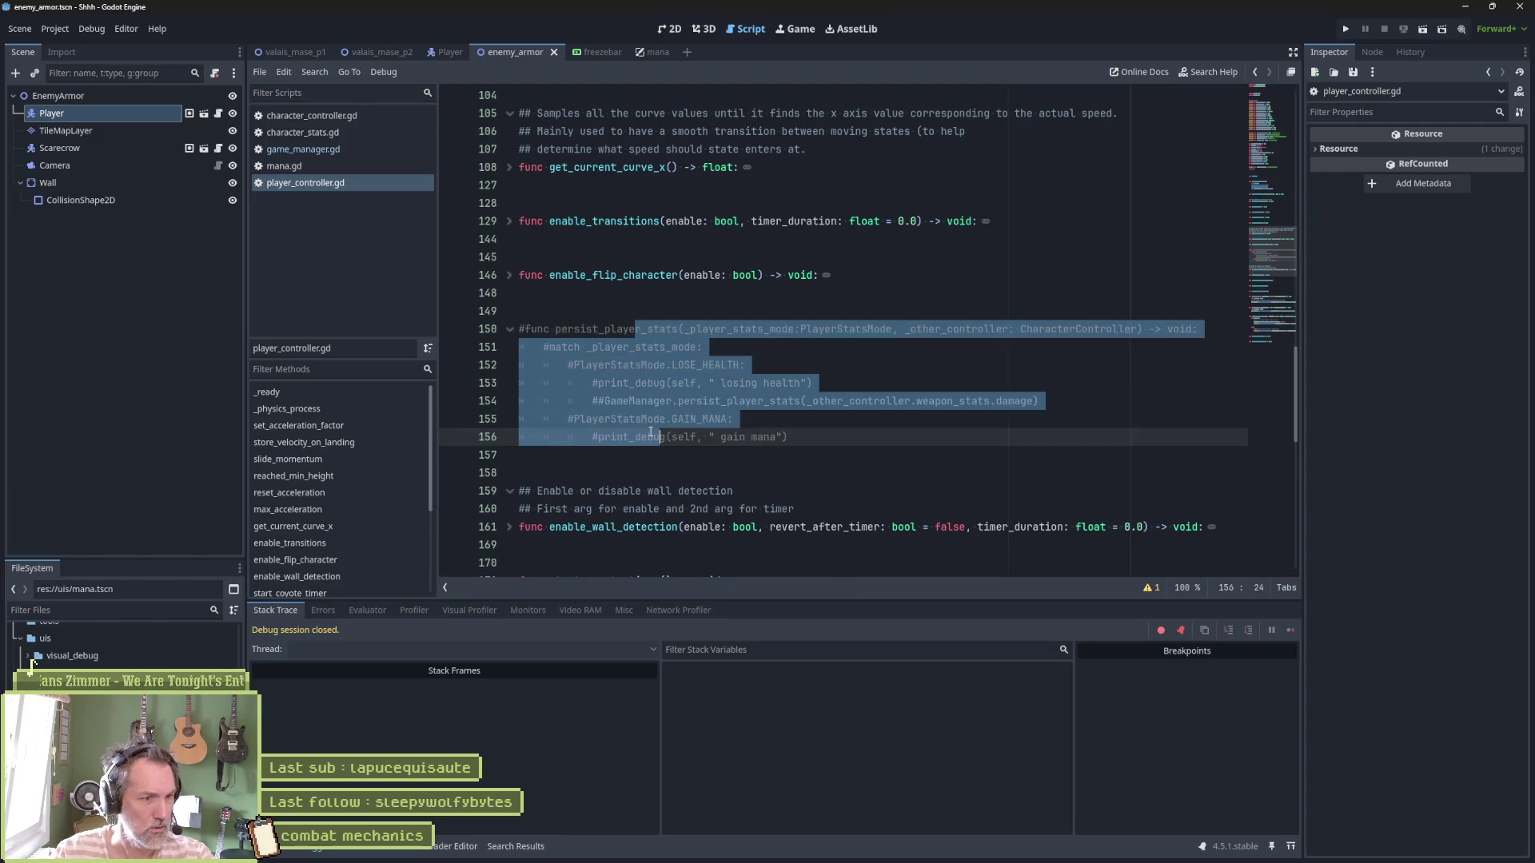
Jump to on_hit, relaunch the scene, and strike the cat to trigger a hit
{"action": "scroll", "coordinate": [651, 432], "scroll_direction": "down", "scroll_amount": 4}
{"action": "scroll", "coordinate": [318, 554], "scroll_direction": "down", "scroll_amount": 3}
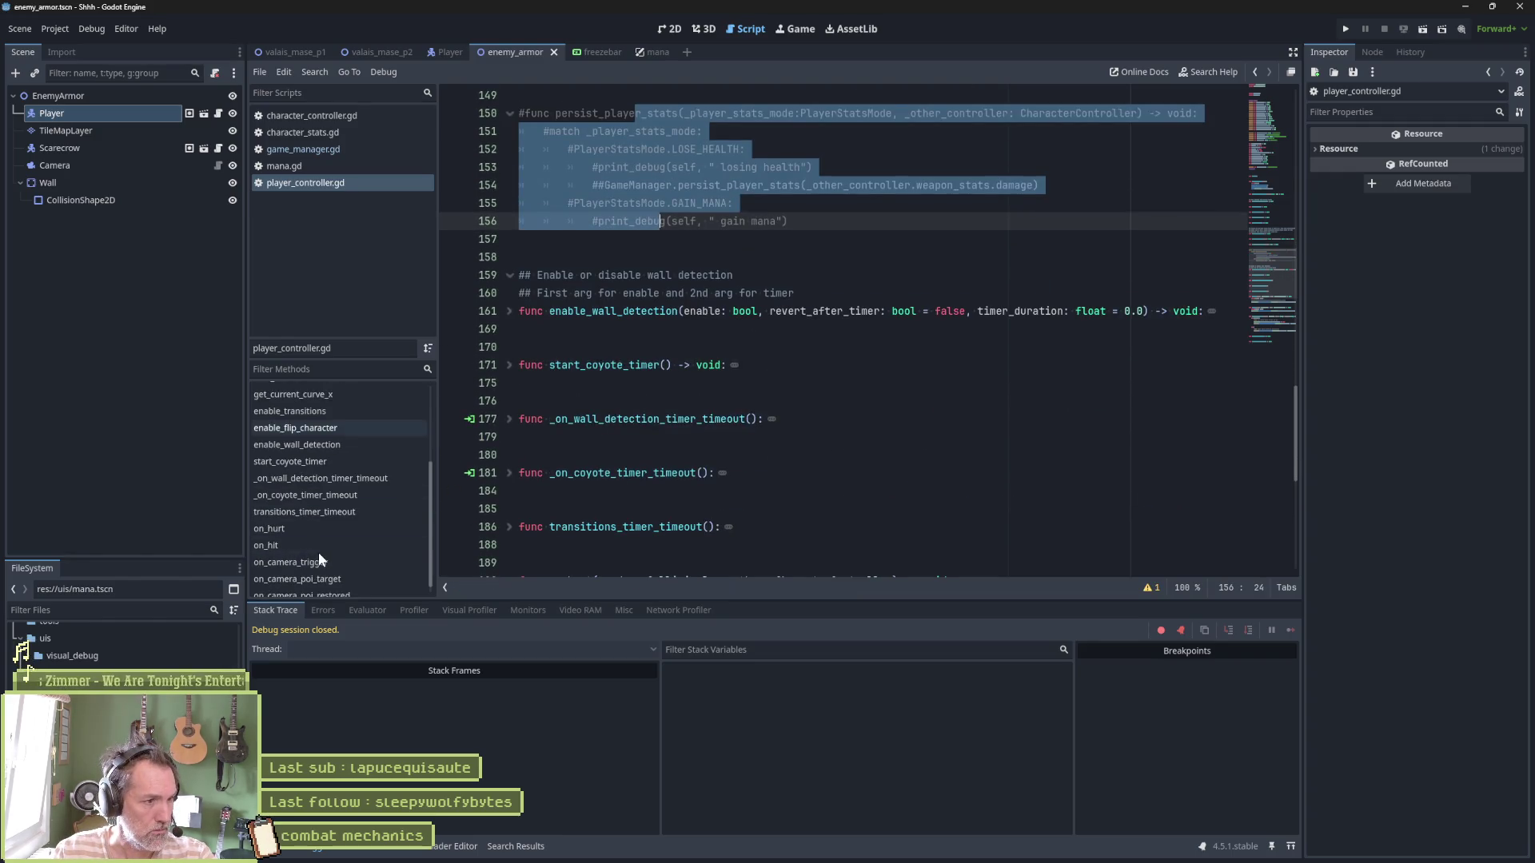
{"action": "left_click", "coordinate": [318, 548]}
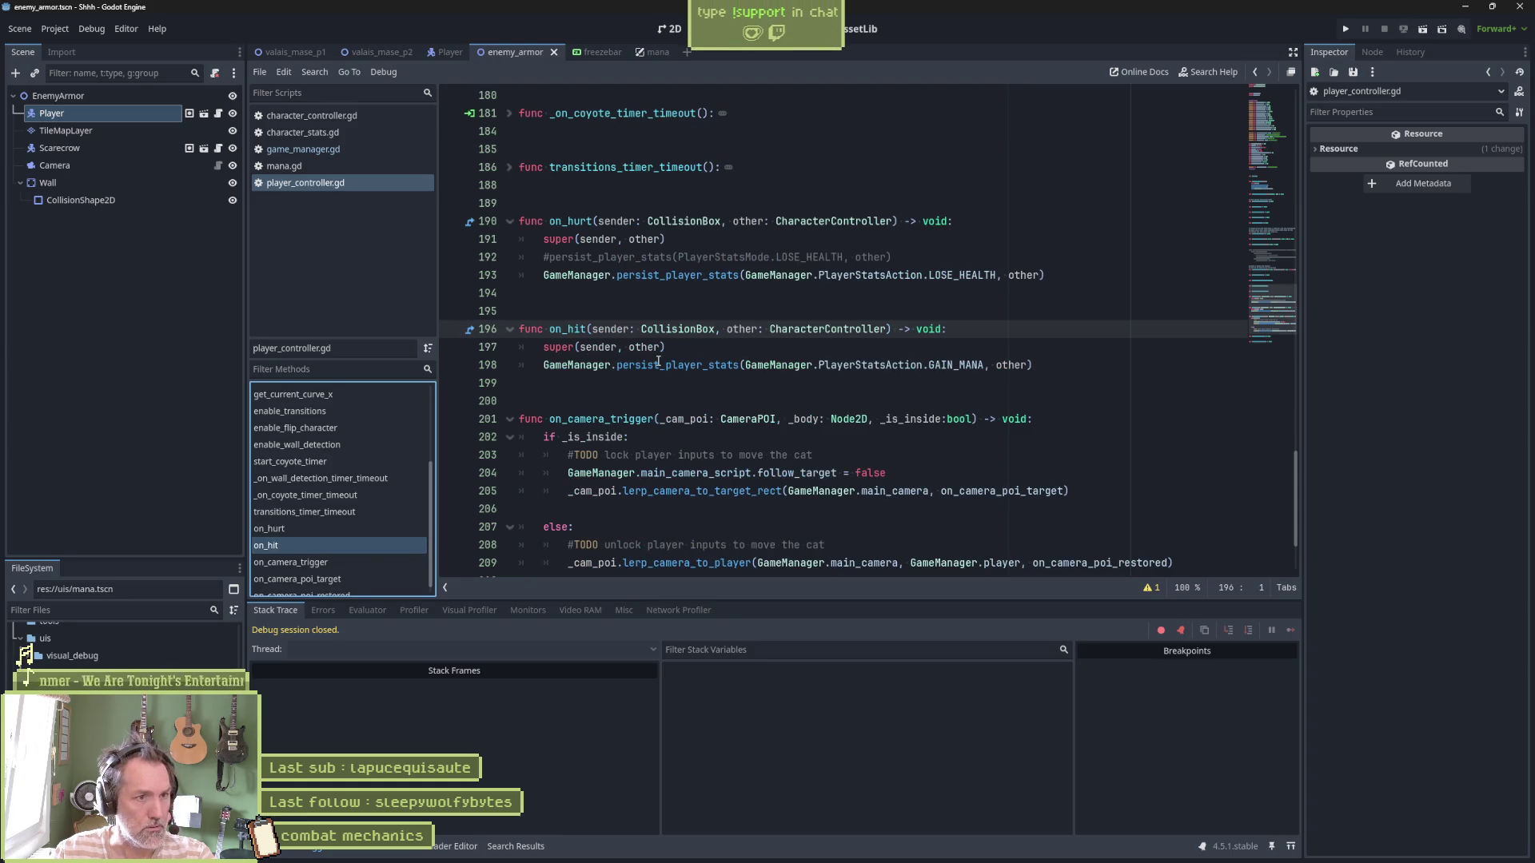
{"action": "mouse_move", "coordinate": [720, 364]}
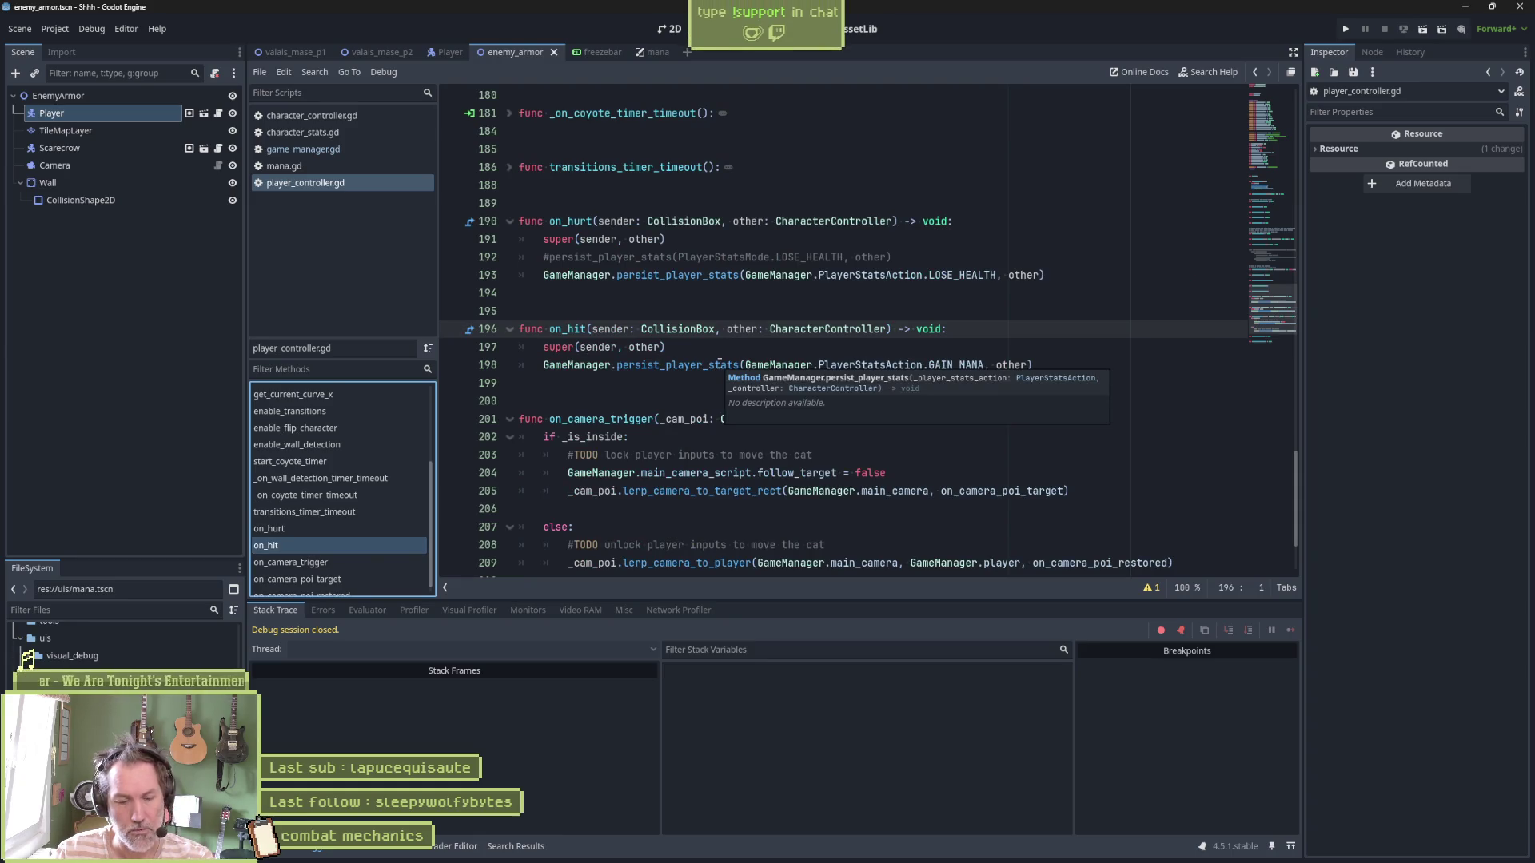
{"action": "key", "text": "F6"}
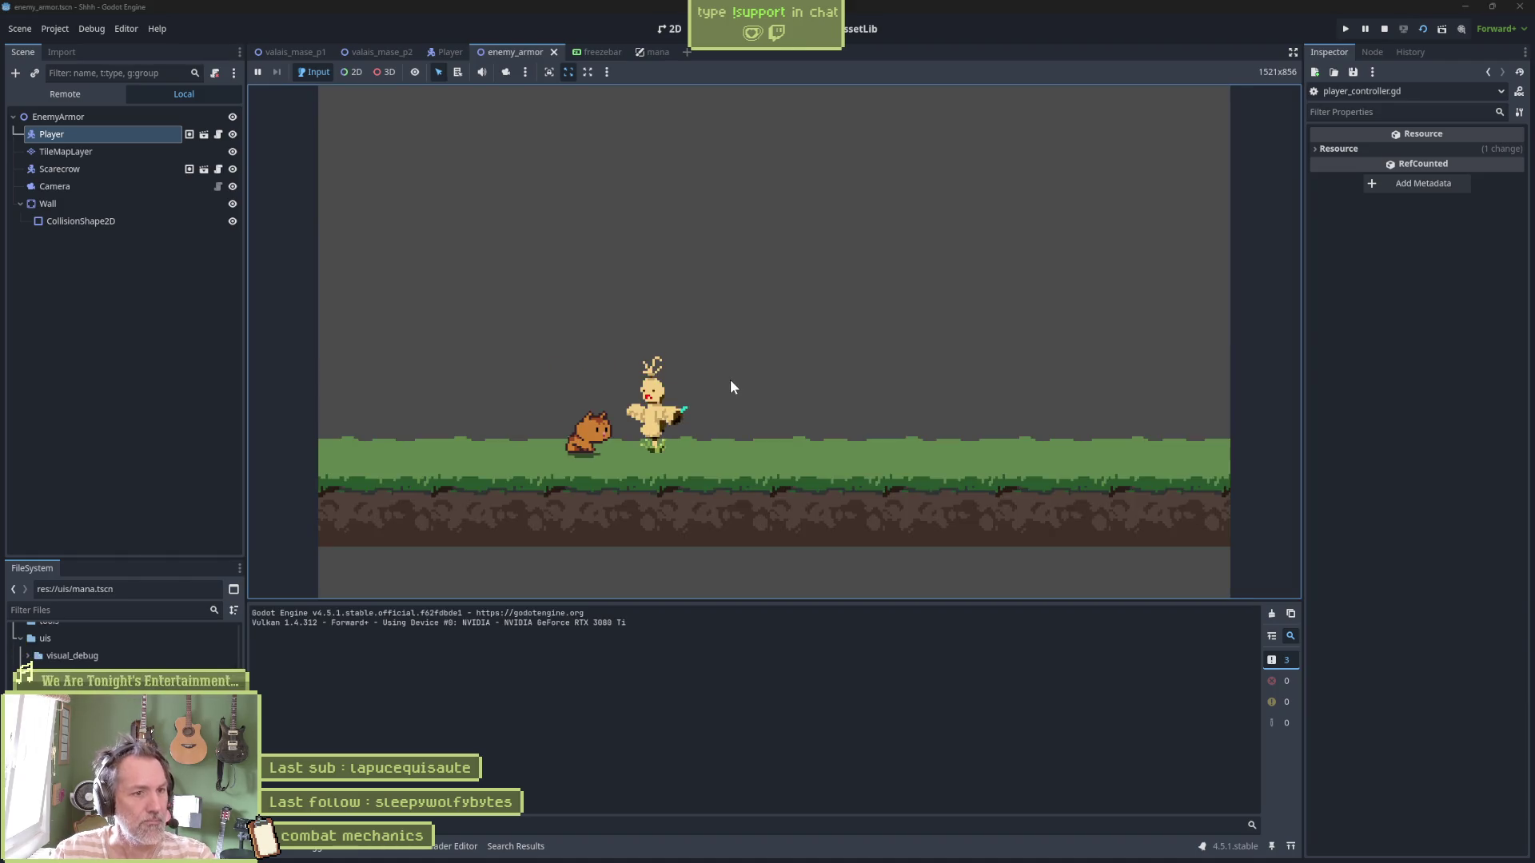
{"action": "left_click", "coordinate": [731, 378]}
Hit the cat twice in the running game to log losing health and gain mana, then stop
{"action": "left_click", "coordinate": [734, 383]}
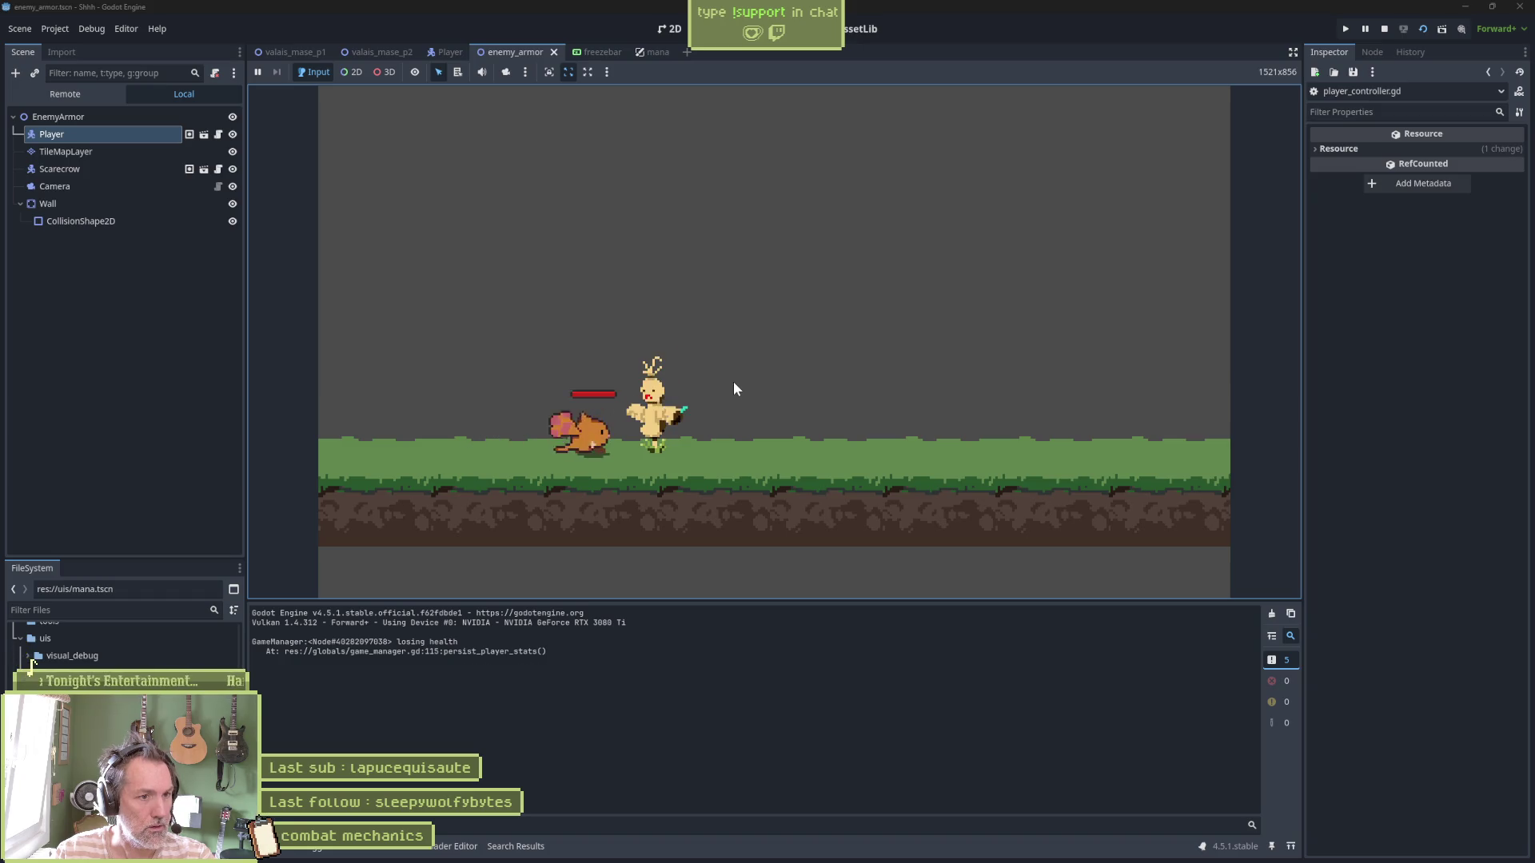
{"action": "left_click", "coordinate": [734, 389]}
{"action": "key", "text": "F8"}
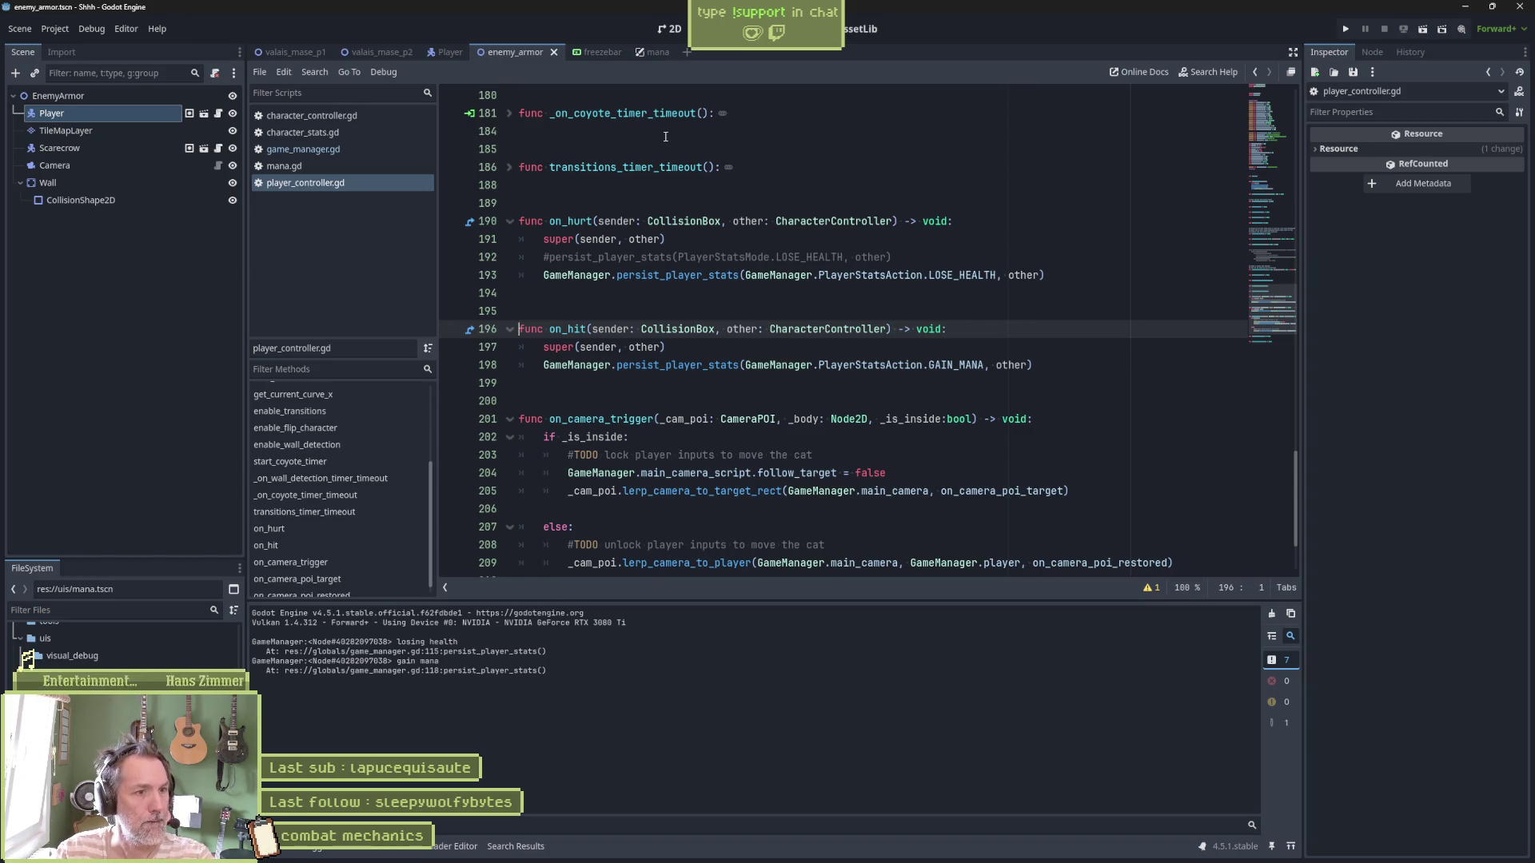
Delete the commented-out call on line 192 and place the caret inside on_hit
{"action": "left_click", "coordinate": [677, 256]}
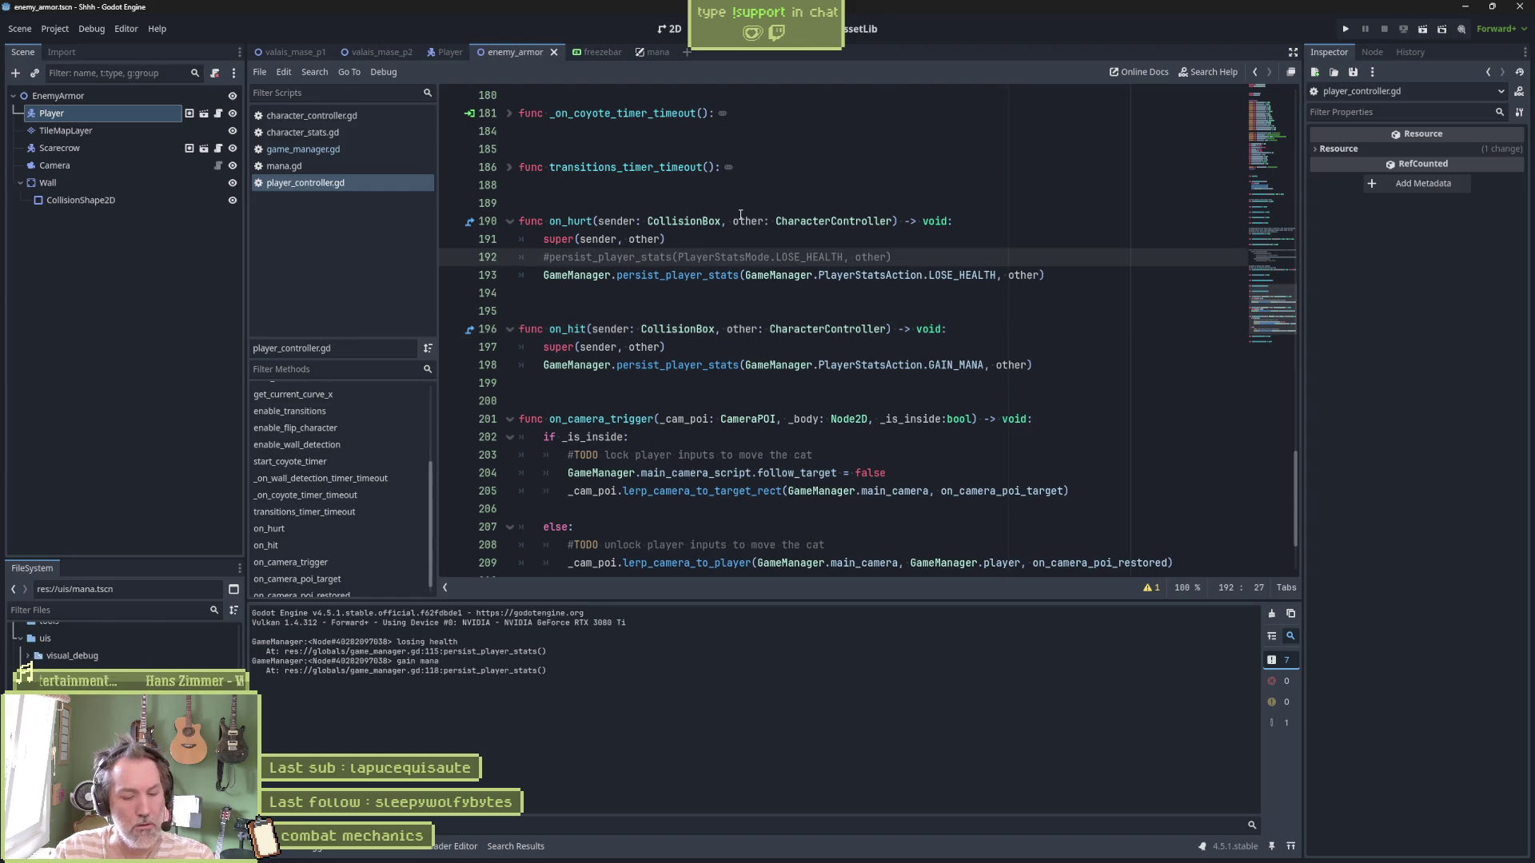
{"action": "key", "text": "ctrl+shift+k"}
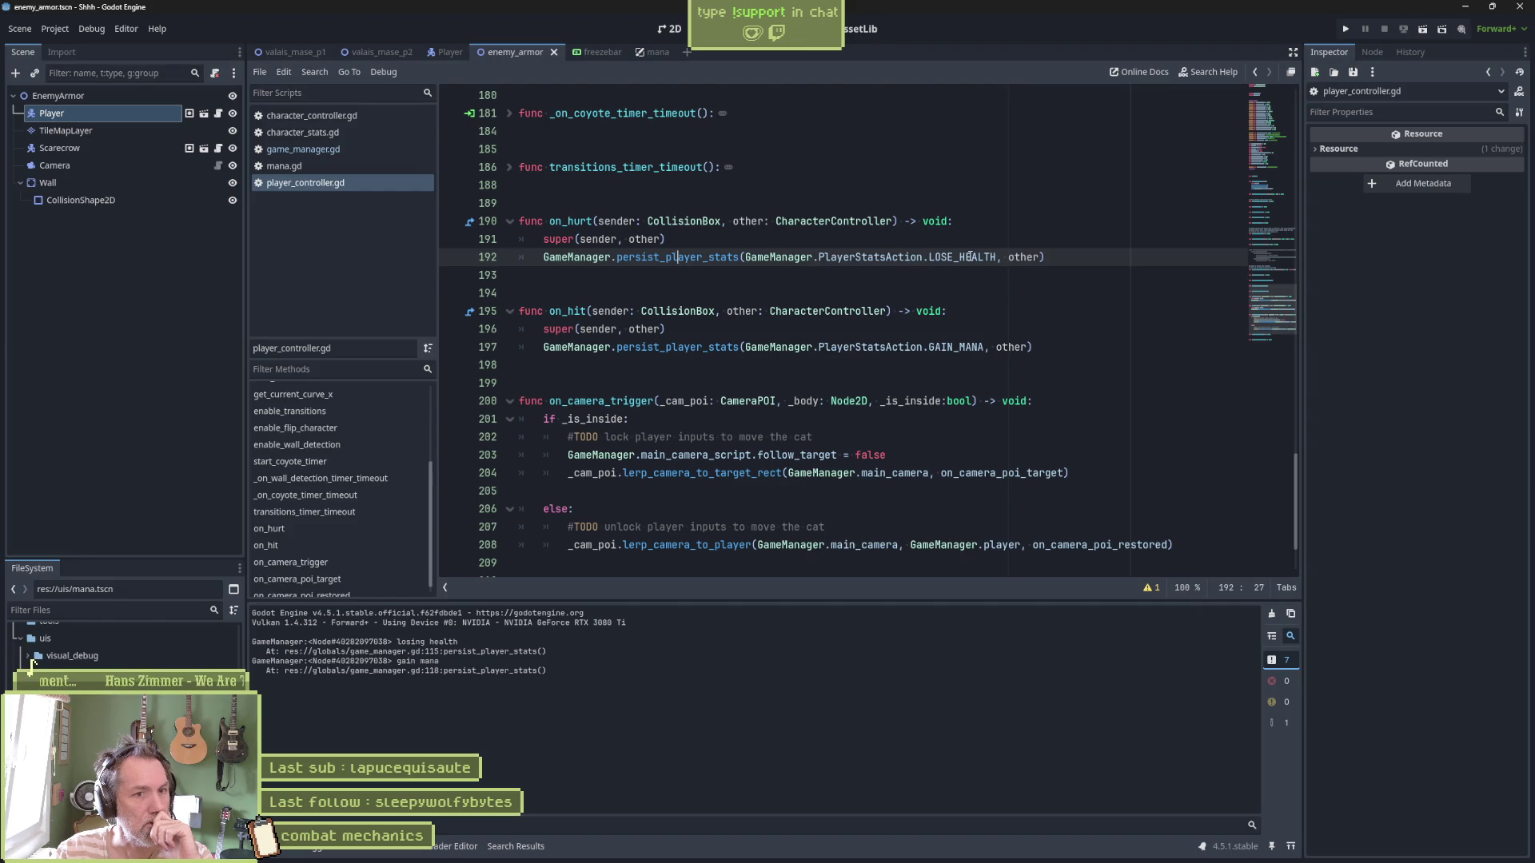
{"action": "mouse_move", "coordinate": [969, 256]}
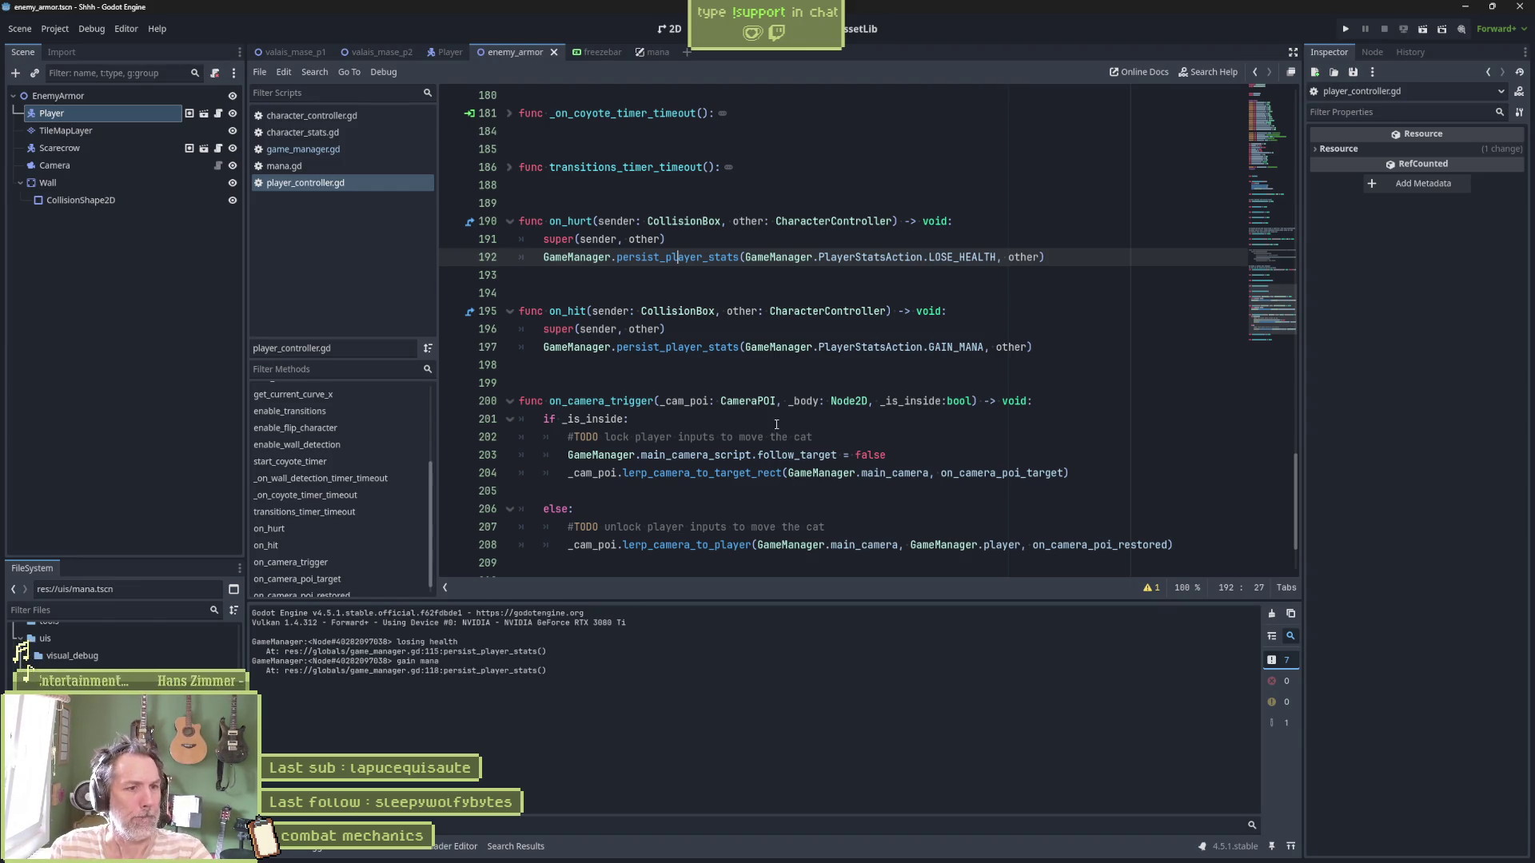
{"action": "left_click", "coordinate": [684, 336]}
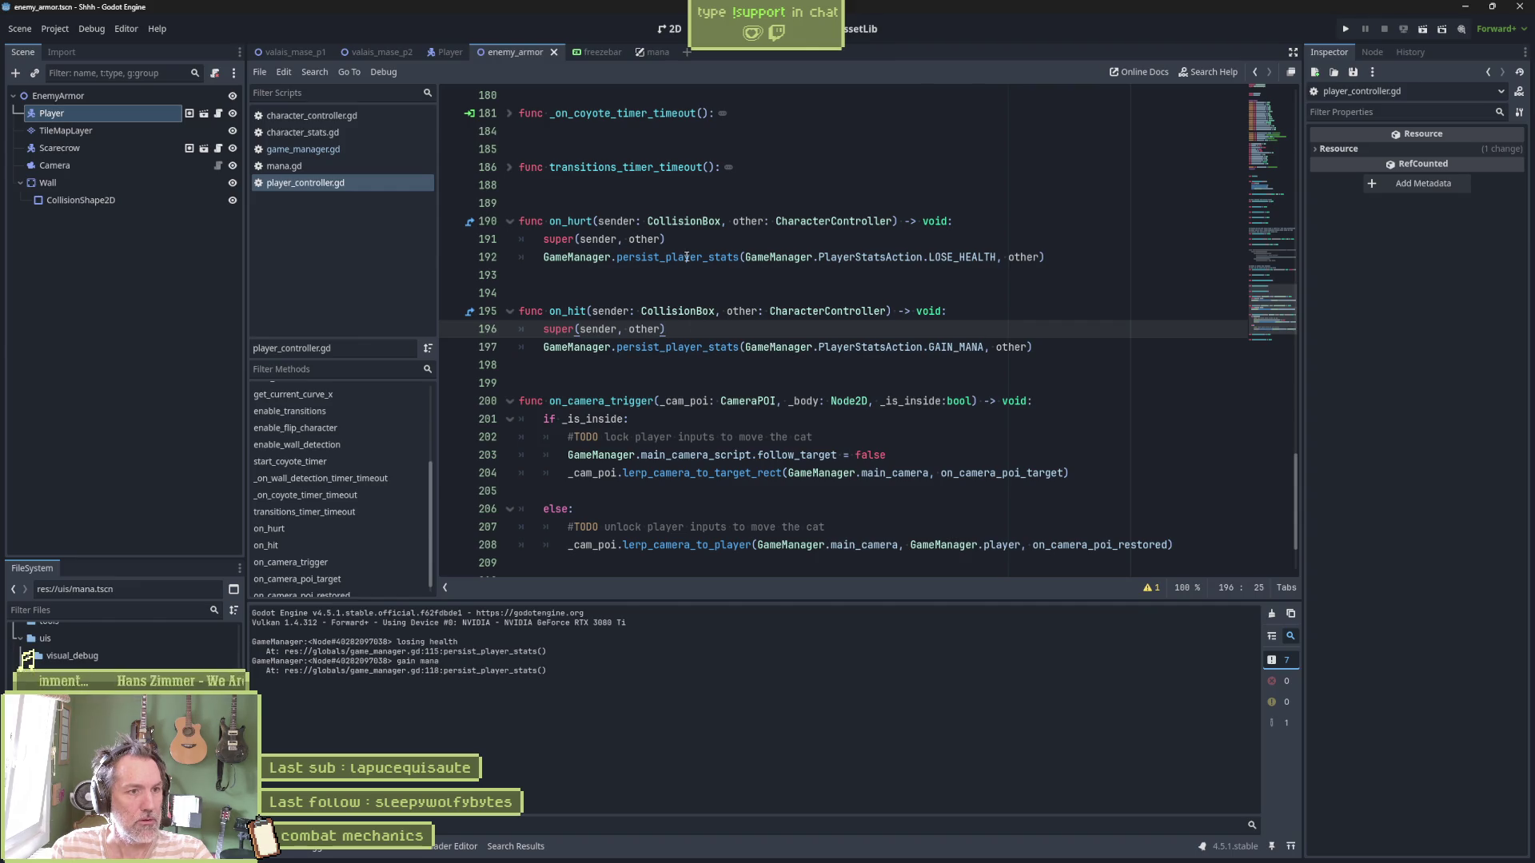
Run and stop the project, then return to the enemy_armor scene with nothing selected
{"action": "key", "text": "F5"}
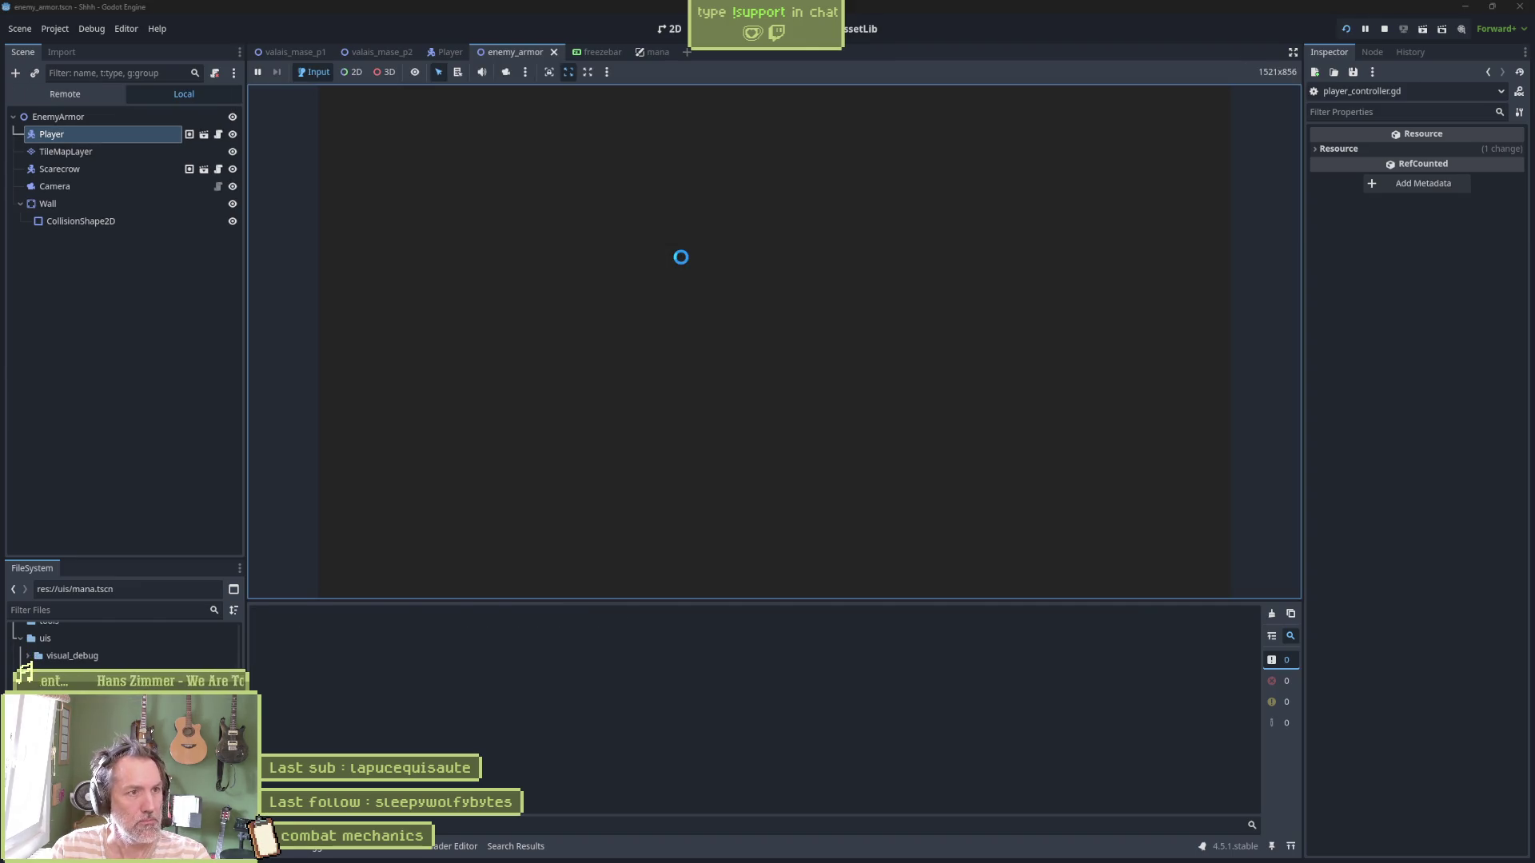
{"action": "key", "text": "F8"}
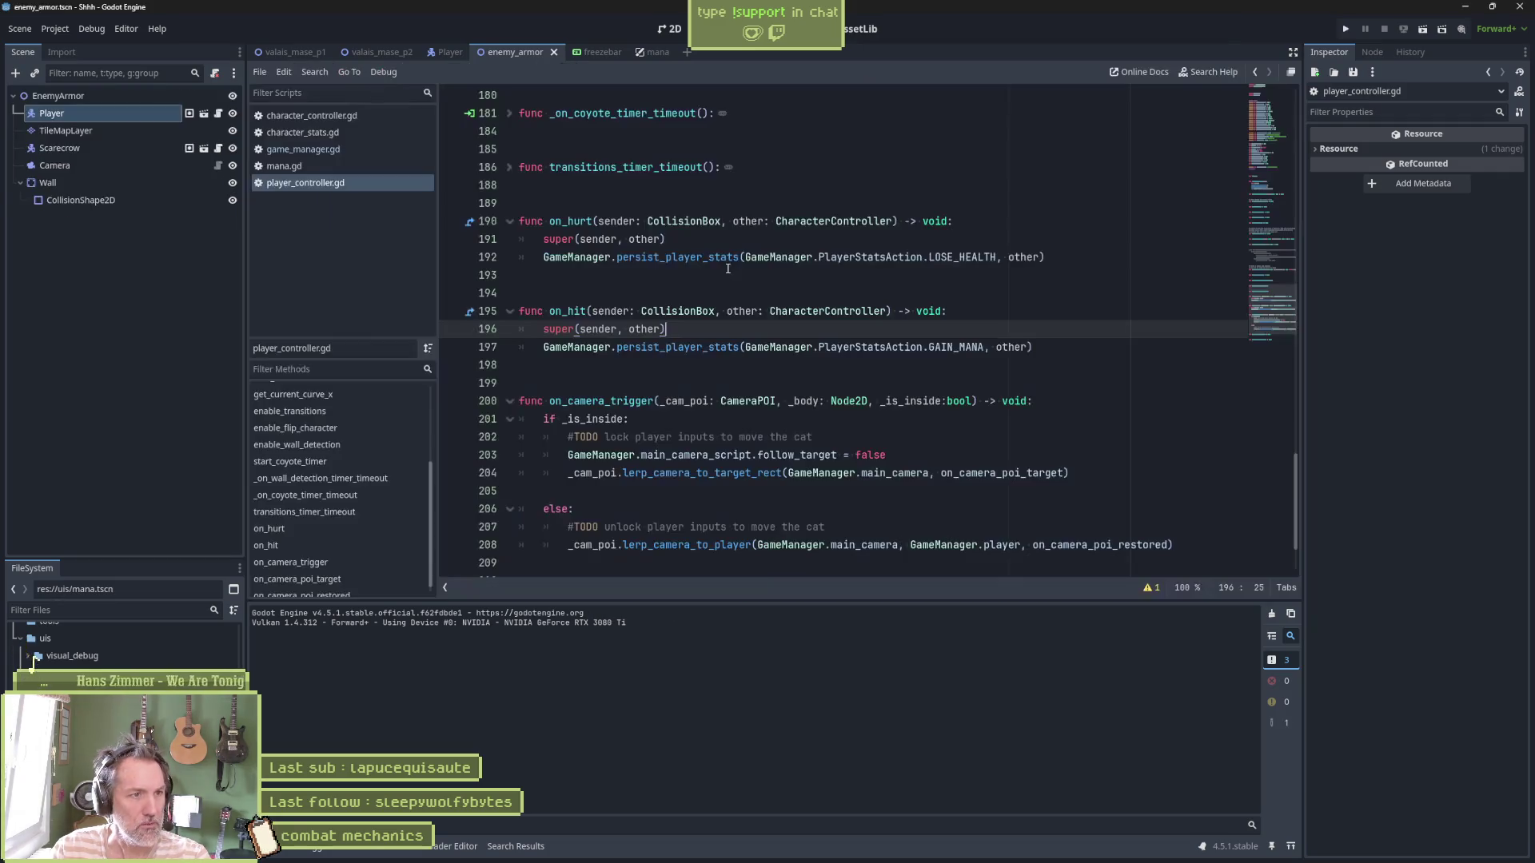
{"action": "left_click", "coordinate": [390, 50]}
{"action": "left_click", "coordinate": [546, 54]}
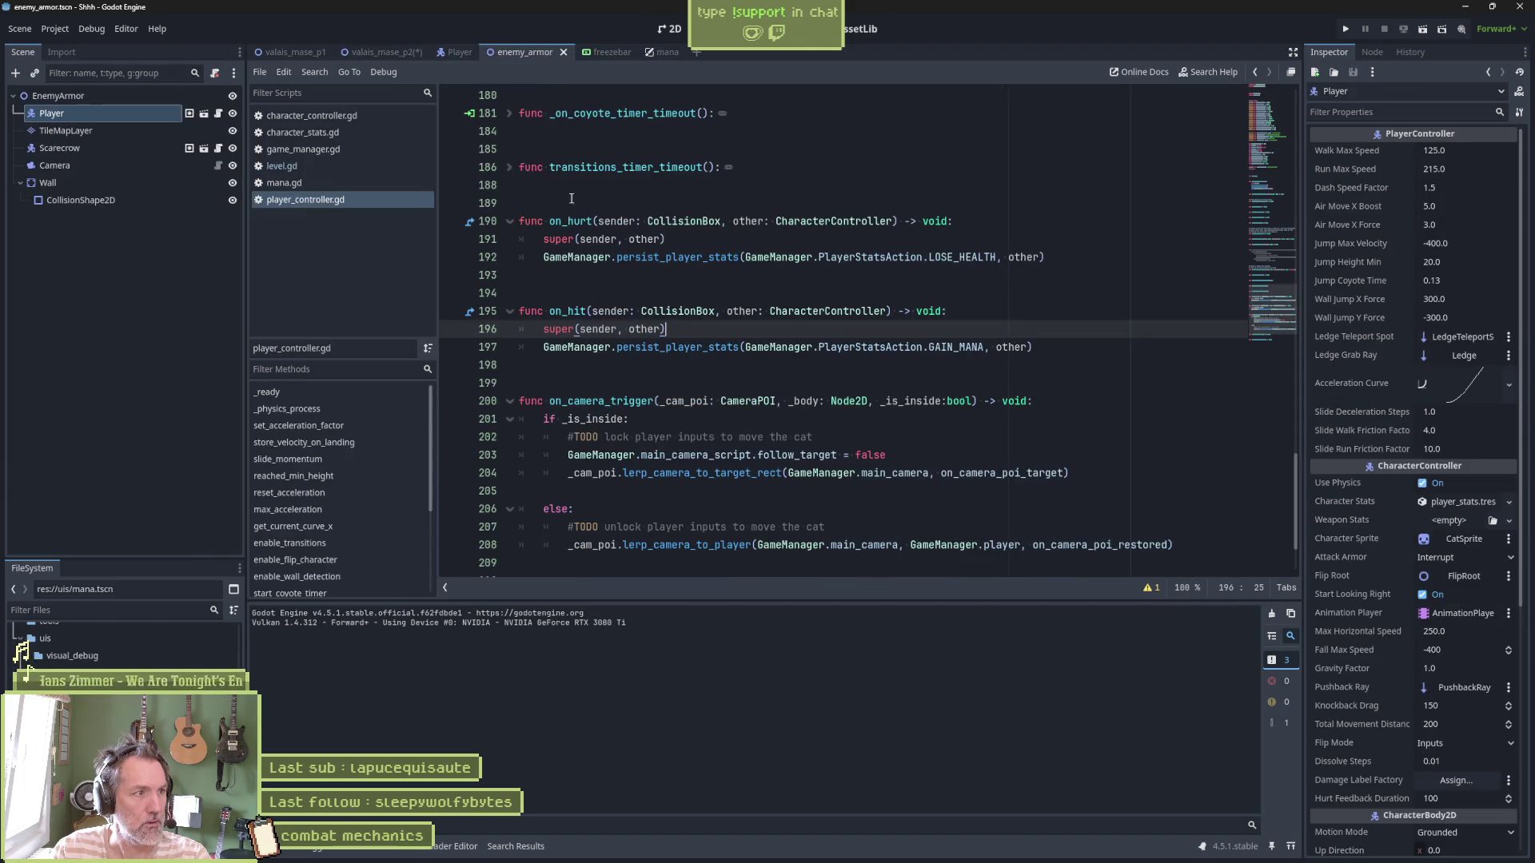
{"action": "left_click", "coordinate": [136, 224]}
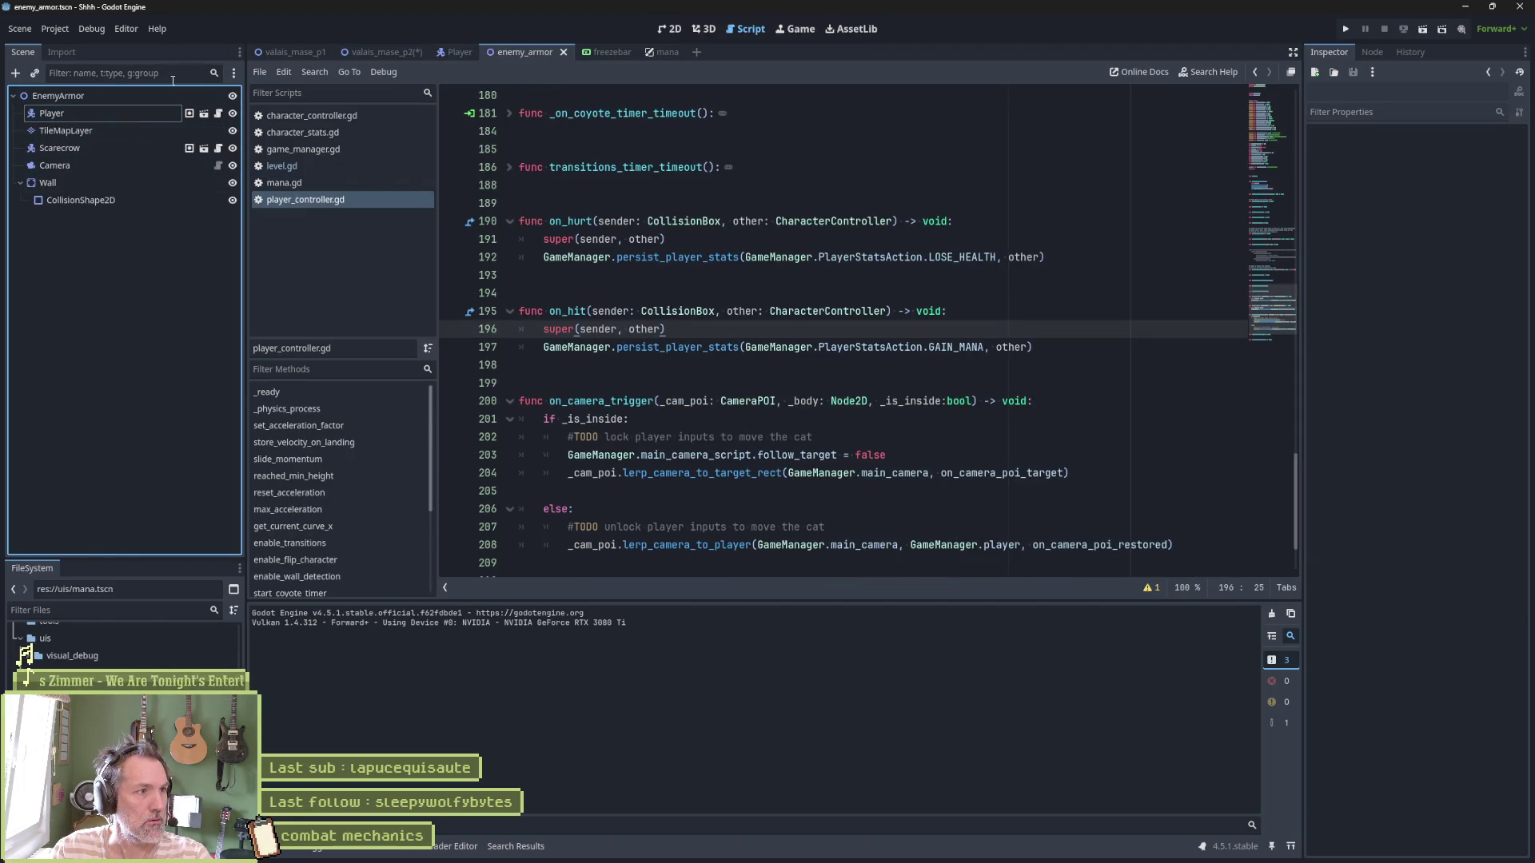
Instance mana.tscn and place the Mana node directly under EnemyArmor
{"action": "key", "text": "ctrl+shift+o"}
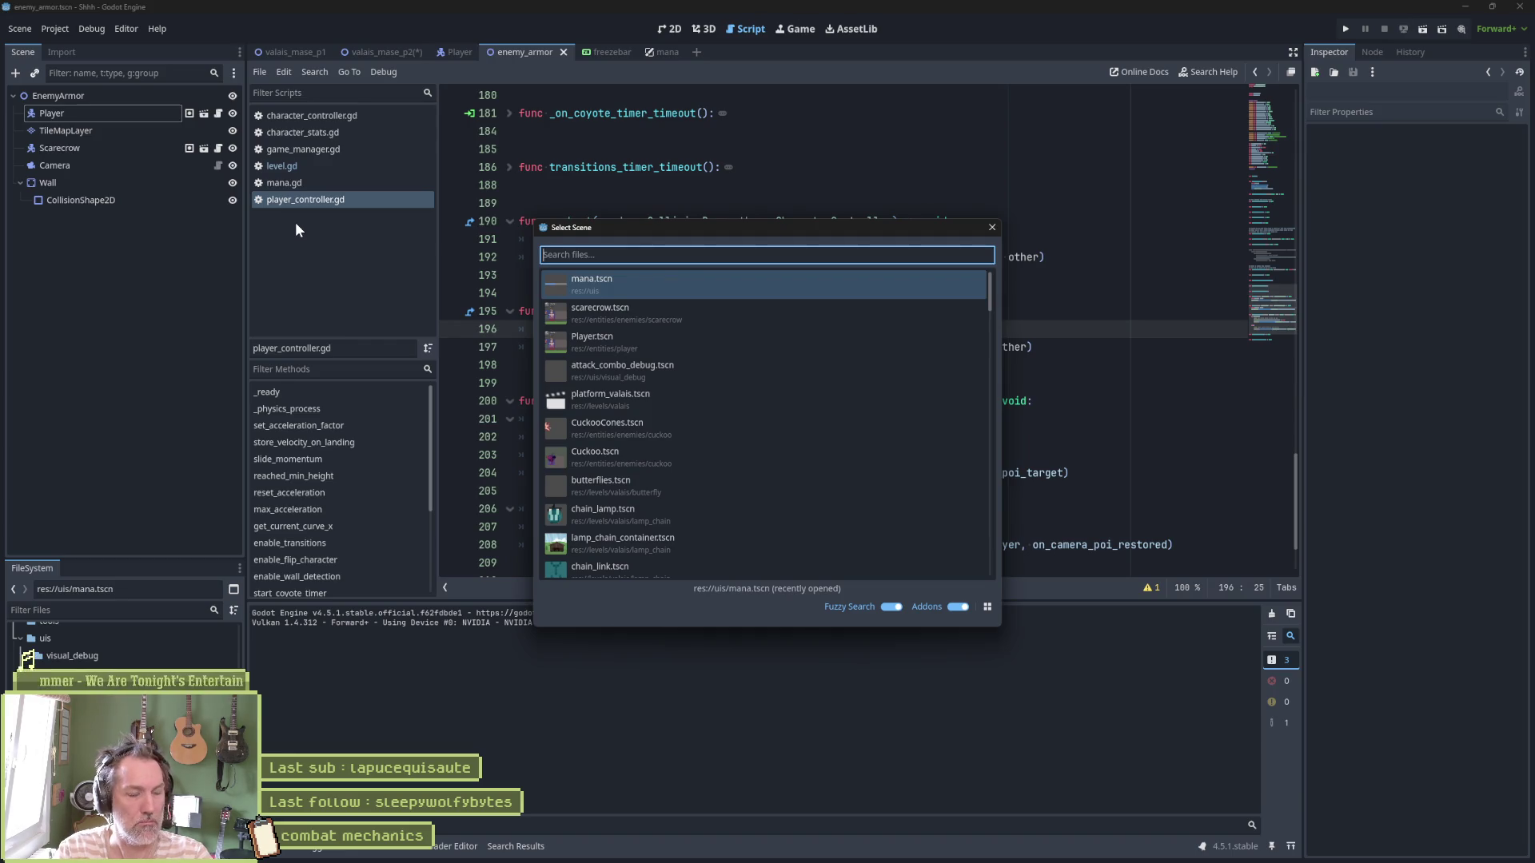
{"action": "key", "text": "Return"}
{"action": "left_click", "coordinate": [56, 217]}
{"action": "left_click_drag", "start_coordinate": [56, 212], "coordinate": [68, 108]}
{"action": "left_click", "coordinate": [669, 29]}
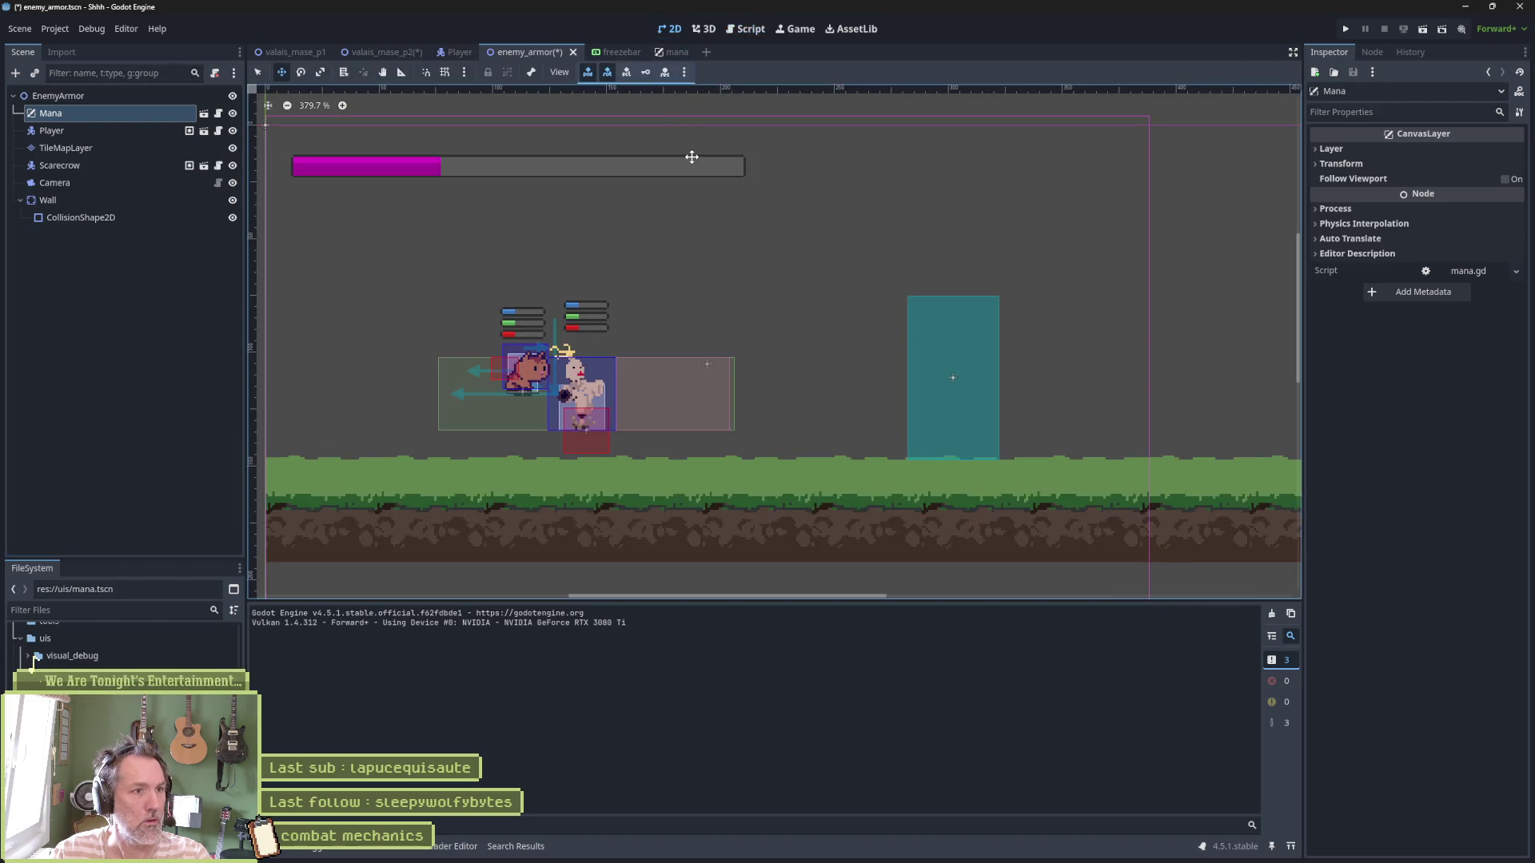
Save and run the enemy_armor scene to test the mana bar, then stop it
{"action": "key", "text": "F6"}
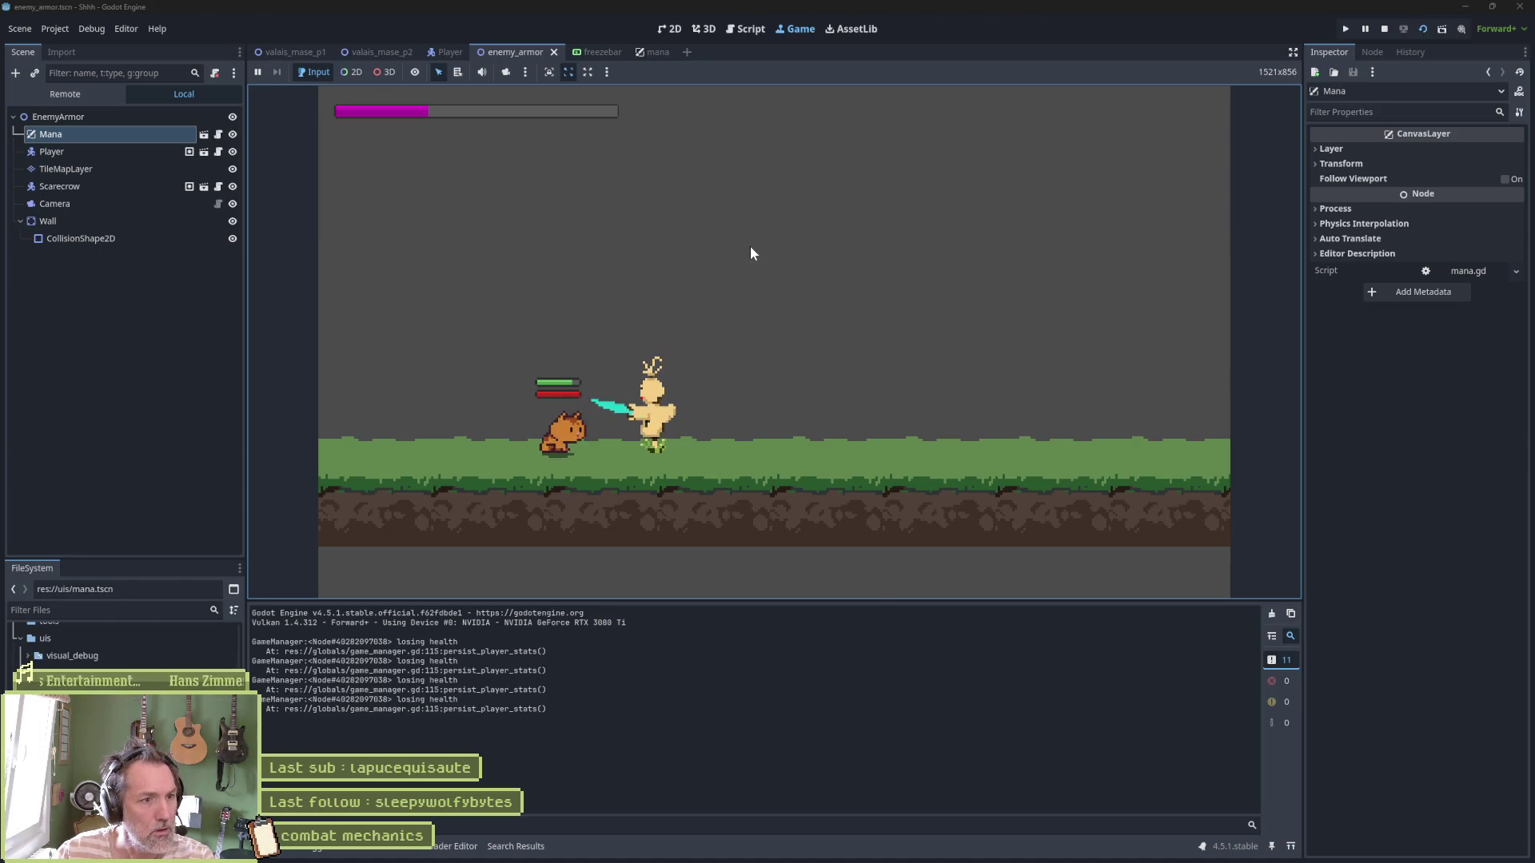
{"action": "key", "text": "F8"}
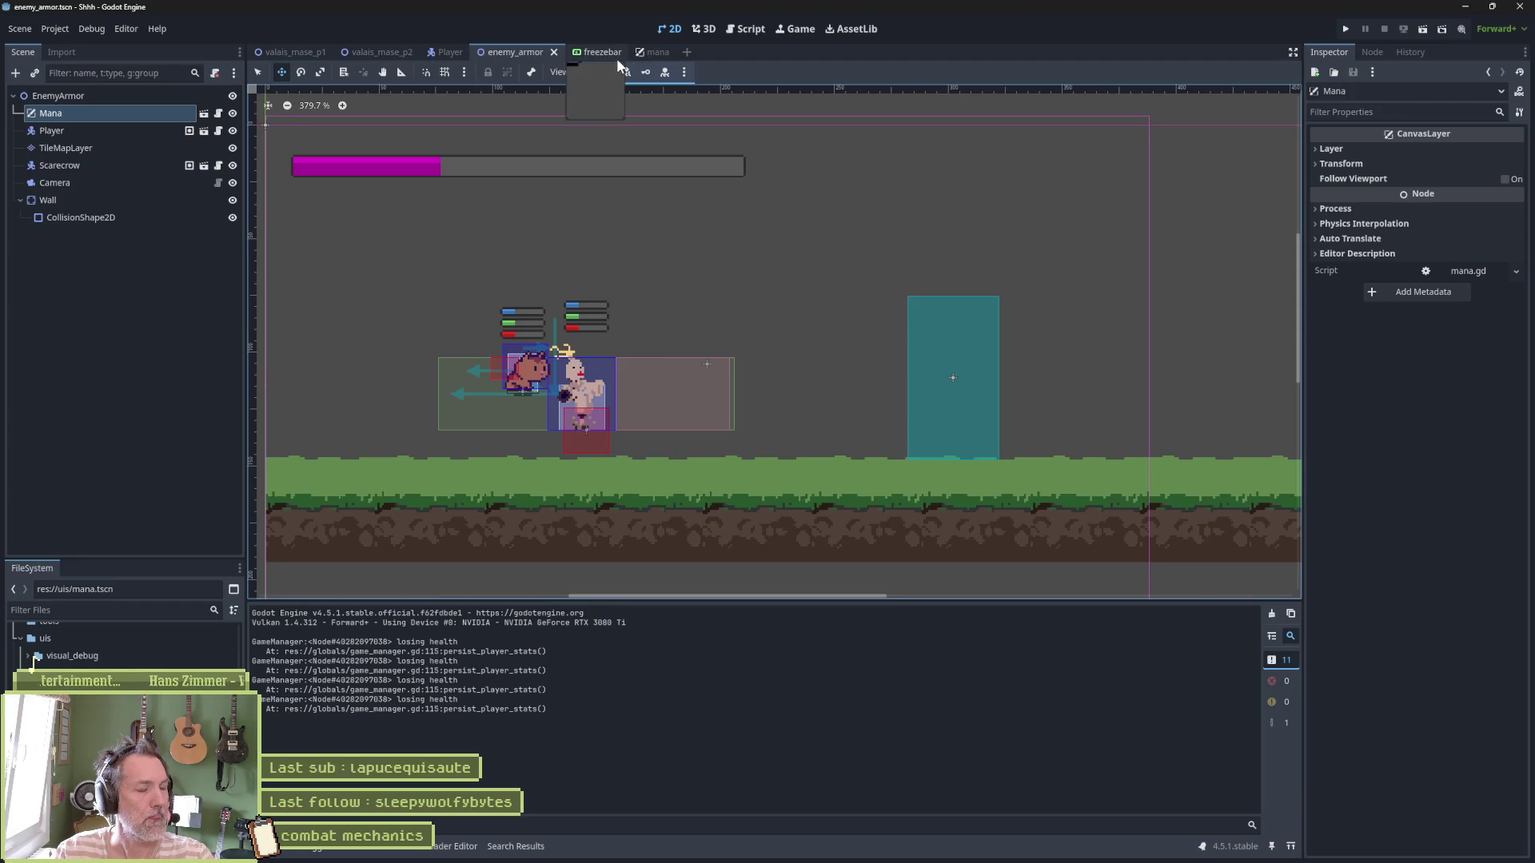
{"action": "left_click", "coordinate": [453, 55]}
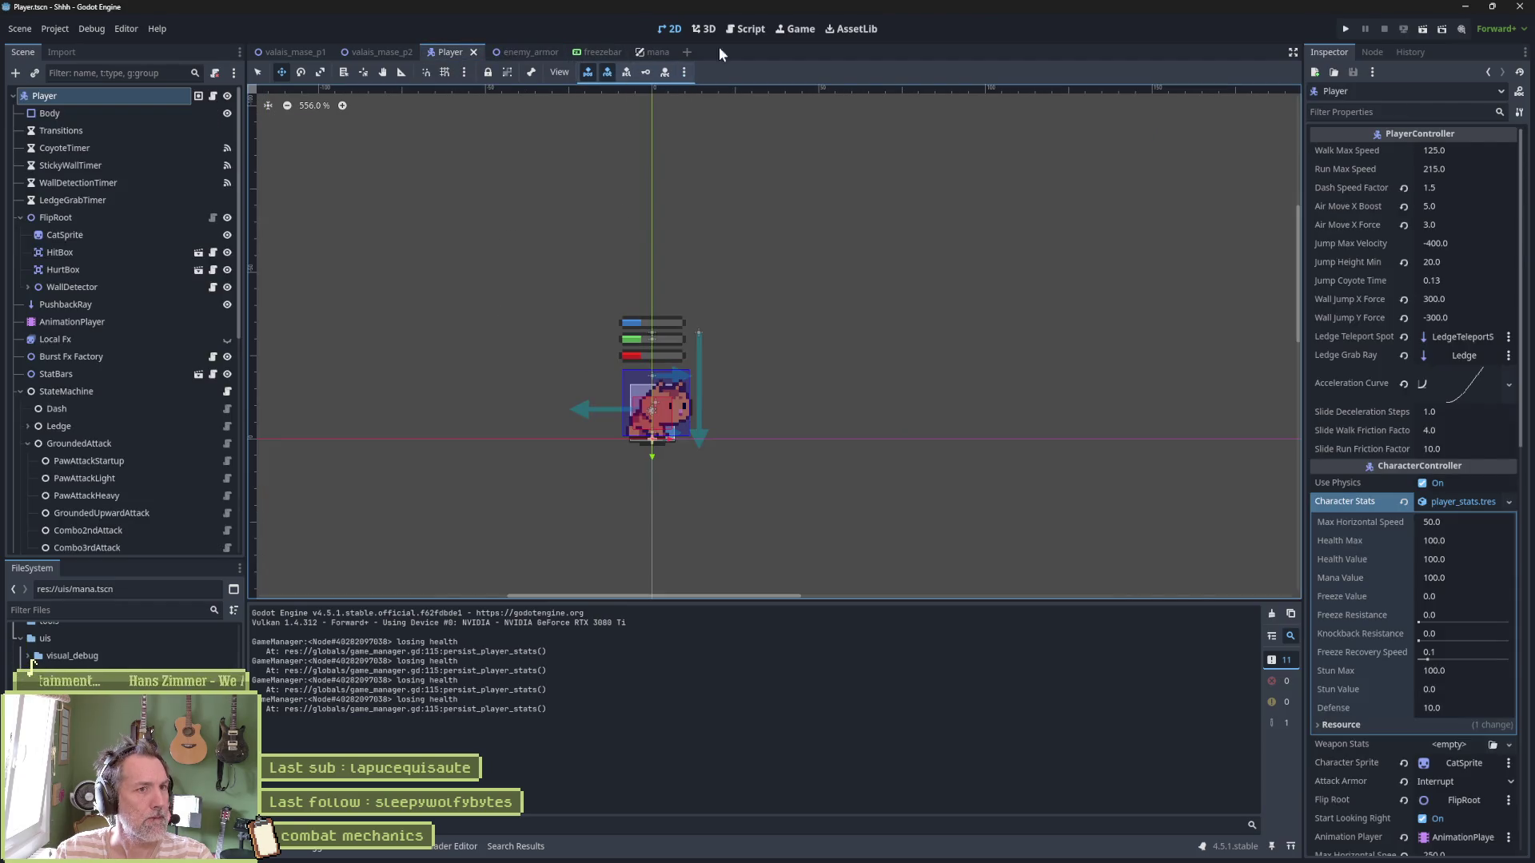
In game_manager.gd, comment out the health emit on line 109 with #
{"action": "left_click", "coordinate": [745, 29]}
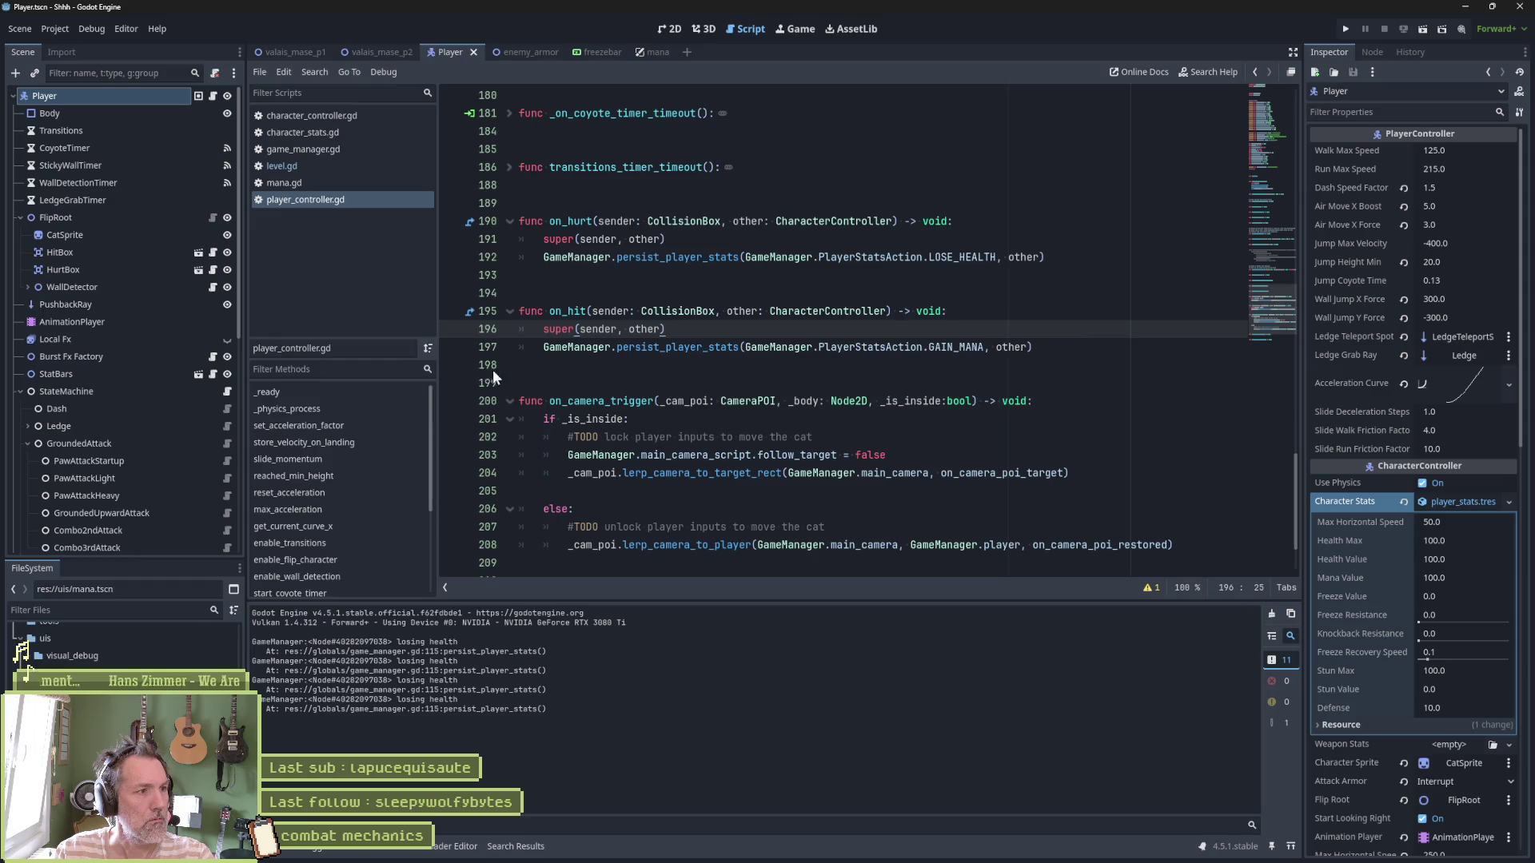
{"action": "left_click", "coordinate": [305, 145]}
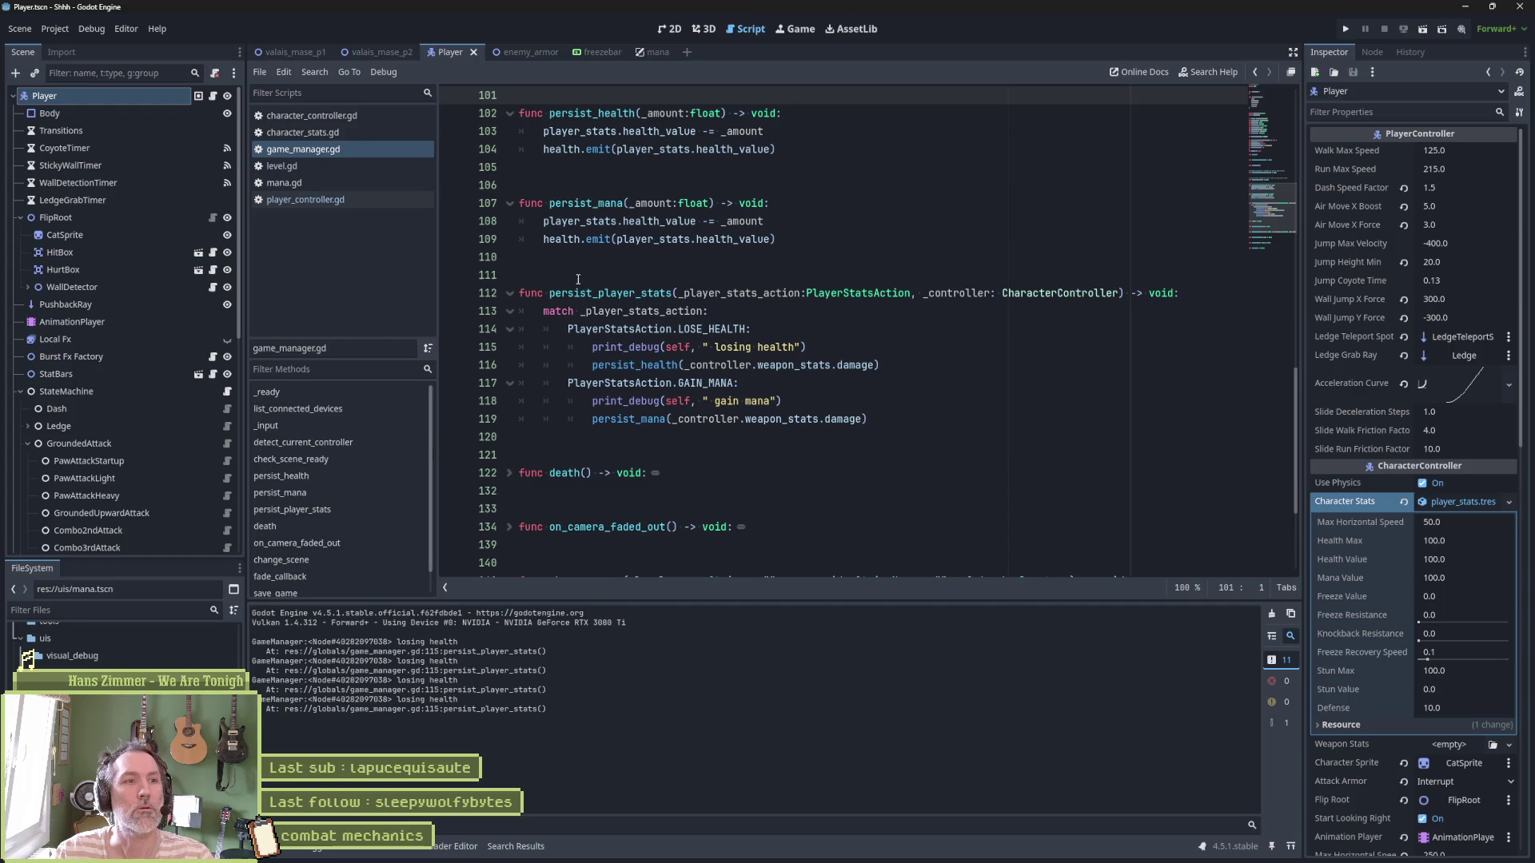
{"action": "double_click", "coordinate": [561, 239]}
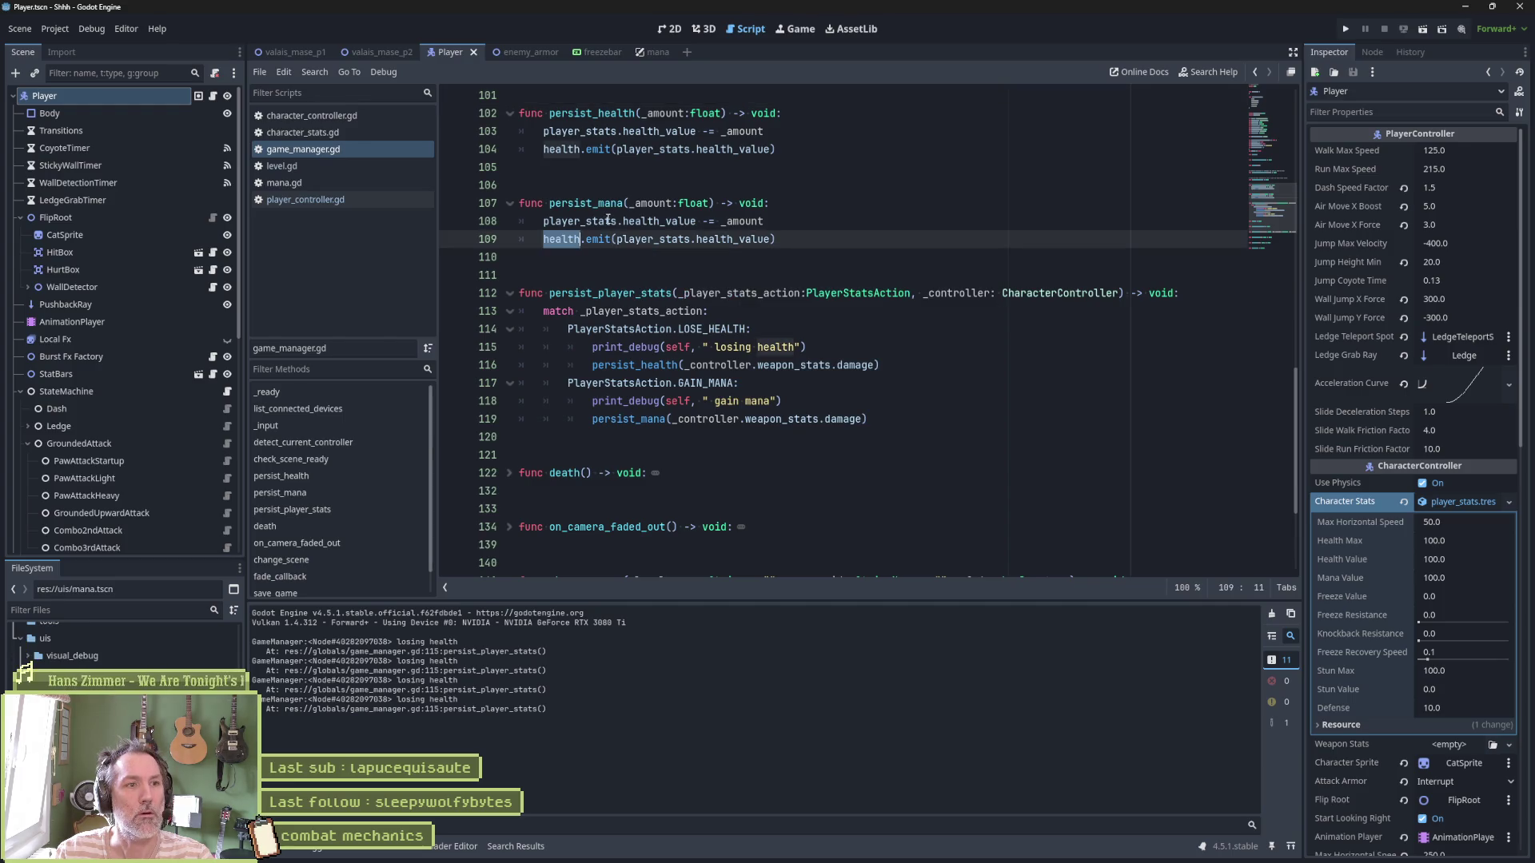
{"action": "left_click", "coordinate": [544, 239]}
{"action": "type", "text": "#"}
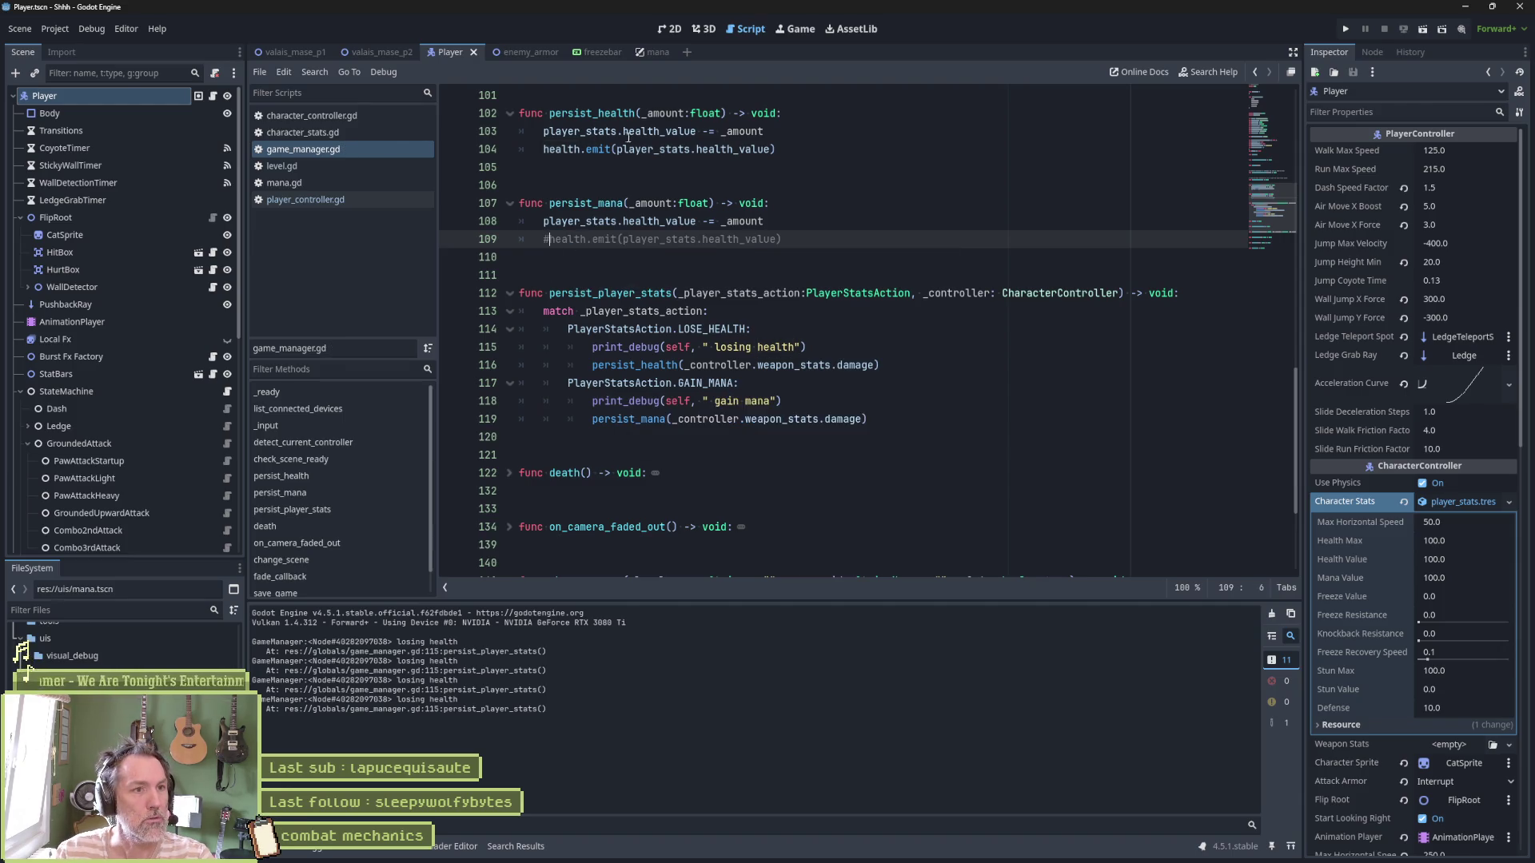
Review the other occurrences of health_value in game_manager.gd, then open the StatBars scene
{"action": "double_click", "coordinate": [637, 132]}
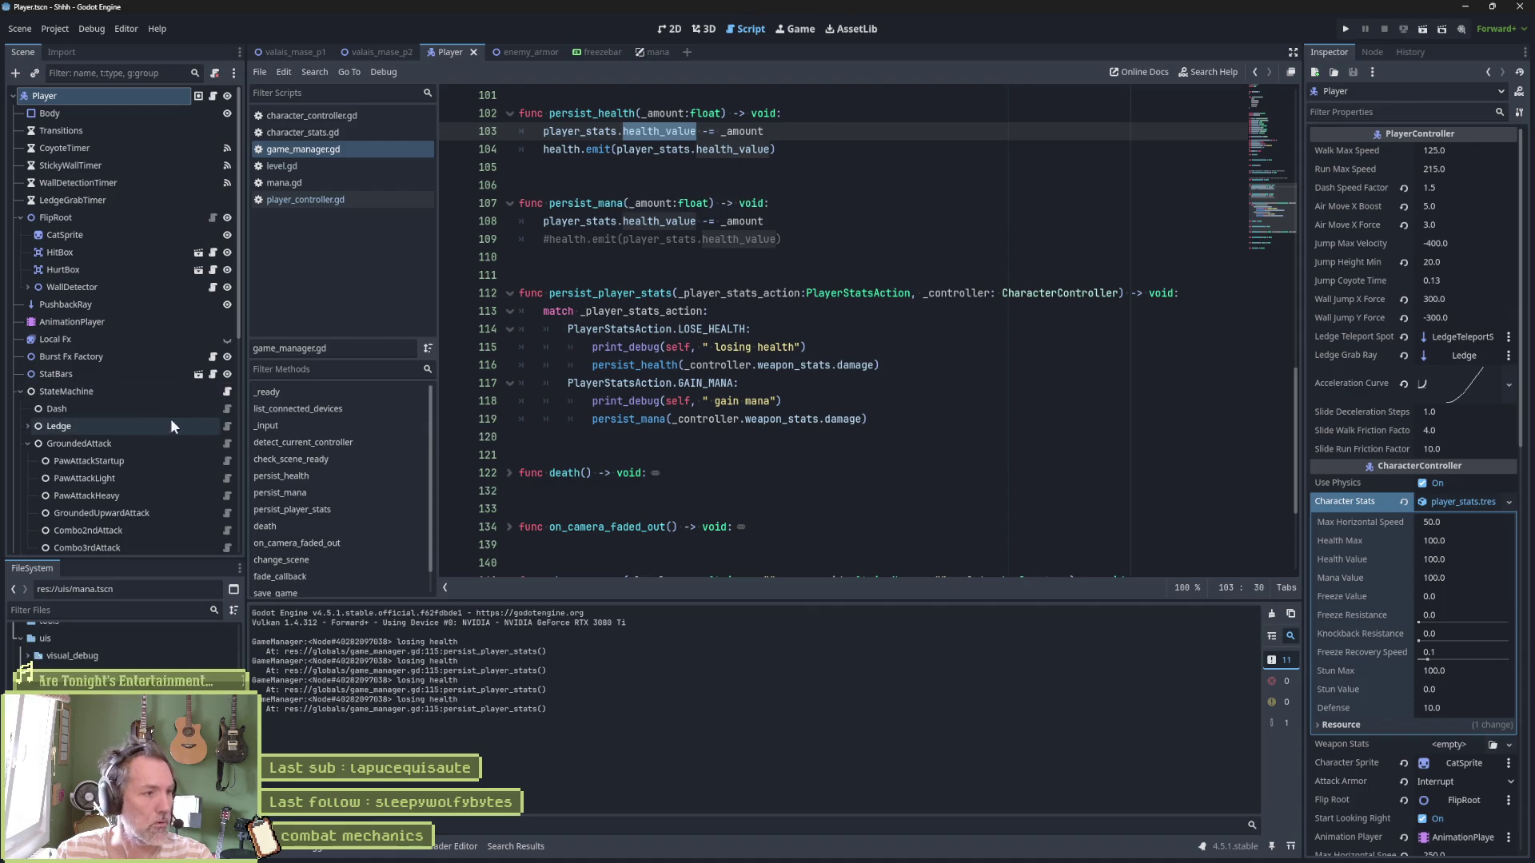
{"action": "scroll", "coordinate": [85, 426], "scroll_direction": "down", "scroll_amount": 5}
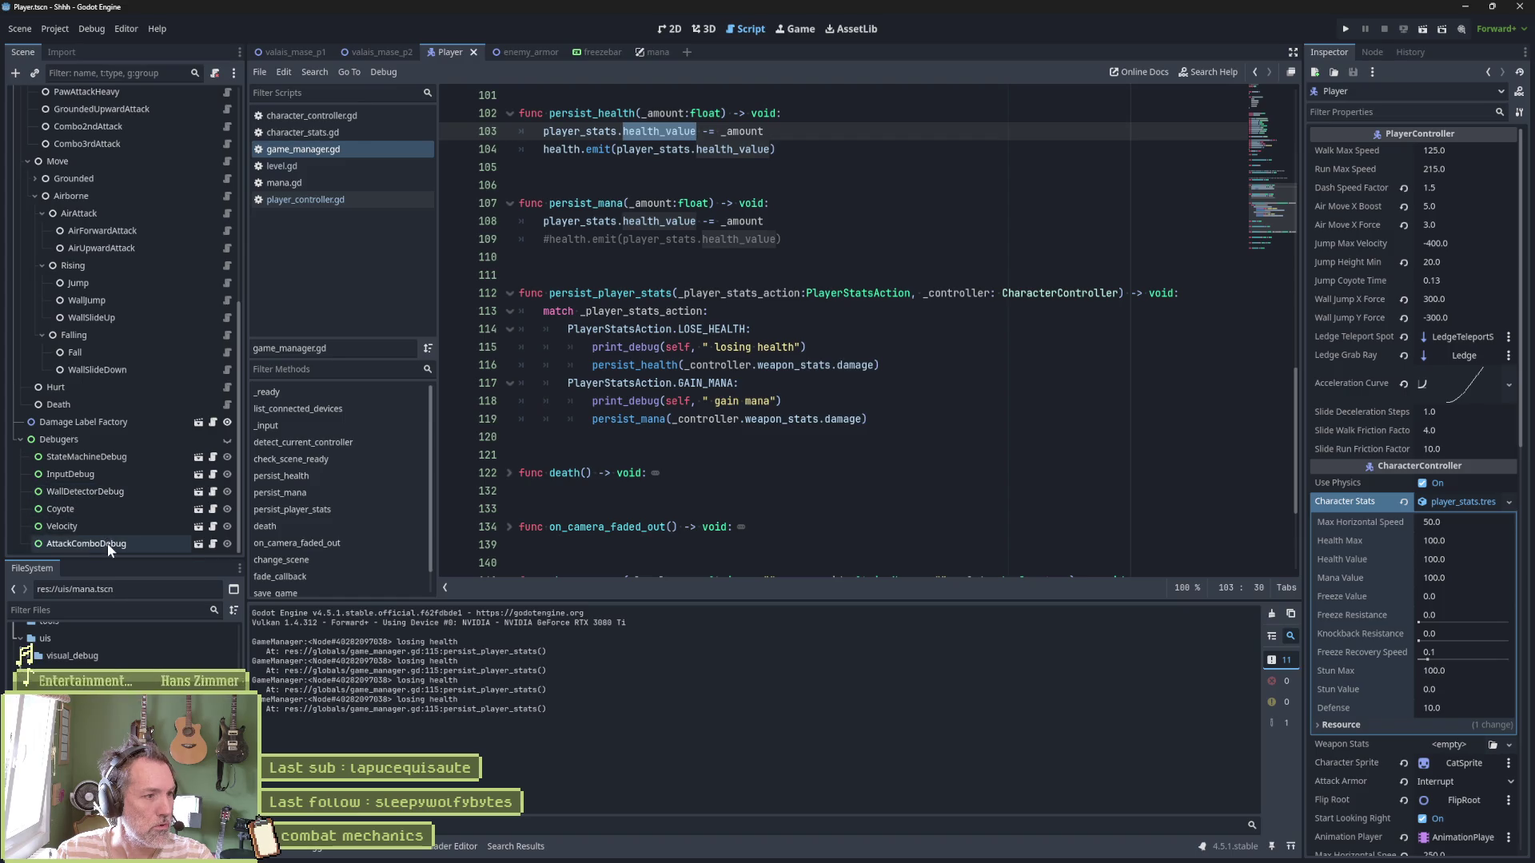
{"action": "scroll", "coordinate": [104, 527], "scroll_direction": "up", "scroll_amount": 10}
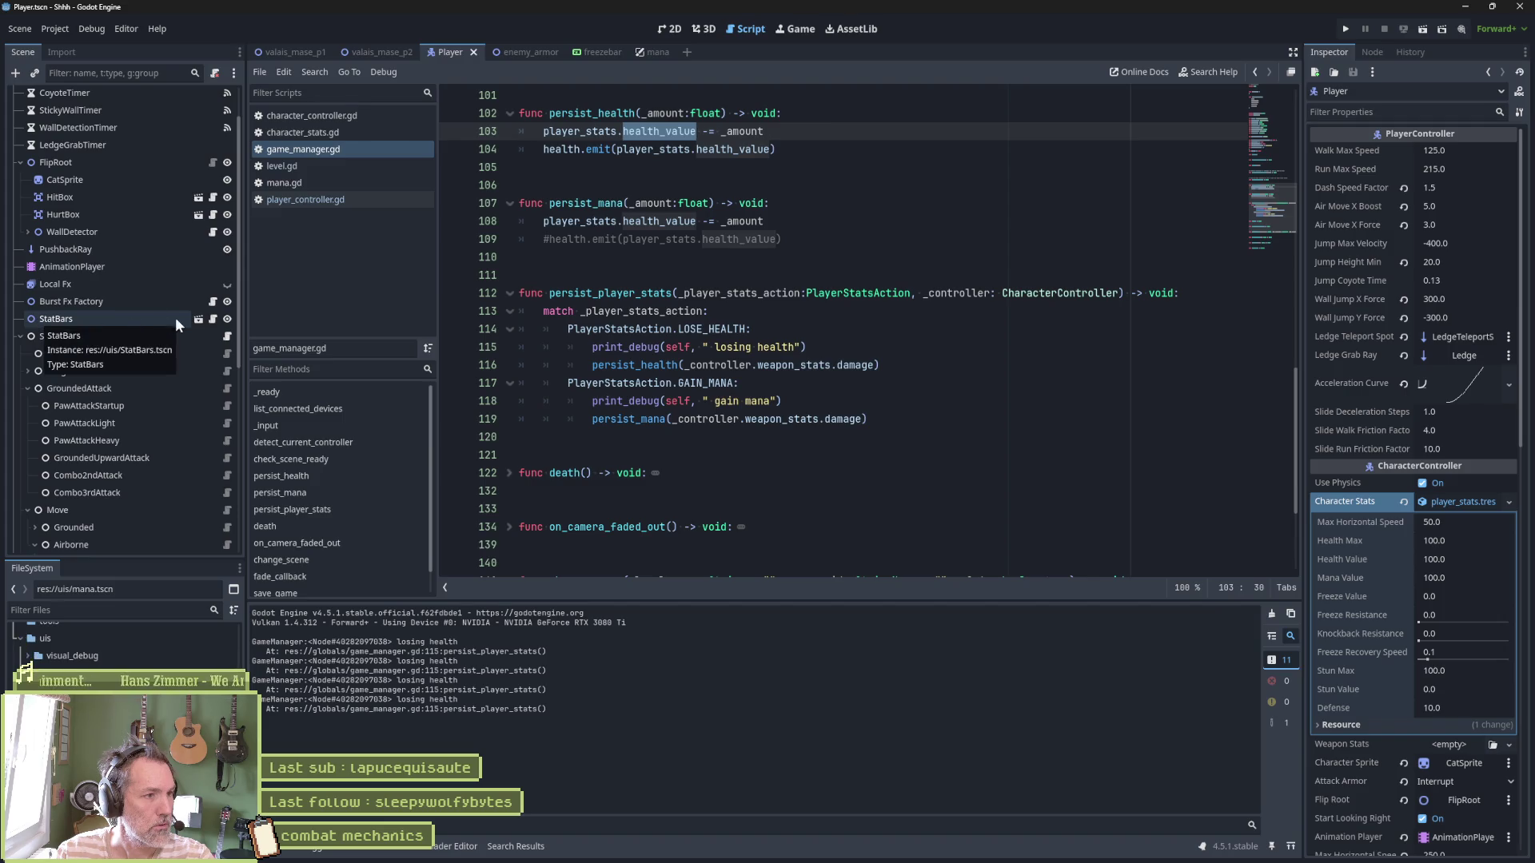
{"action": "left_click", "coordinate": [198, 321]}
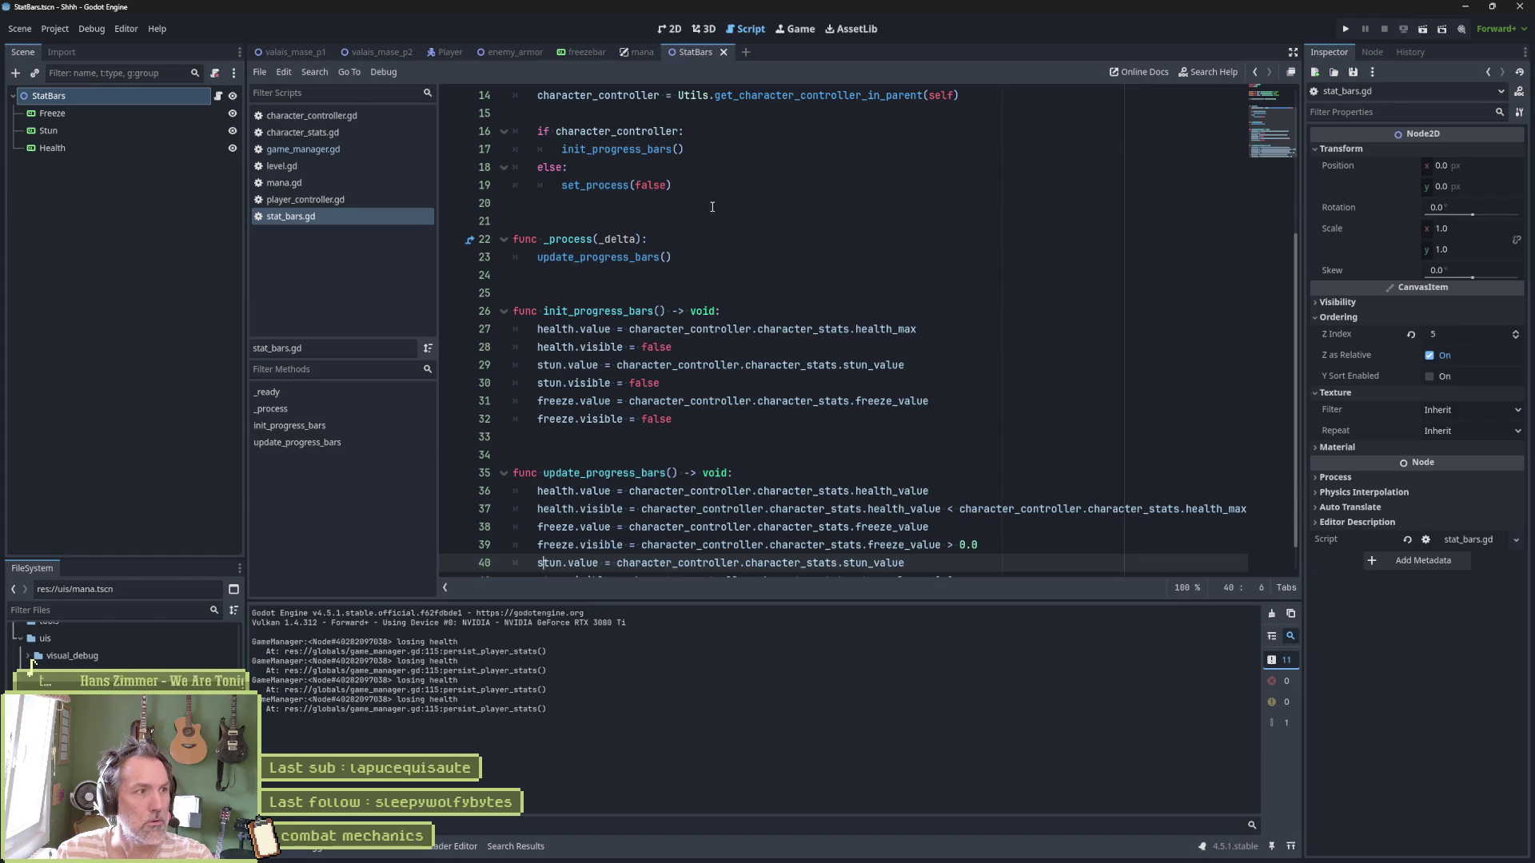
Read init_progress_bars (line 17) and update_progress_bars (line 23) in stat_bars.gd
{"action": "scroll", "coordinate": [601, 288], "scroll_direction": "up", "scroll_amount": 5}
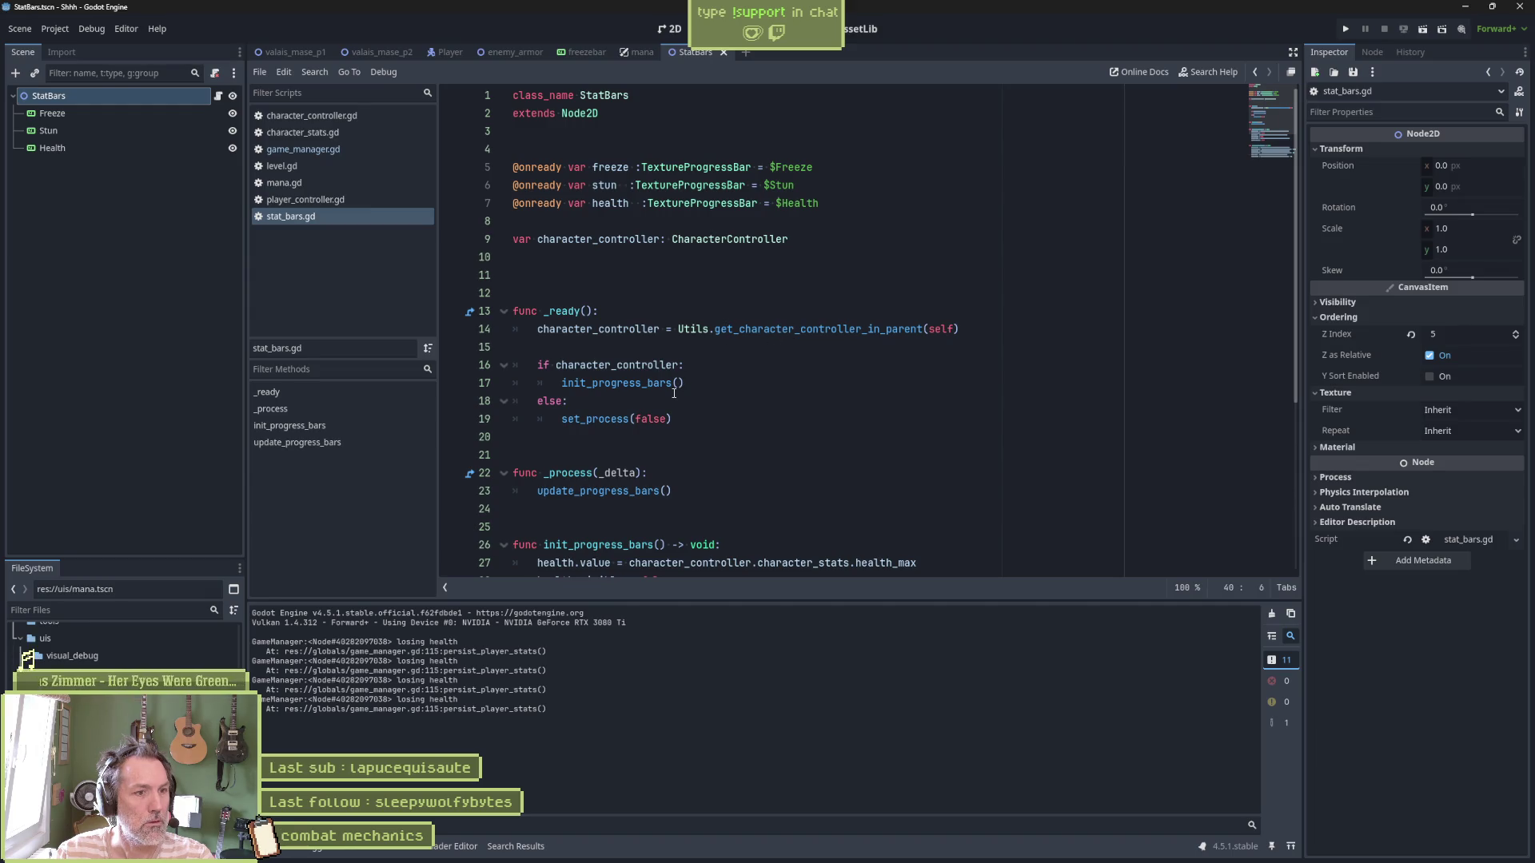
{"action": "double_click", "coordinate": [643, 383]}
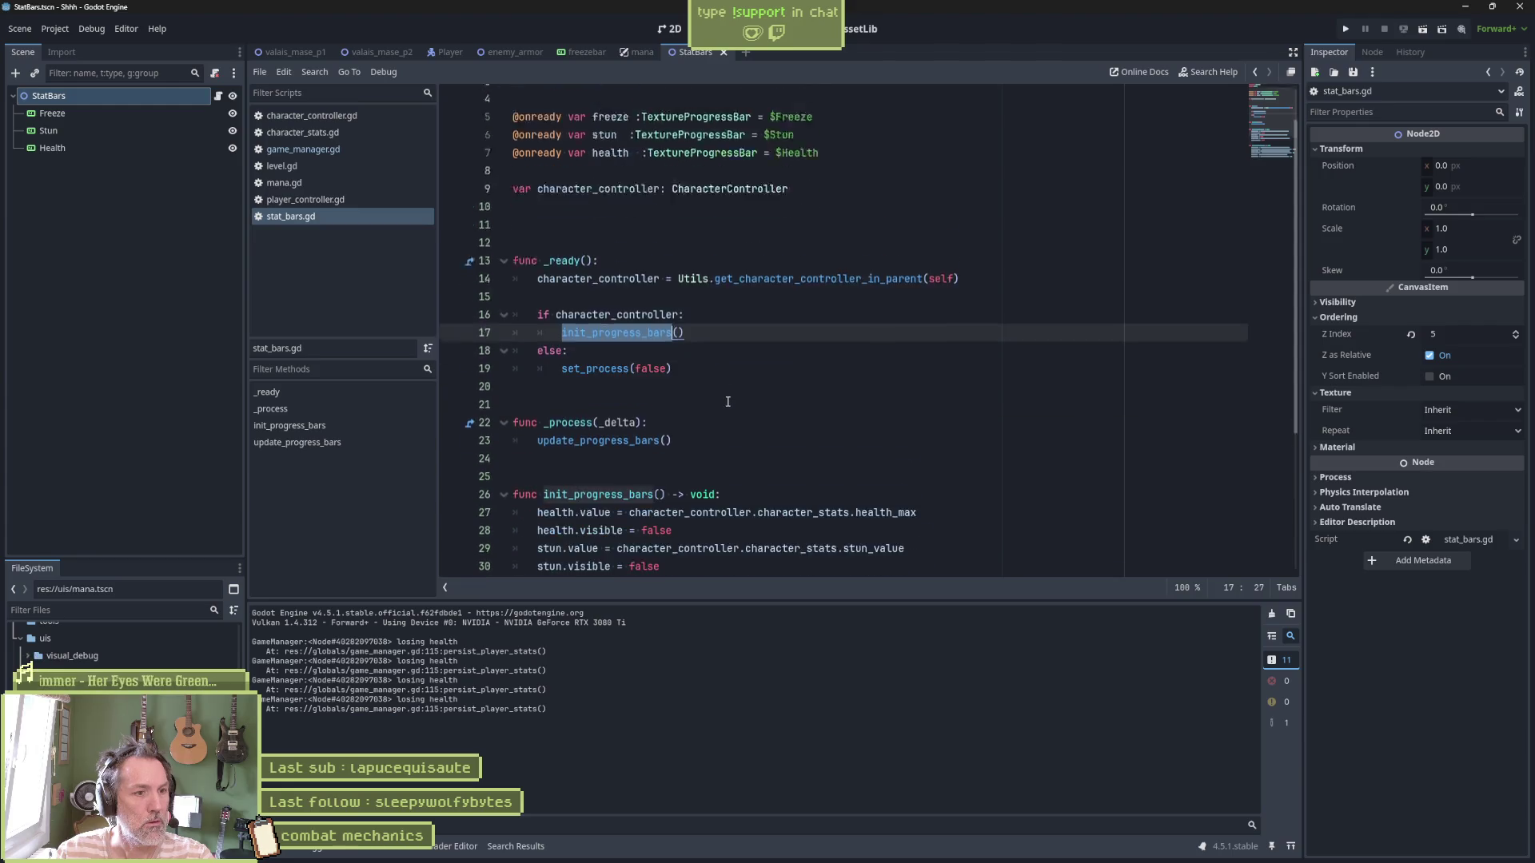
{"action": "scroll", "coordinate": [720, 383], "scroll_direction": "down", "scroll_amount": 3}
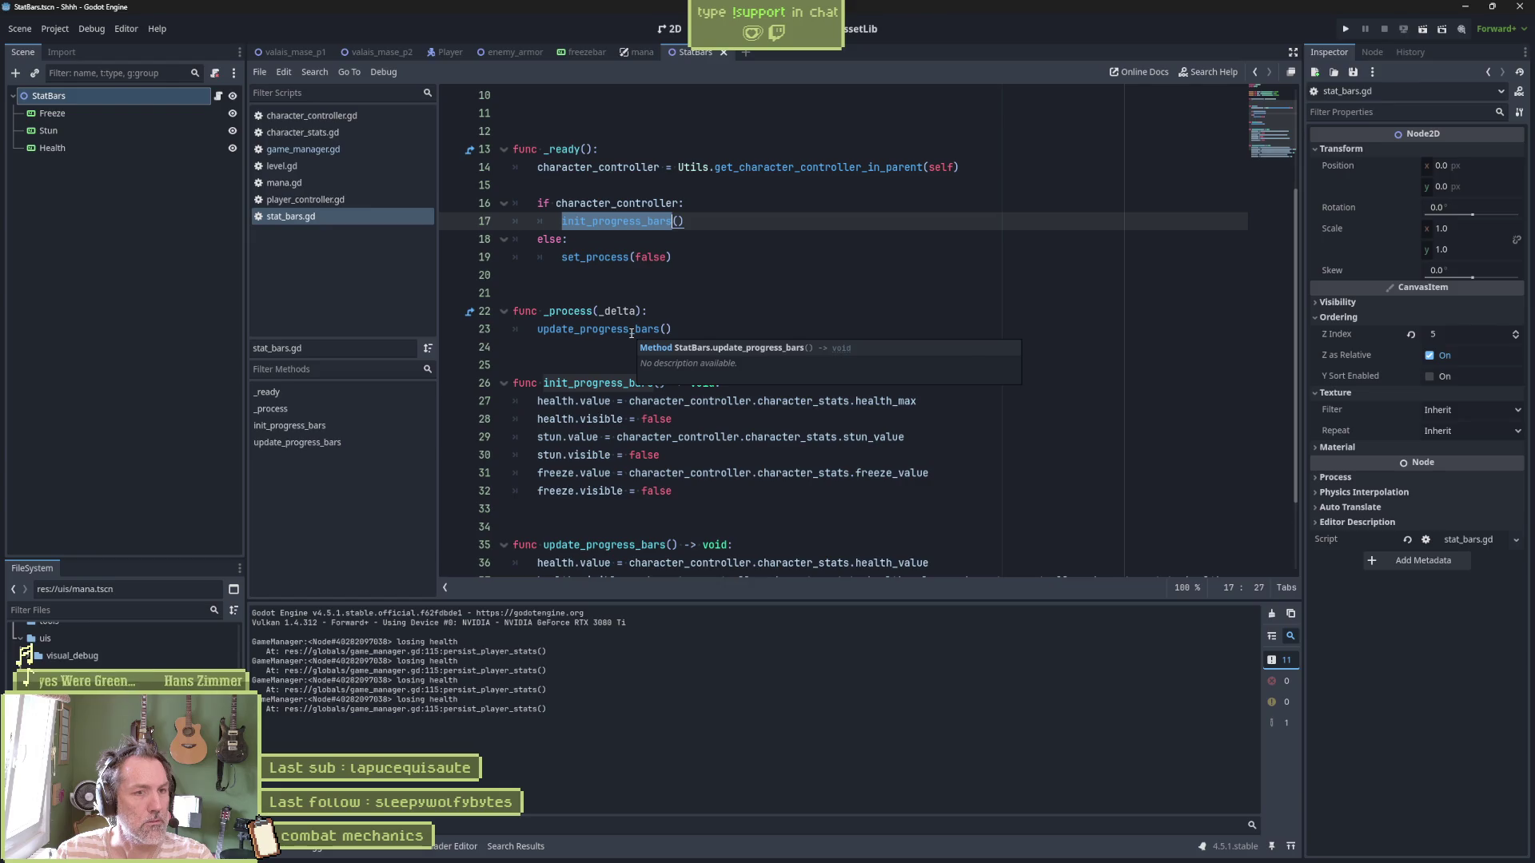
{"action": "double_click", "coordinate": [630, 329]}
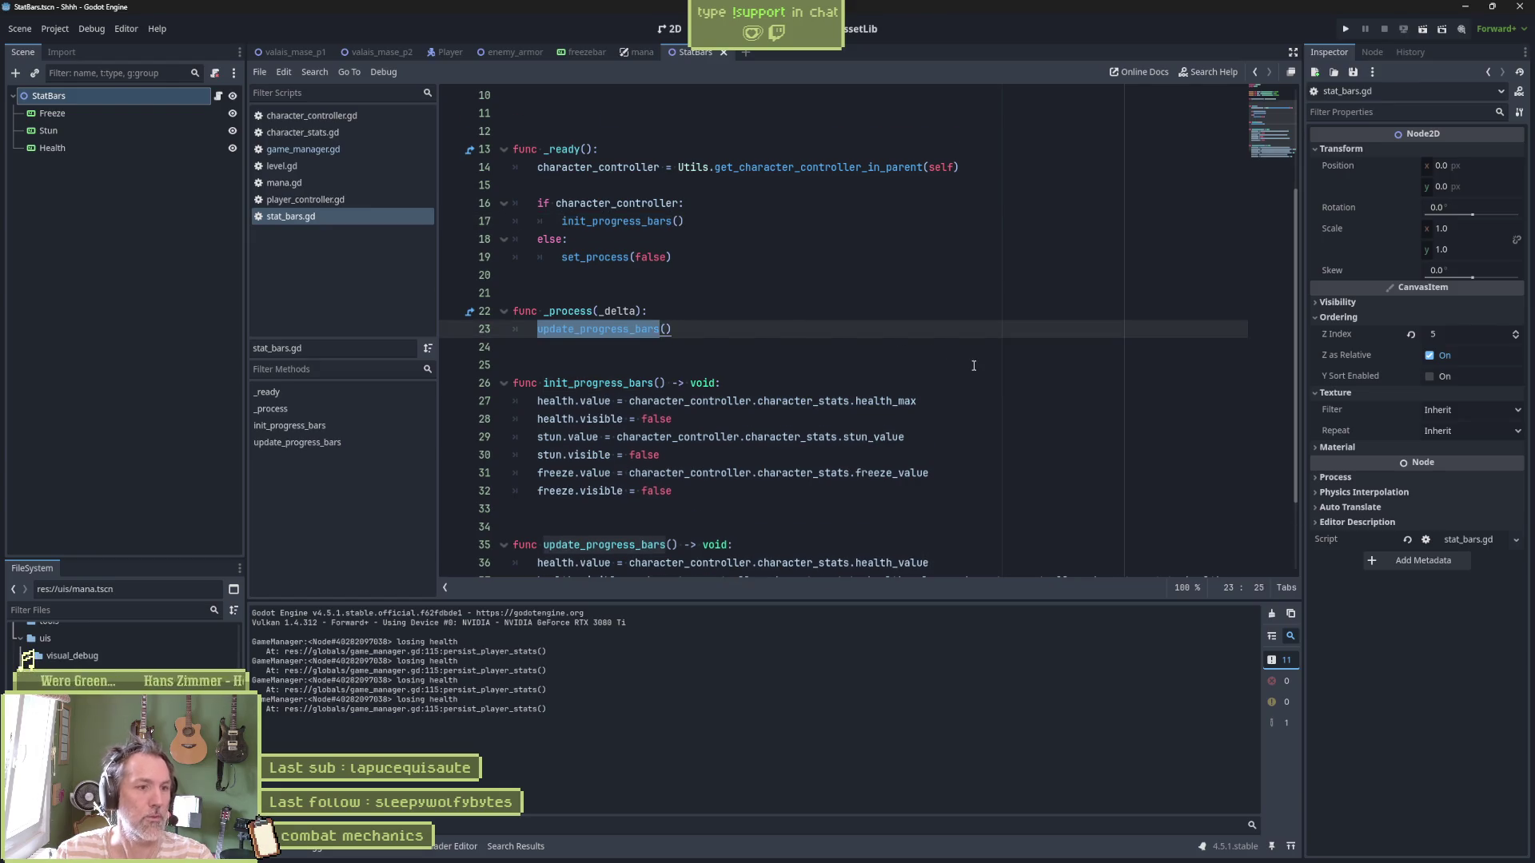
{"action": "scroll", "coordinate": [973, 365], "scroll_direction": "down", "scroll_amount": 2}
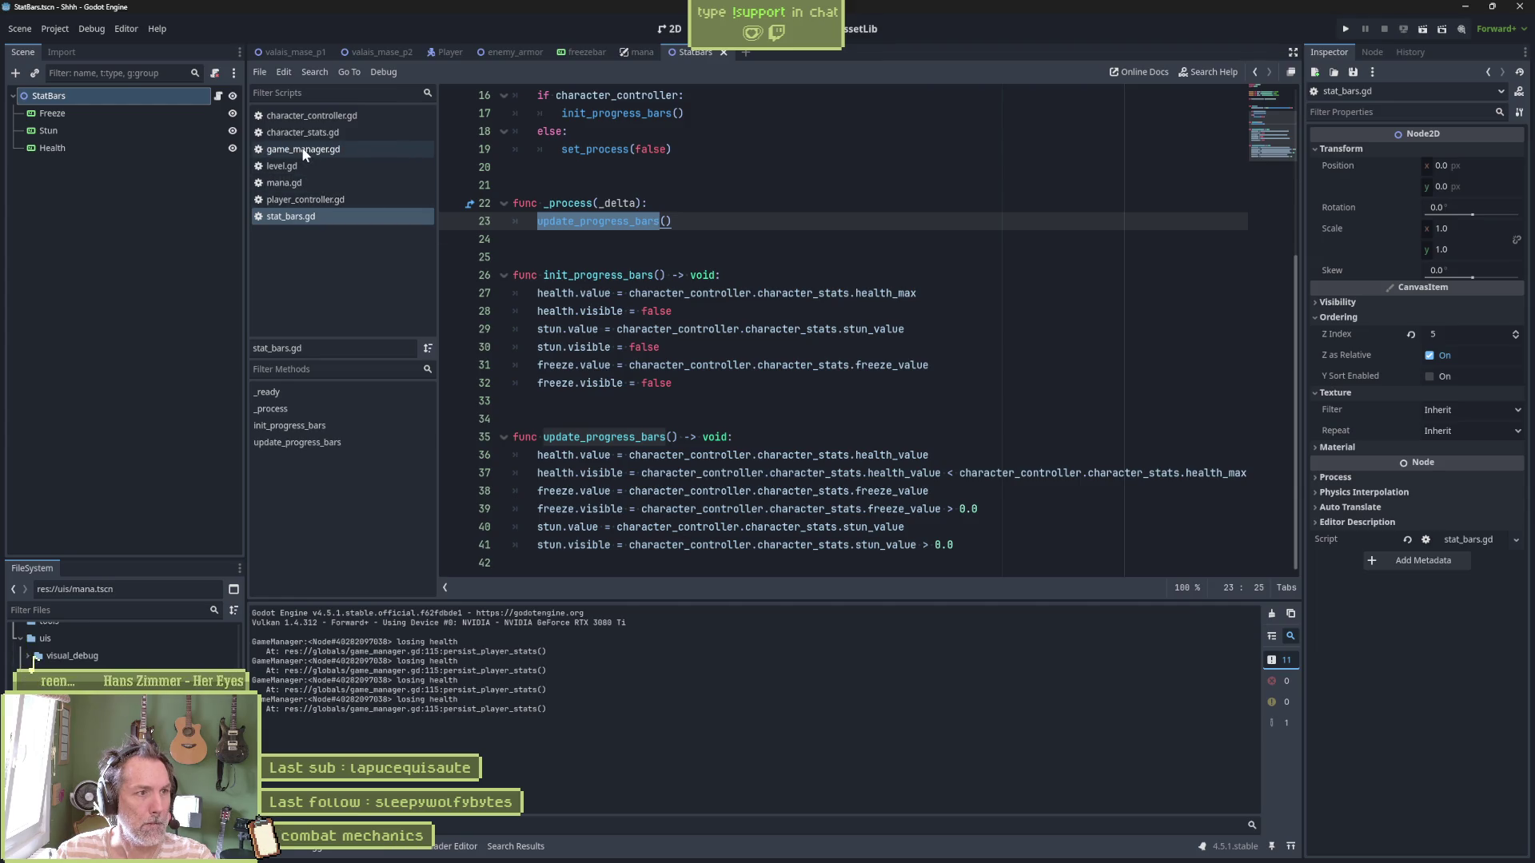
Back in game_manager.gd, search all project files for 'health'
{"action": "left_click", "coordinate": [352, 150]}
{"action": "double_click", "coordinate": [561, 150]}
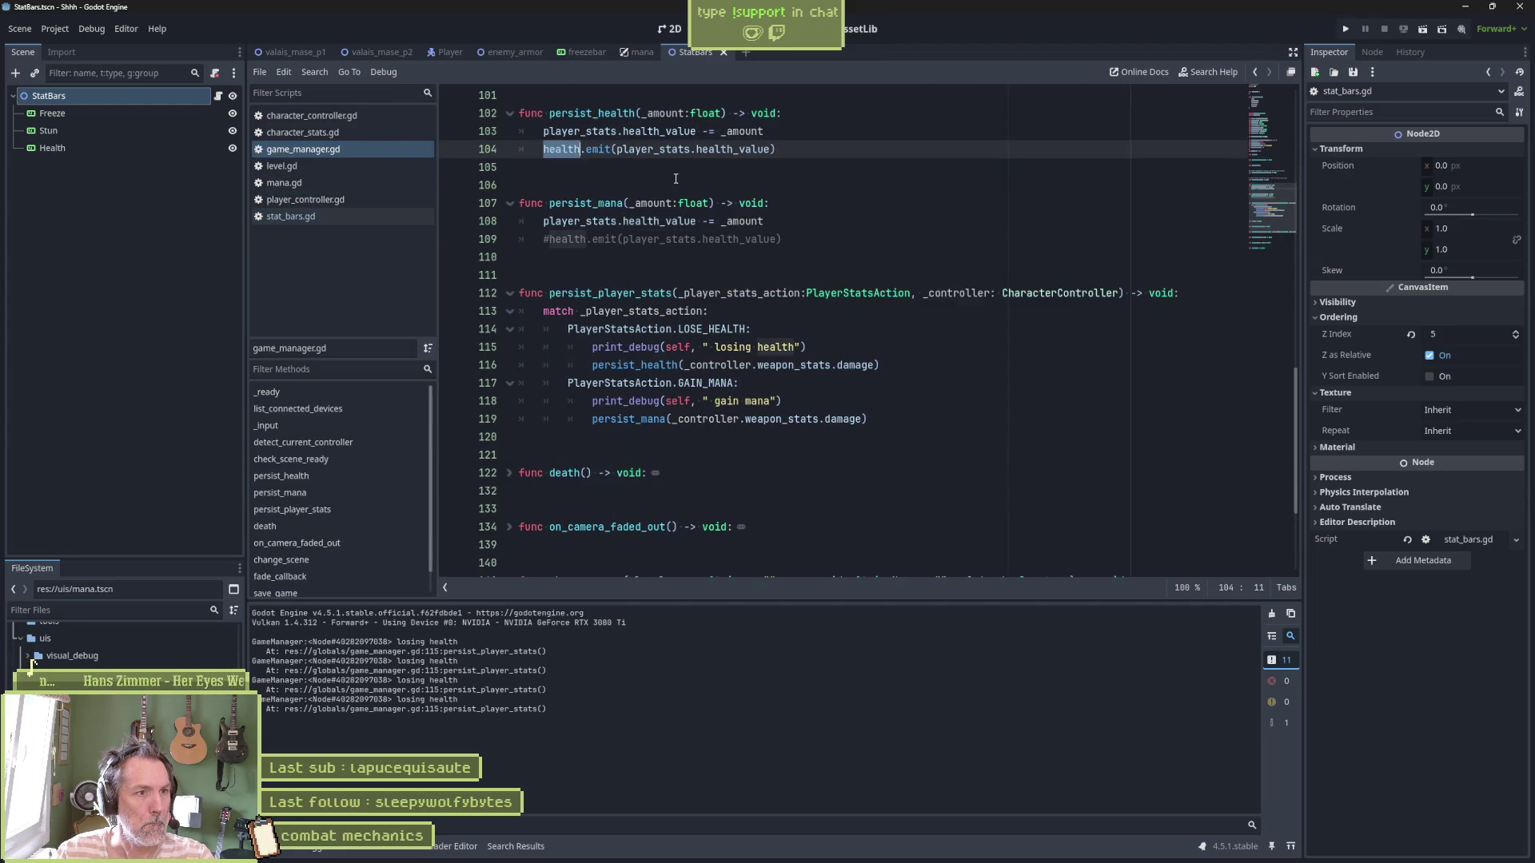
{"action": "key", "text": "ctrl+shift+f"}
{"action": "left_click", "coordinate": [764, 494]}
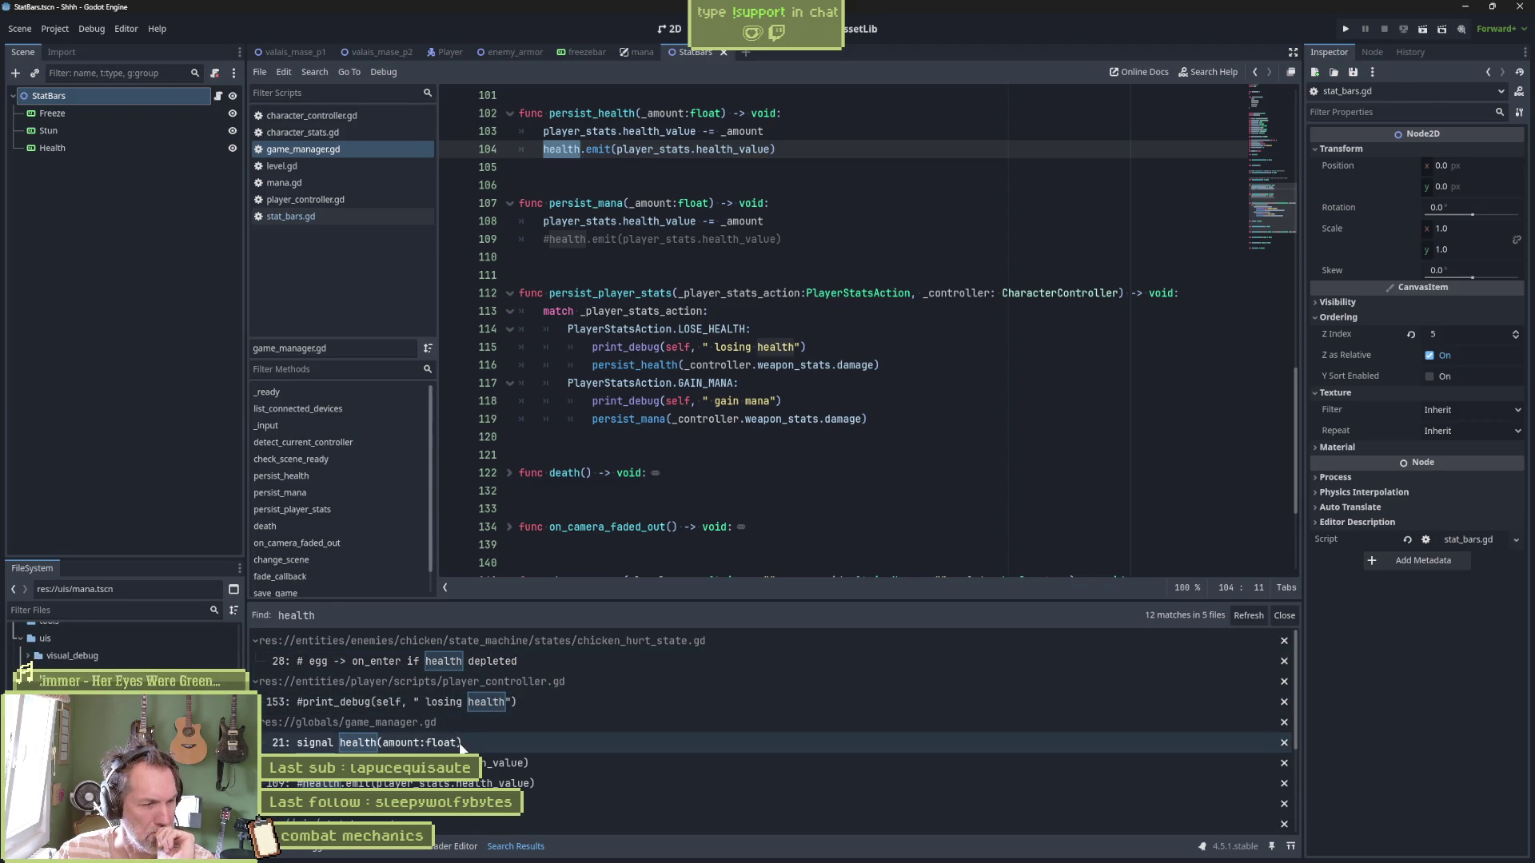
Browse the health matches, open player_status_ui.gd at its health connection, then return to the Player scene
{"action": "scroll", "coordinate": [411, 785], "scroll_direction": "down", "scroll_amount": 2}
{"action": "scroll", "coordinate": [411, 785], "scroll_direction": "down", "scroll_amount": 3}
{"action": "scroll", "coordinate": [411, 785], "scroll_direction": "down", "scroll_amount": 1}
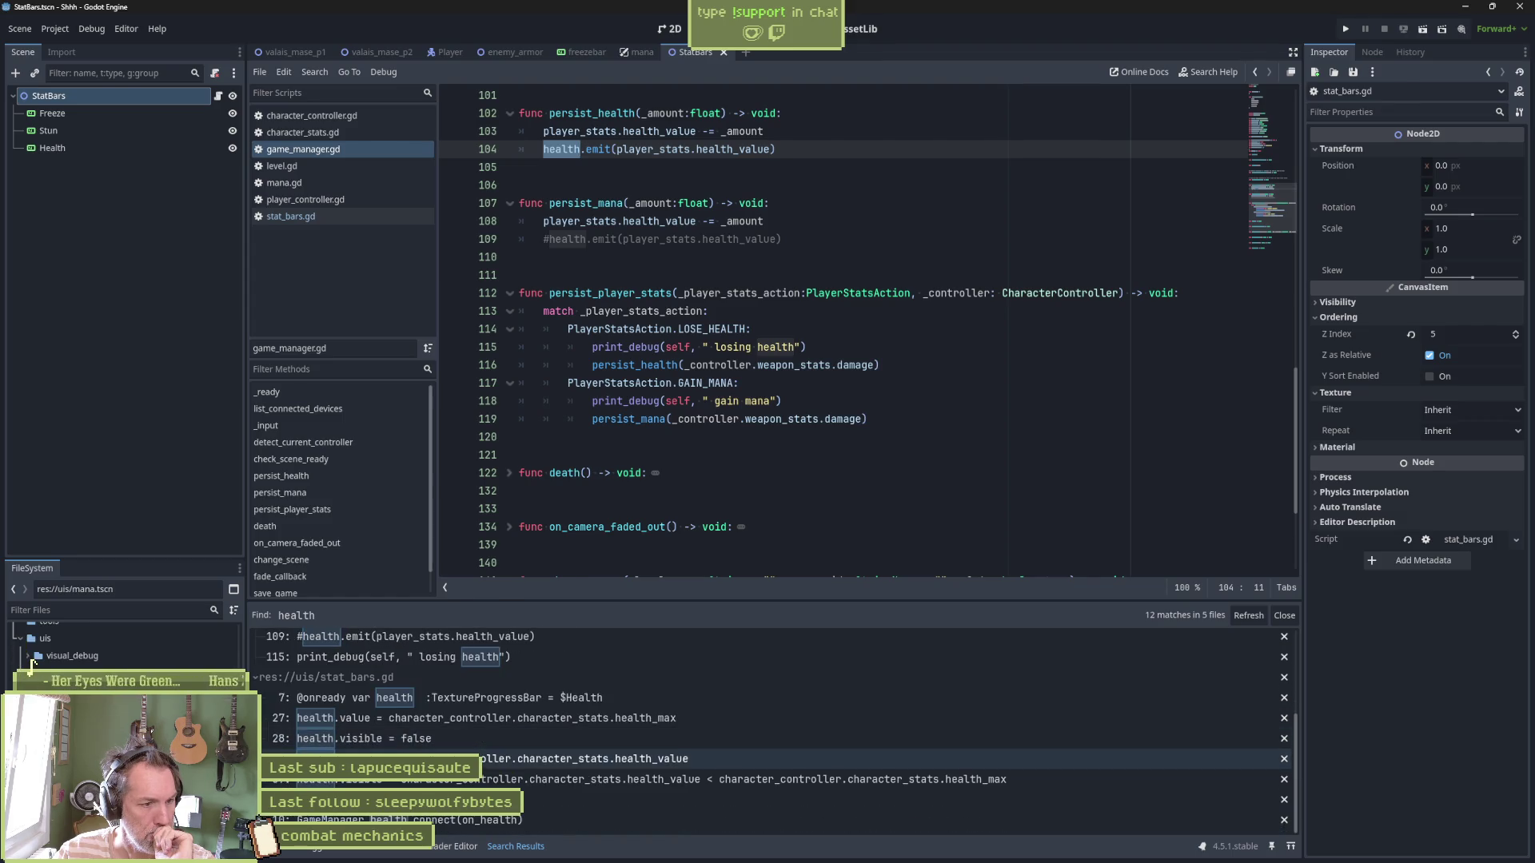
{"action": "left_click", "coordinate": [483, 821]}
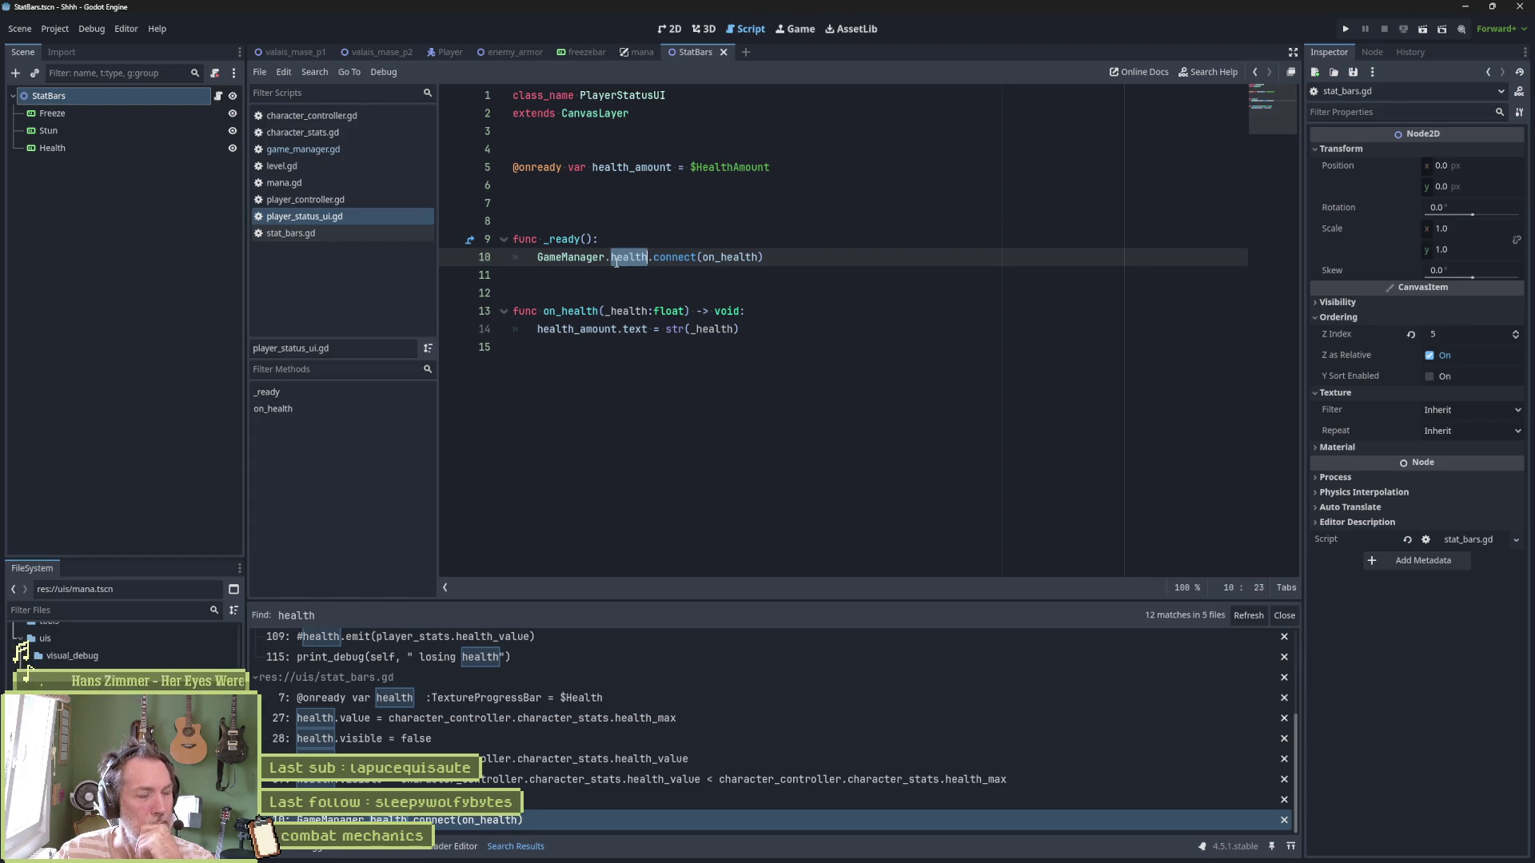
{"action": "left_click", "coordinate": [450, 53]}
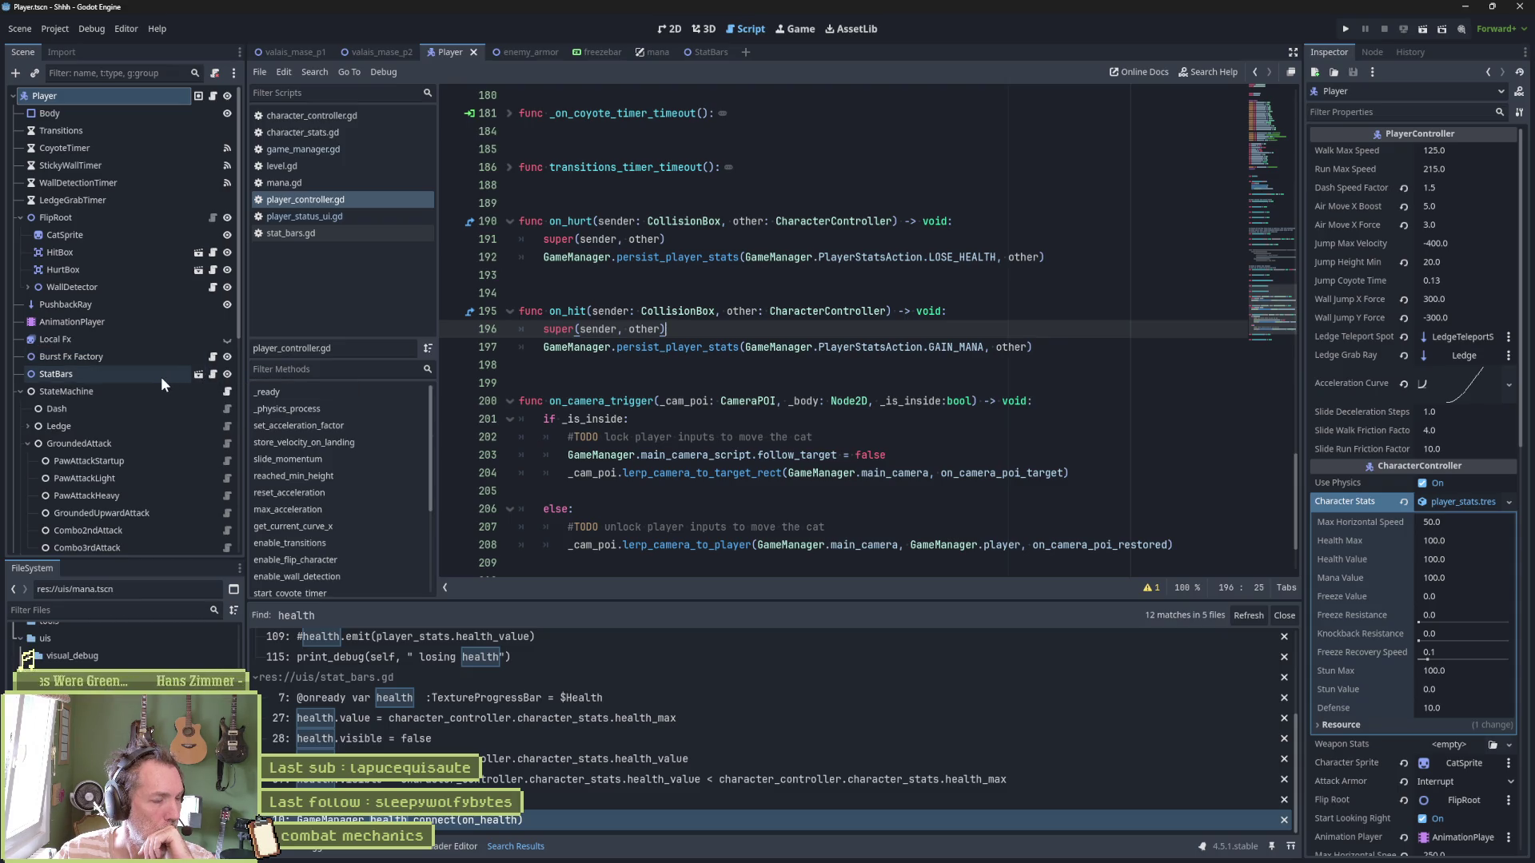
Collapse StateMachine, peek into the Debugers group, and select the StatBars node in the Player tree
{"action": "left_click", "coordinate": [20, 391]}
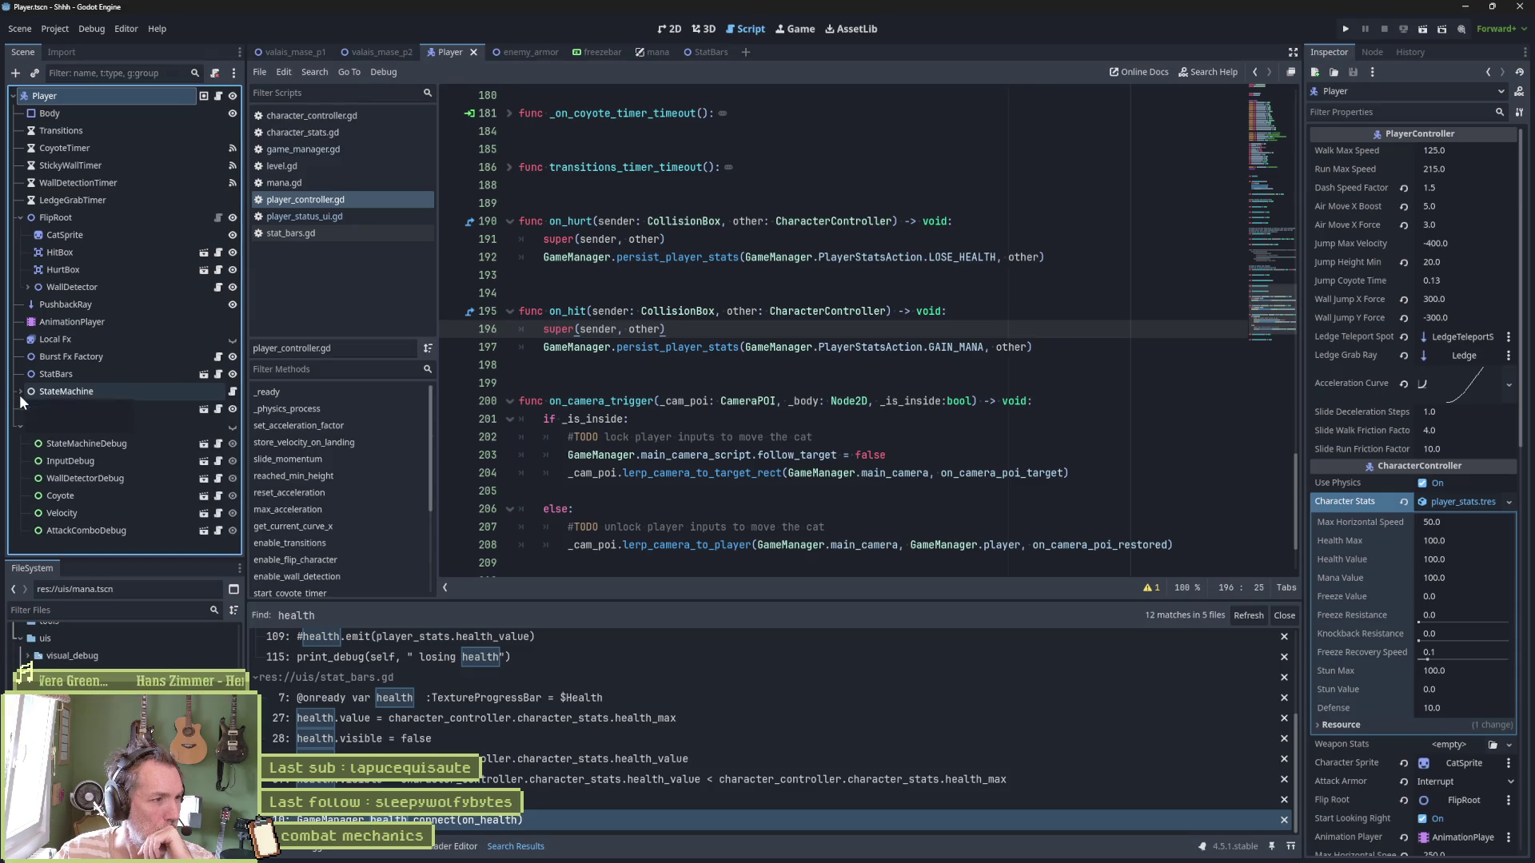
{"action": "left_click", "coordinate": [20, 426]}
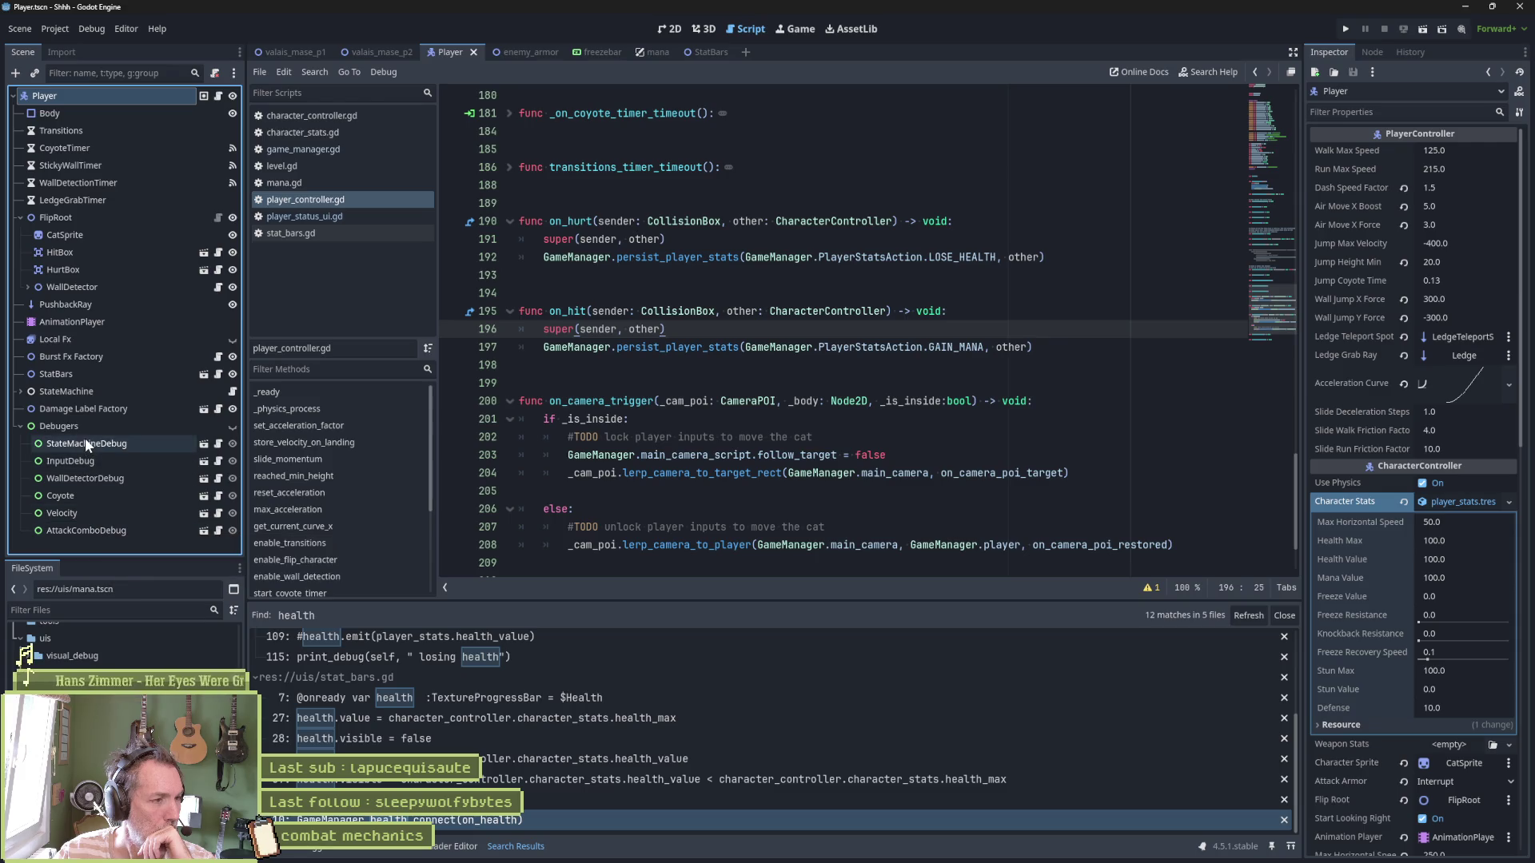
{"action": "left_click", "coordinate": [20, 428]}
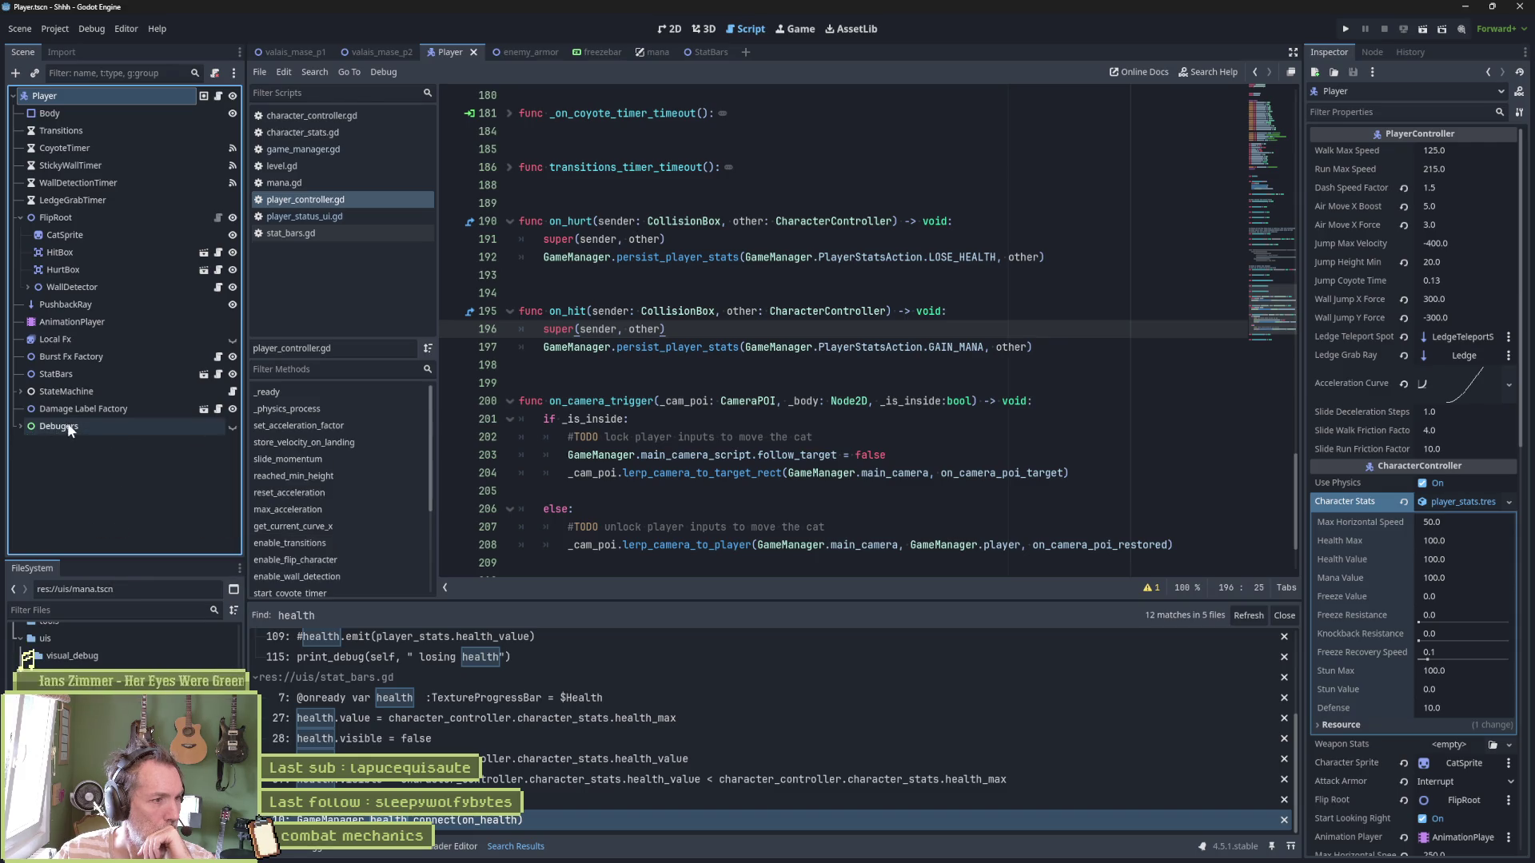
{"action": "left_click", "coordinate": [64, 376]}
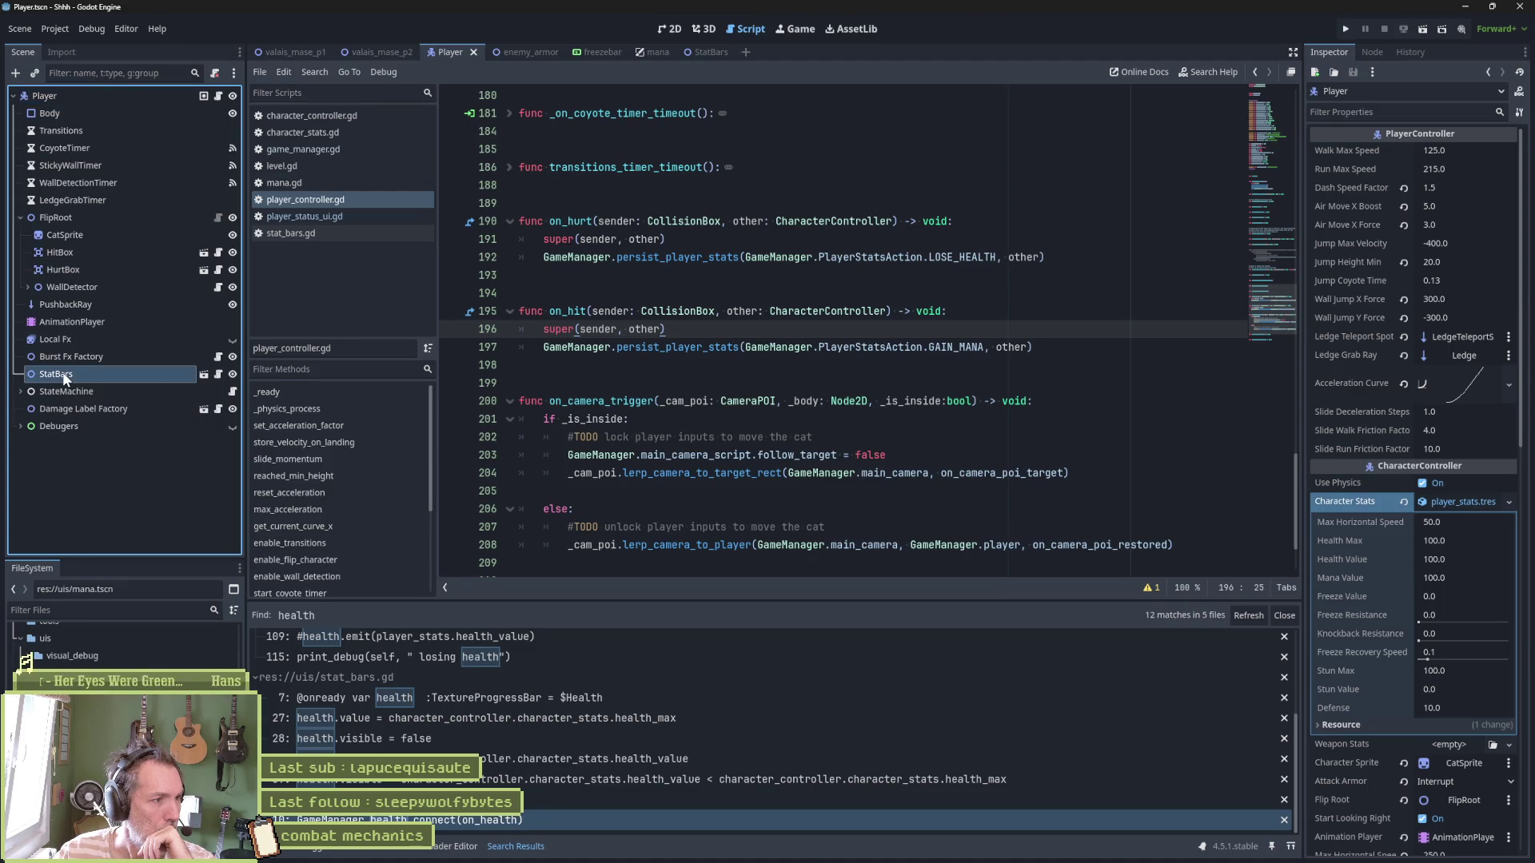
Open the StatBars scene and compare player_status_ui.gd with stat_bars.gd, ending on stat_bars.gd
{"action": "left_click", "coordinate": [205, 376]}
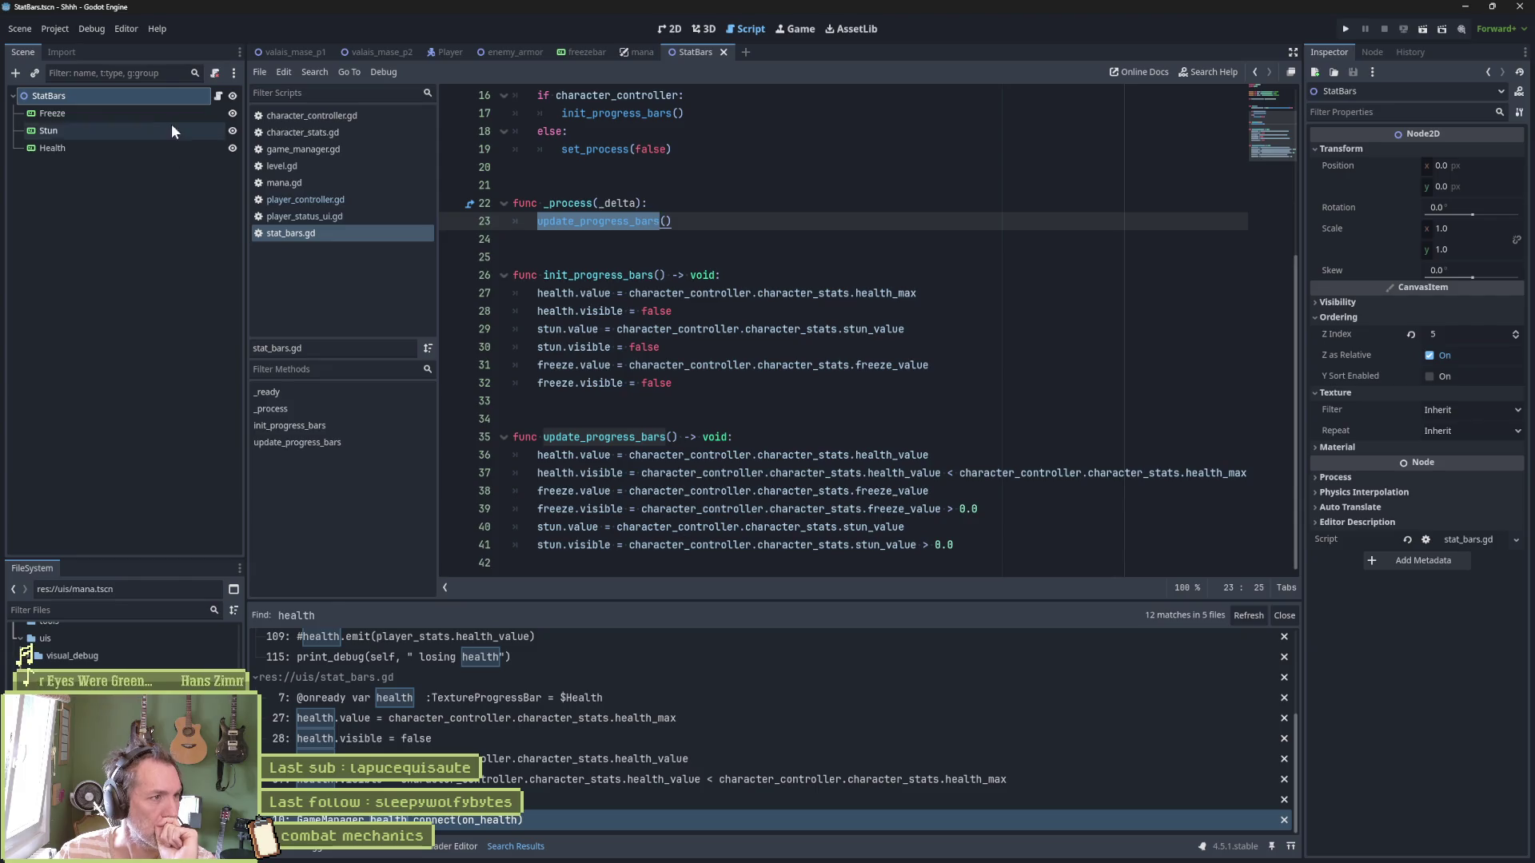
{"action": "left_click", "coordinate": [219, 97]}
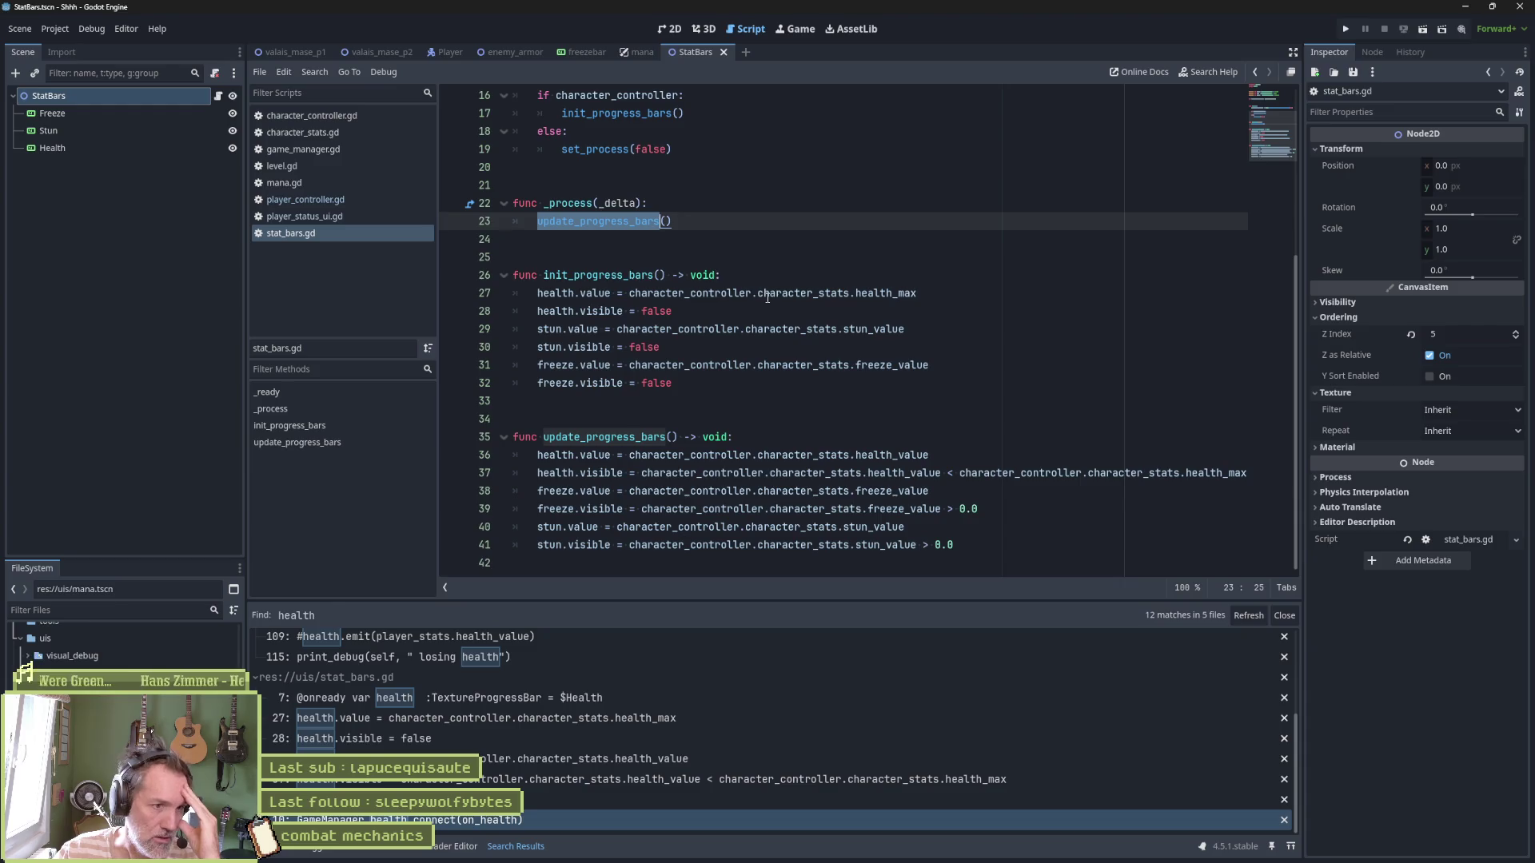
{"action": "mouse_move", "coordinate": [772, 359]}
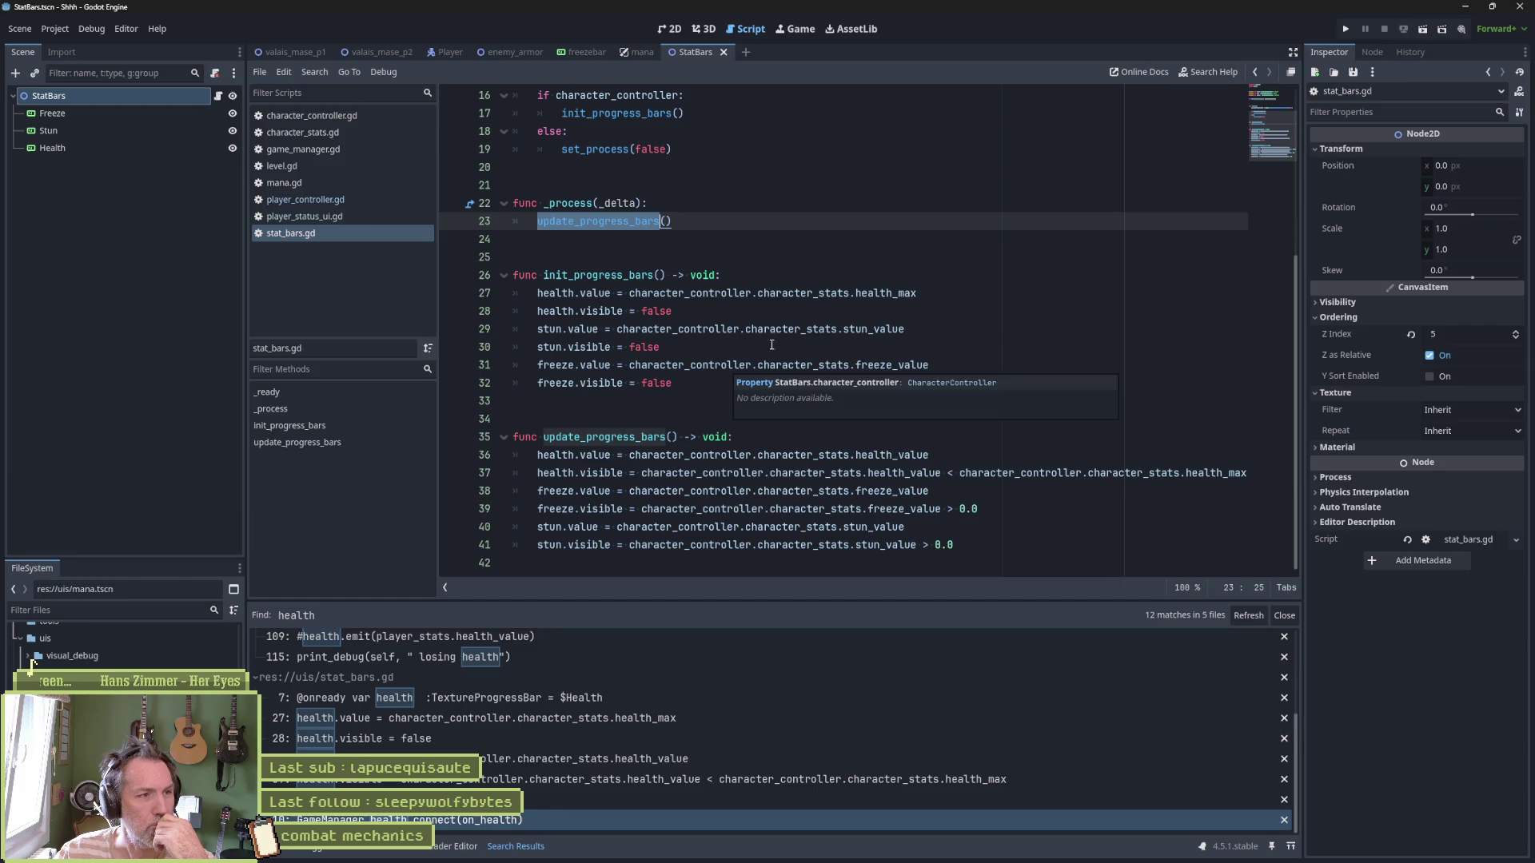
{"action": "left_click", "coordinate": [327, 216]}
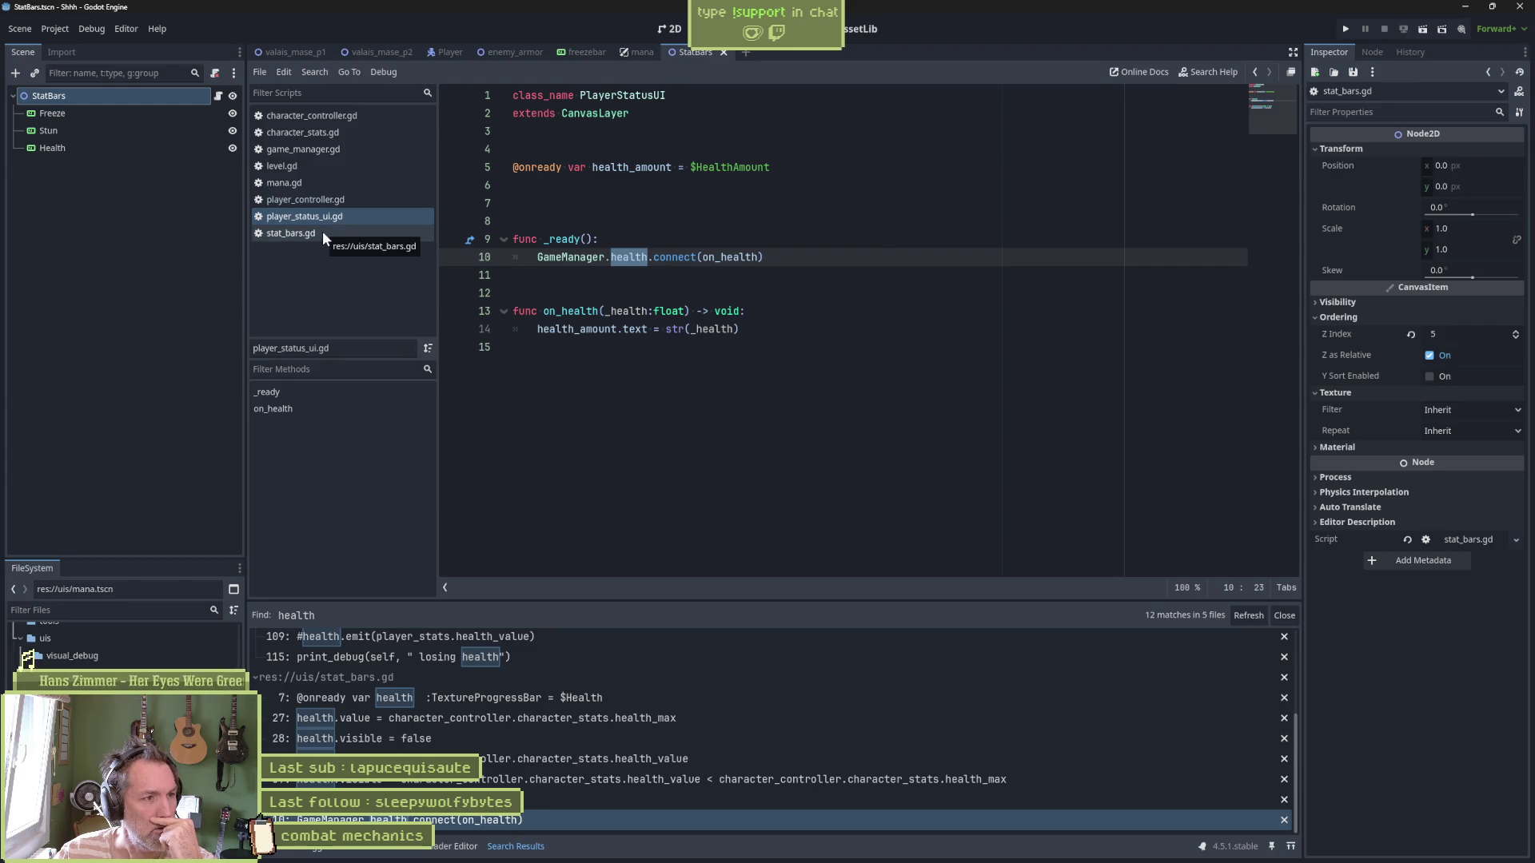
{"action": "left_click", "coordinate": [323, 232]}
{"action": "left_click", "coordinate": [317, 216]}
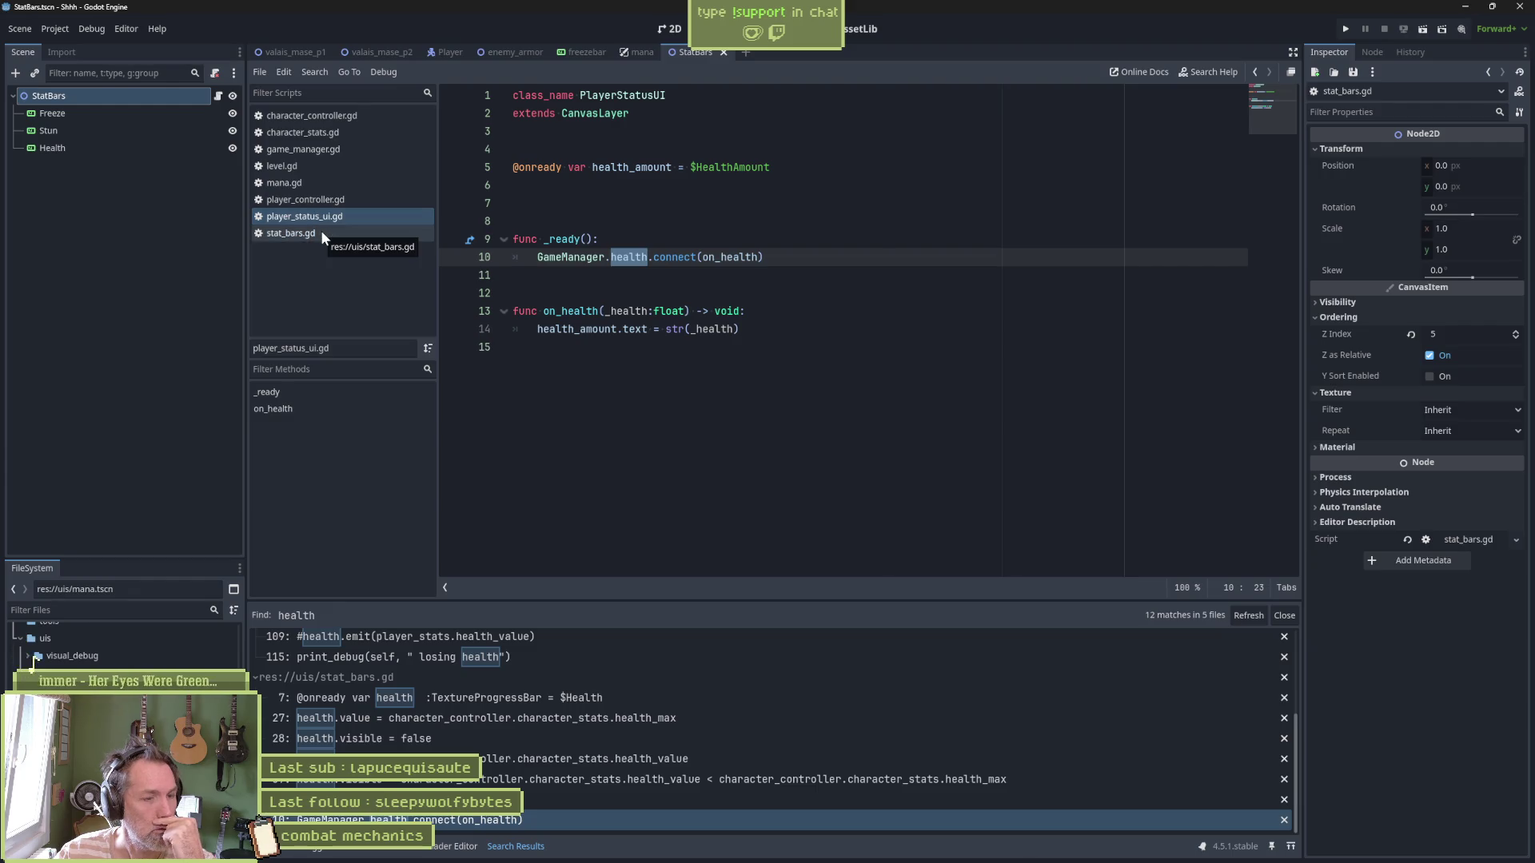
{"action": "left_click", "coordinate": [323, 234]}
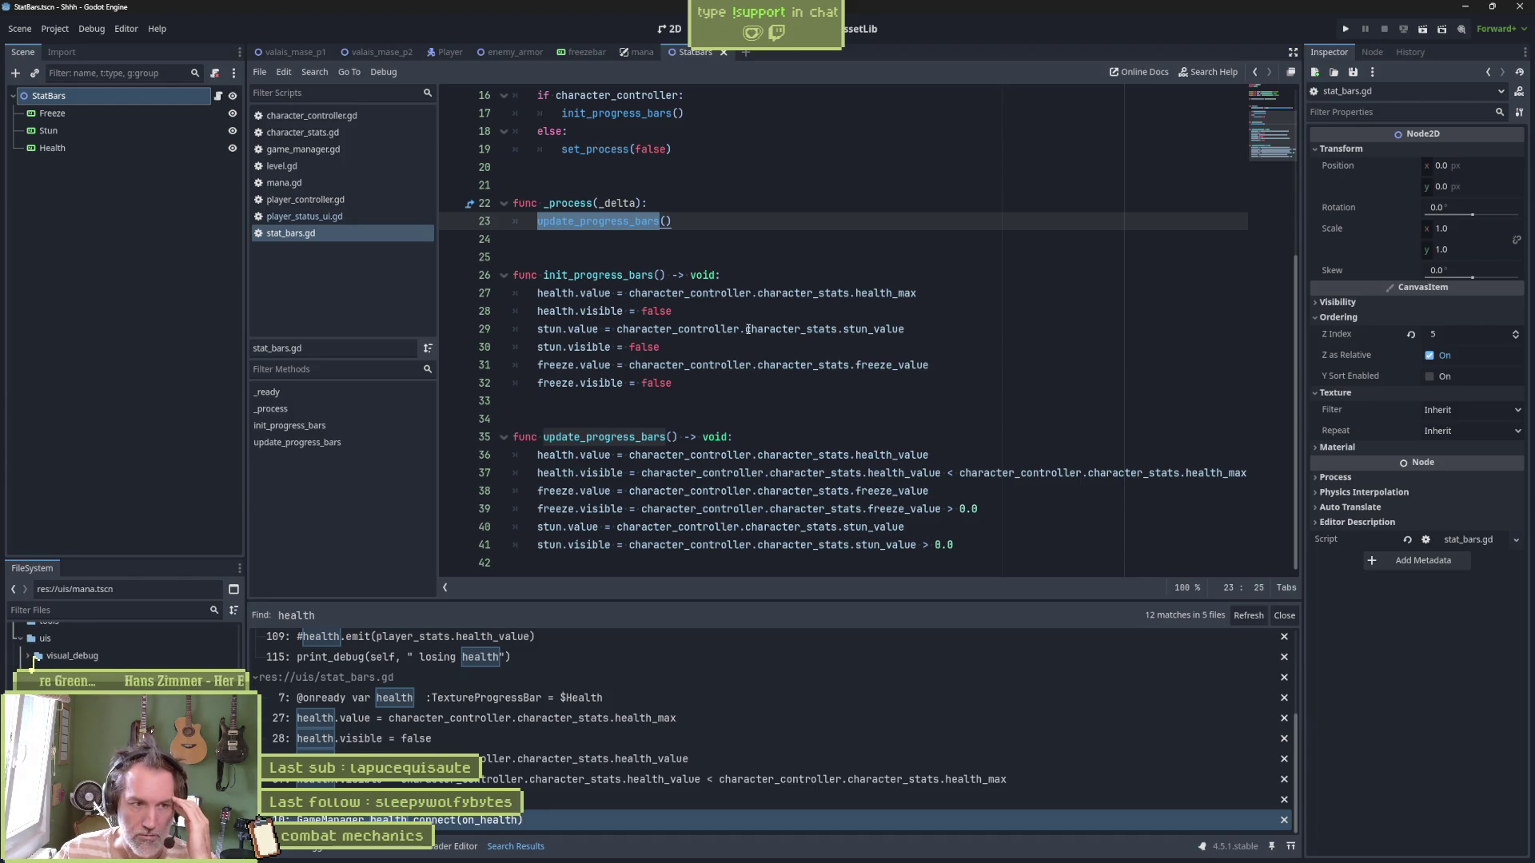
In Asana, add a new In progress task and start naming it after player_status_ui.gd
{"action": "mouse_move", "coordinate": [745, 861]}
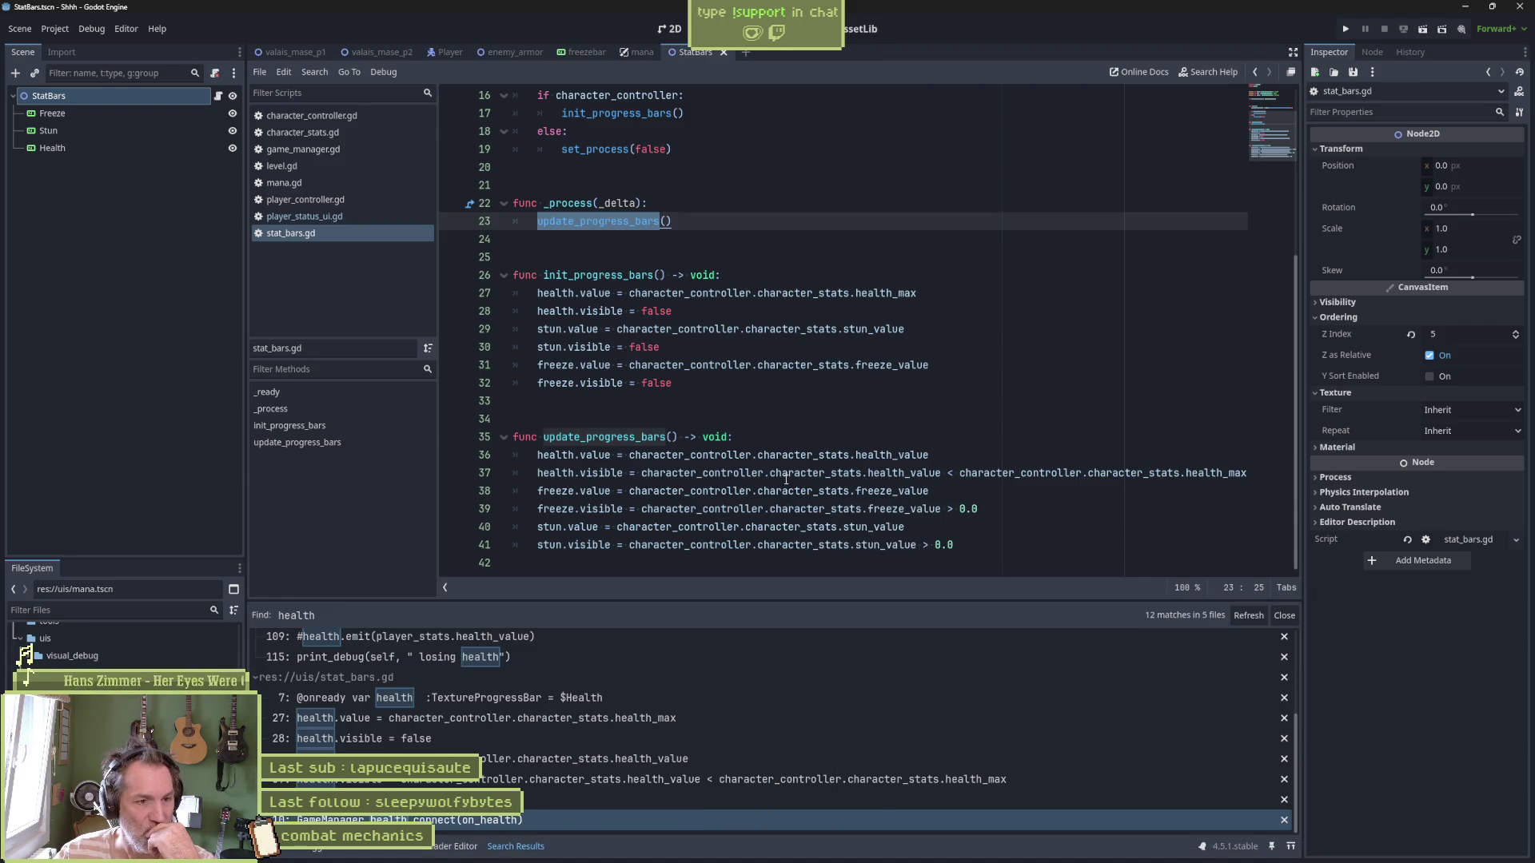
{"action": "left_click", "coordinate": [777, 851]}
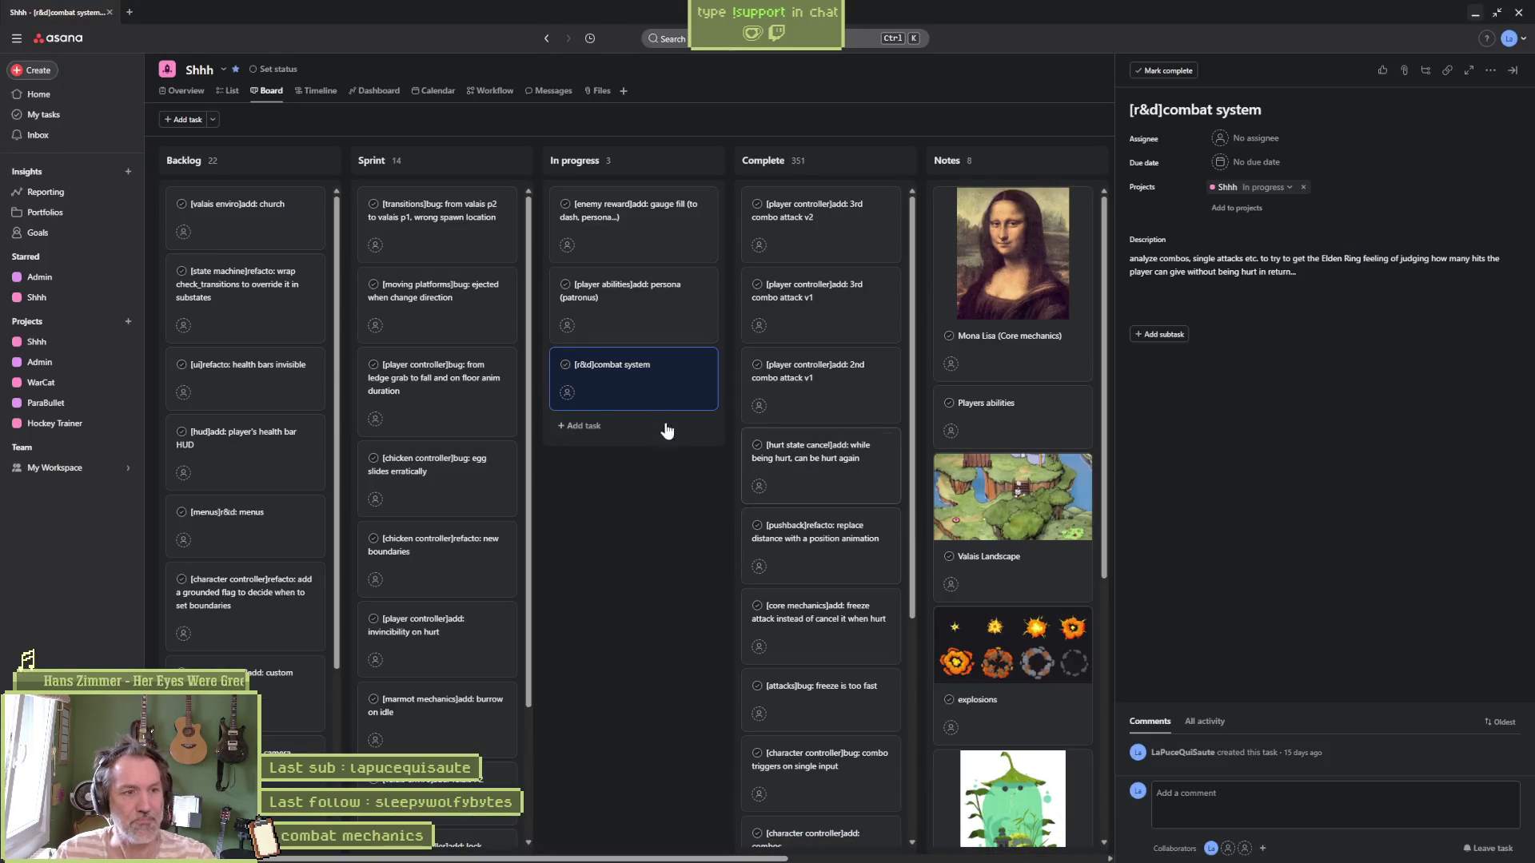
{"action": "left_click", "coordinate": [599, 427]}
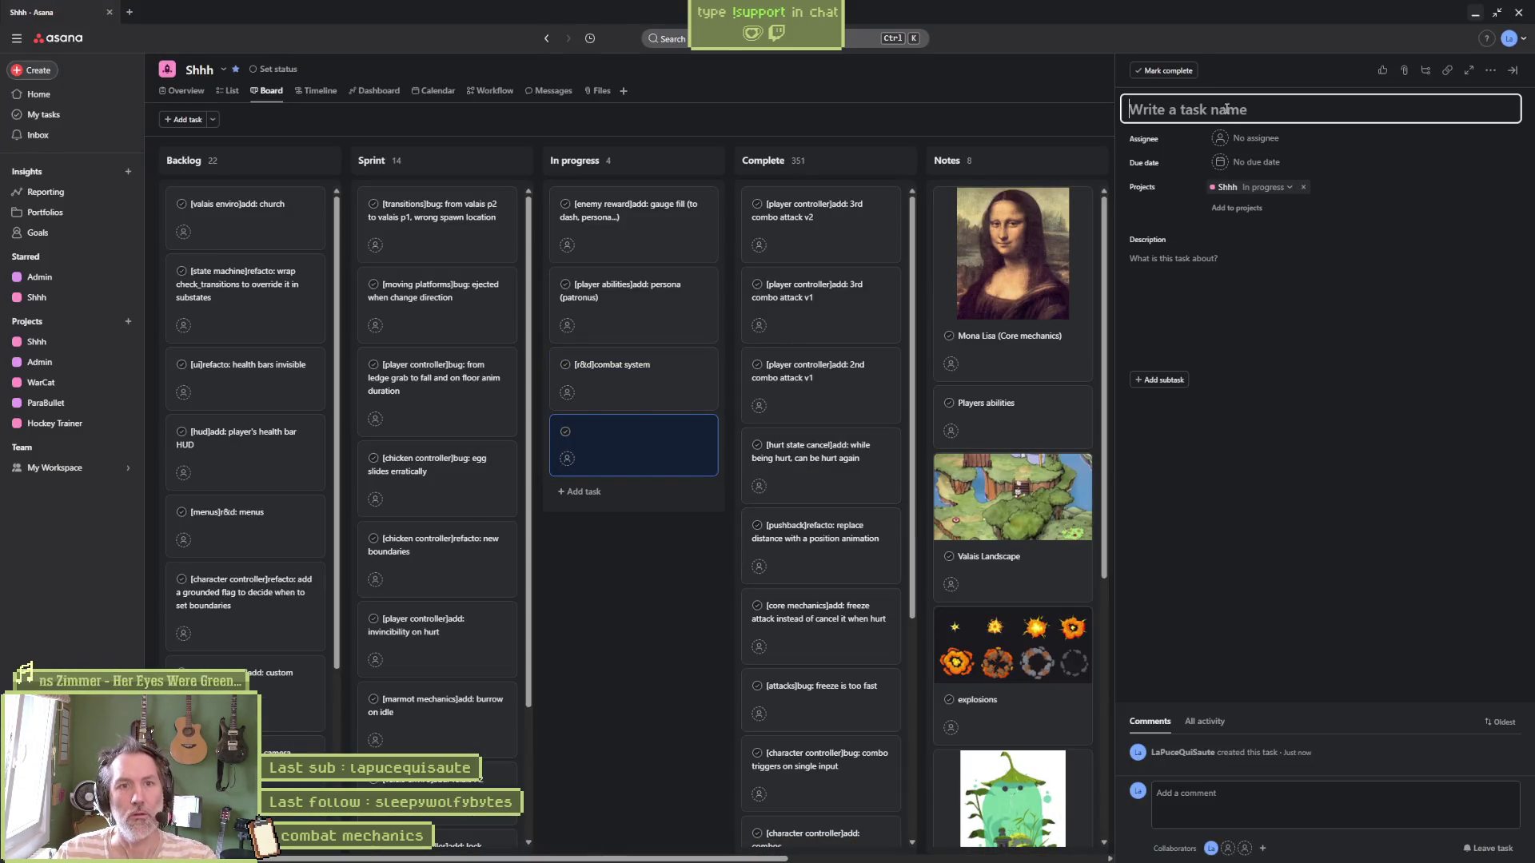
{"action": "type", "text": "[]"}
{"action": "key", "text": "alt+Tab"}
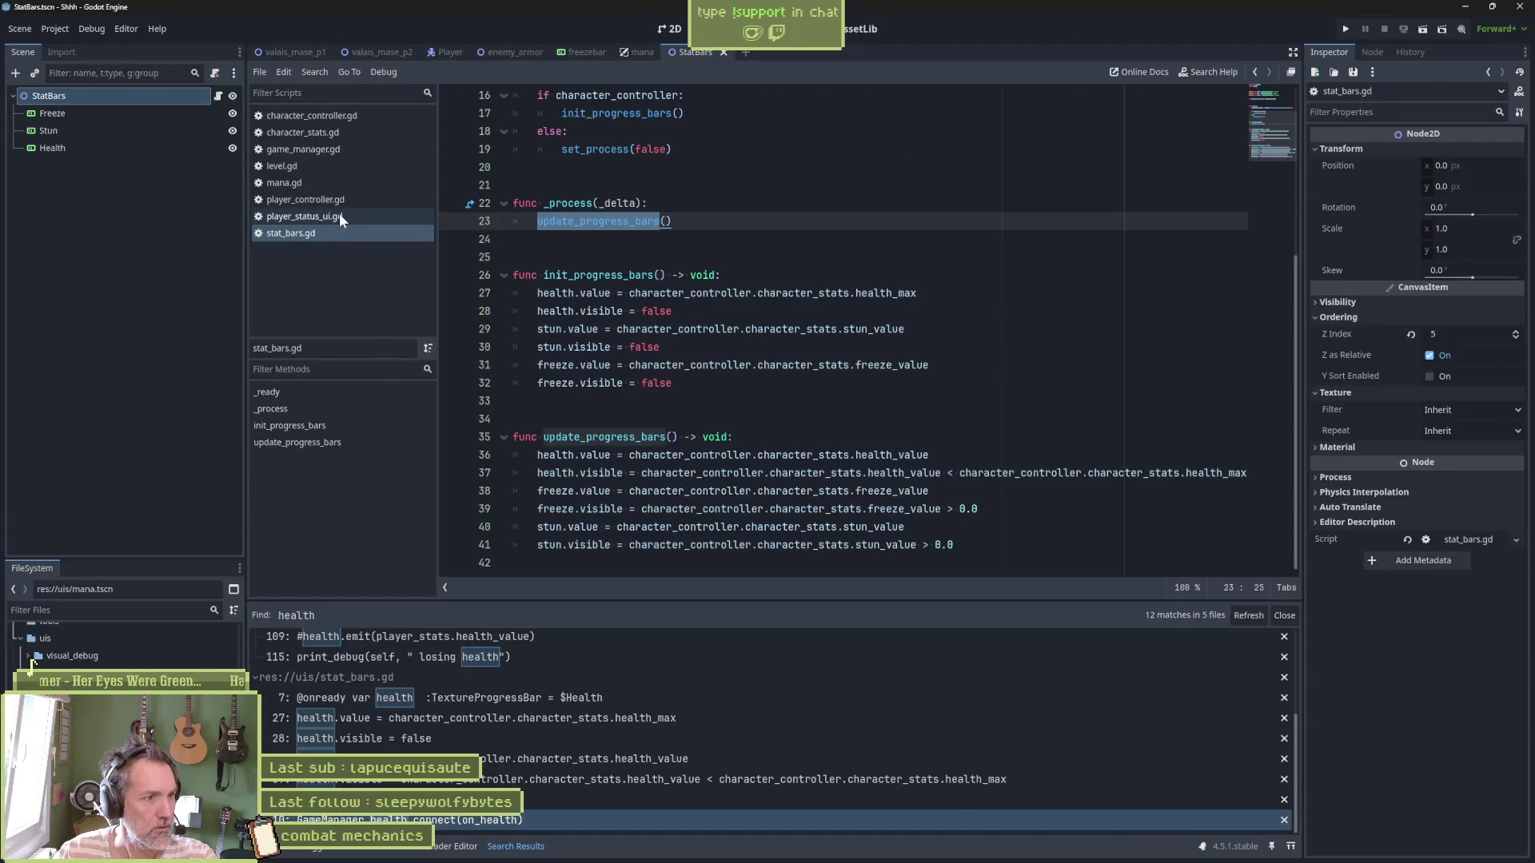
{"action": "key", "text": "alt+Tab"}
{"action": "type", "text": "[]player_status"}
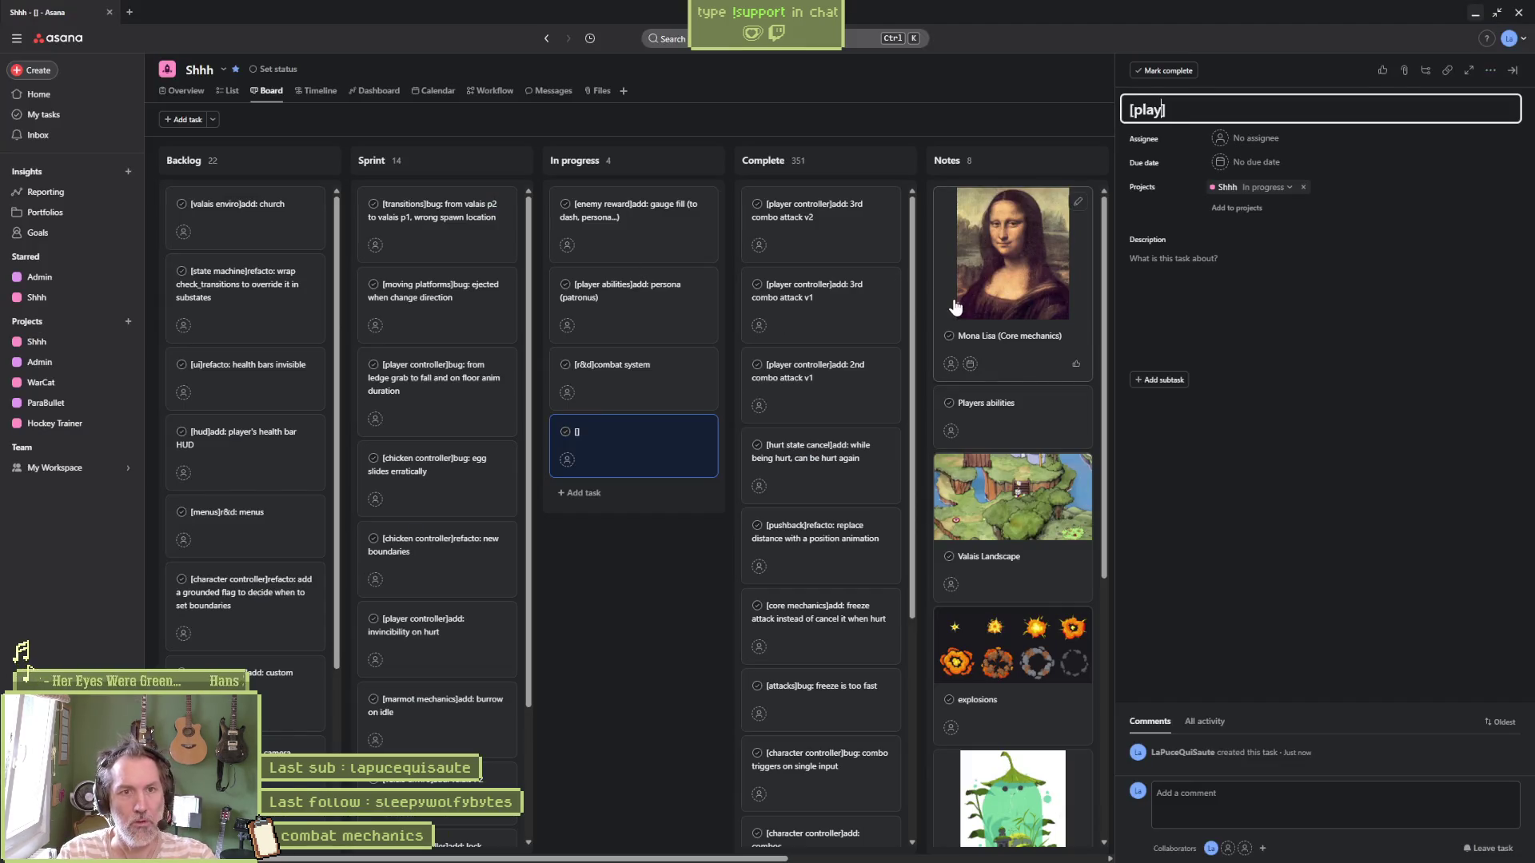
{"action": "type", "text": "_ui.gd"}
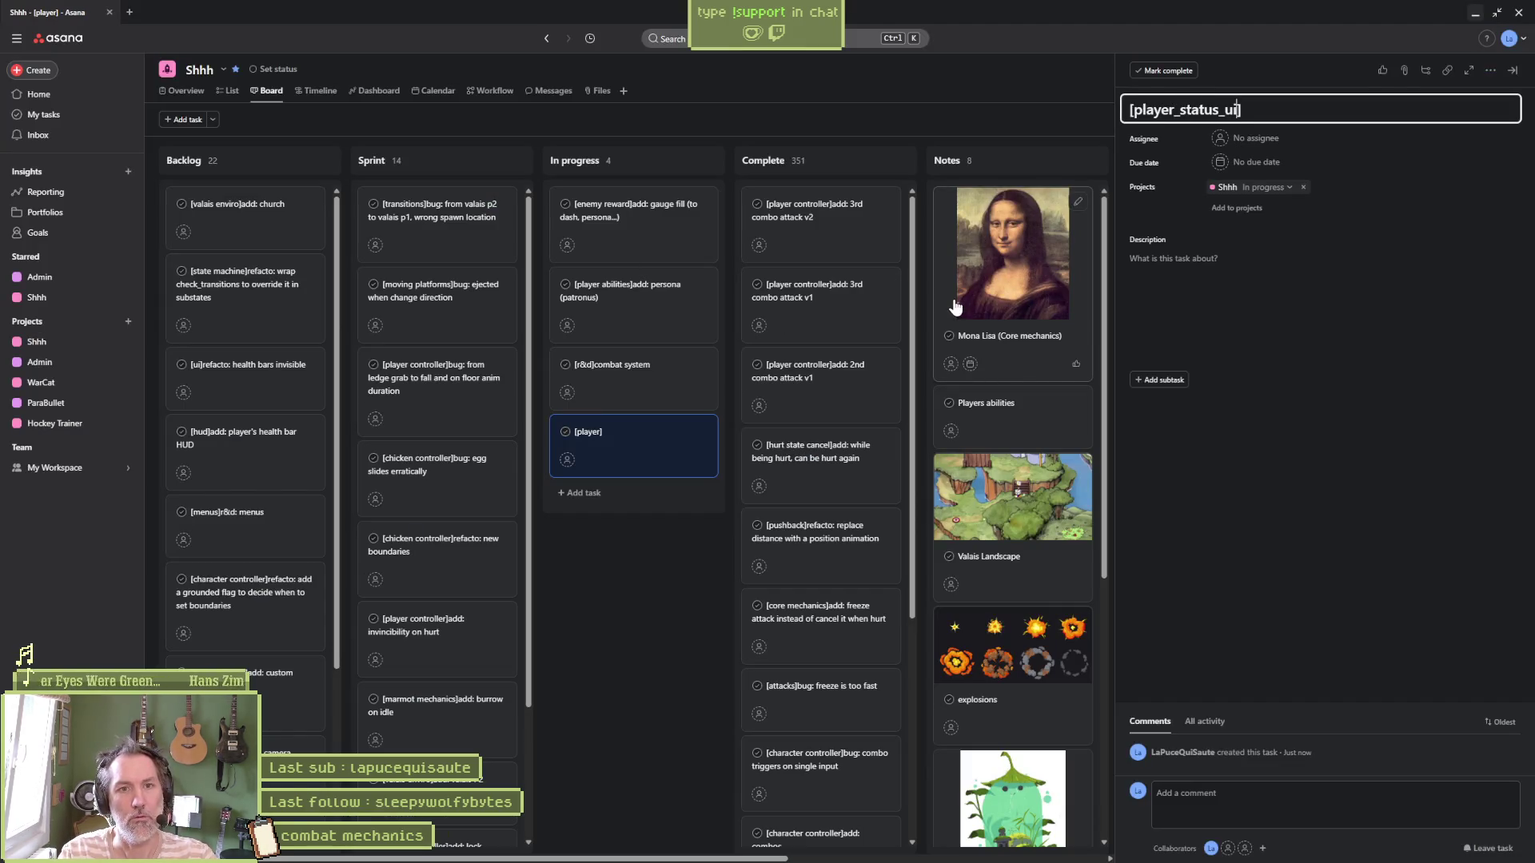
{"action": "type", "text": "heck if still used"}
Finish the task '[player_status_ui.gd]check if still used' and start another task beginning with '['
{"action": "left_click", "coordinate": [663, 453]}
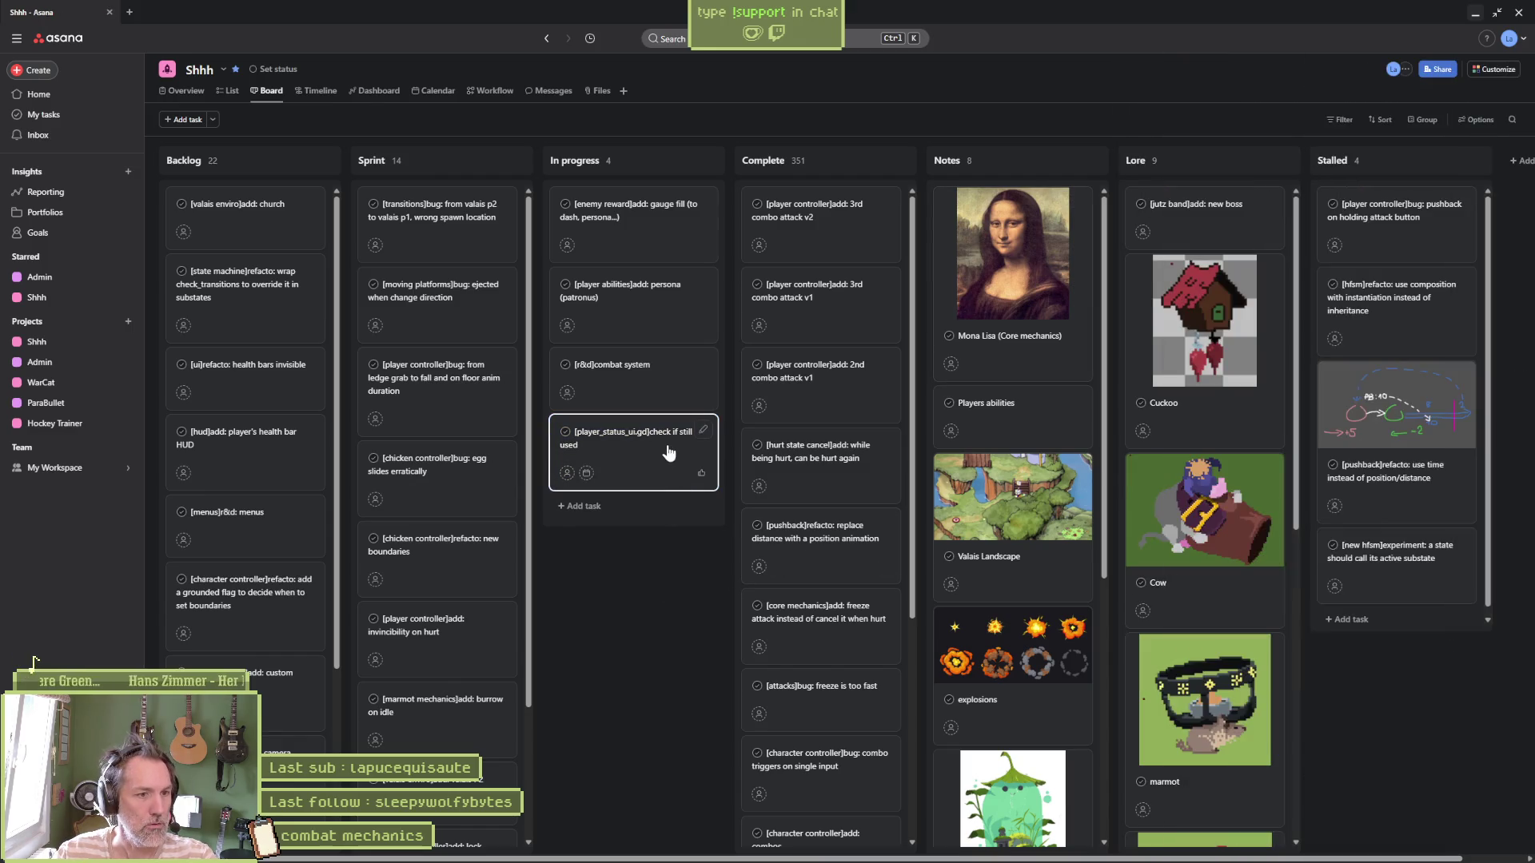
{"action": "key", "text": "Return"}
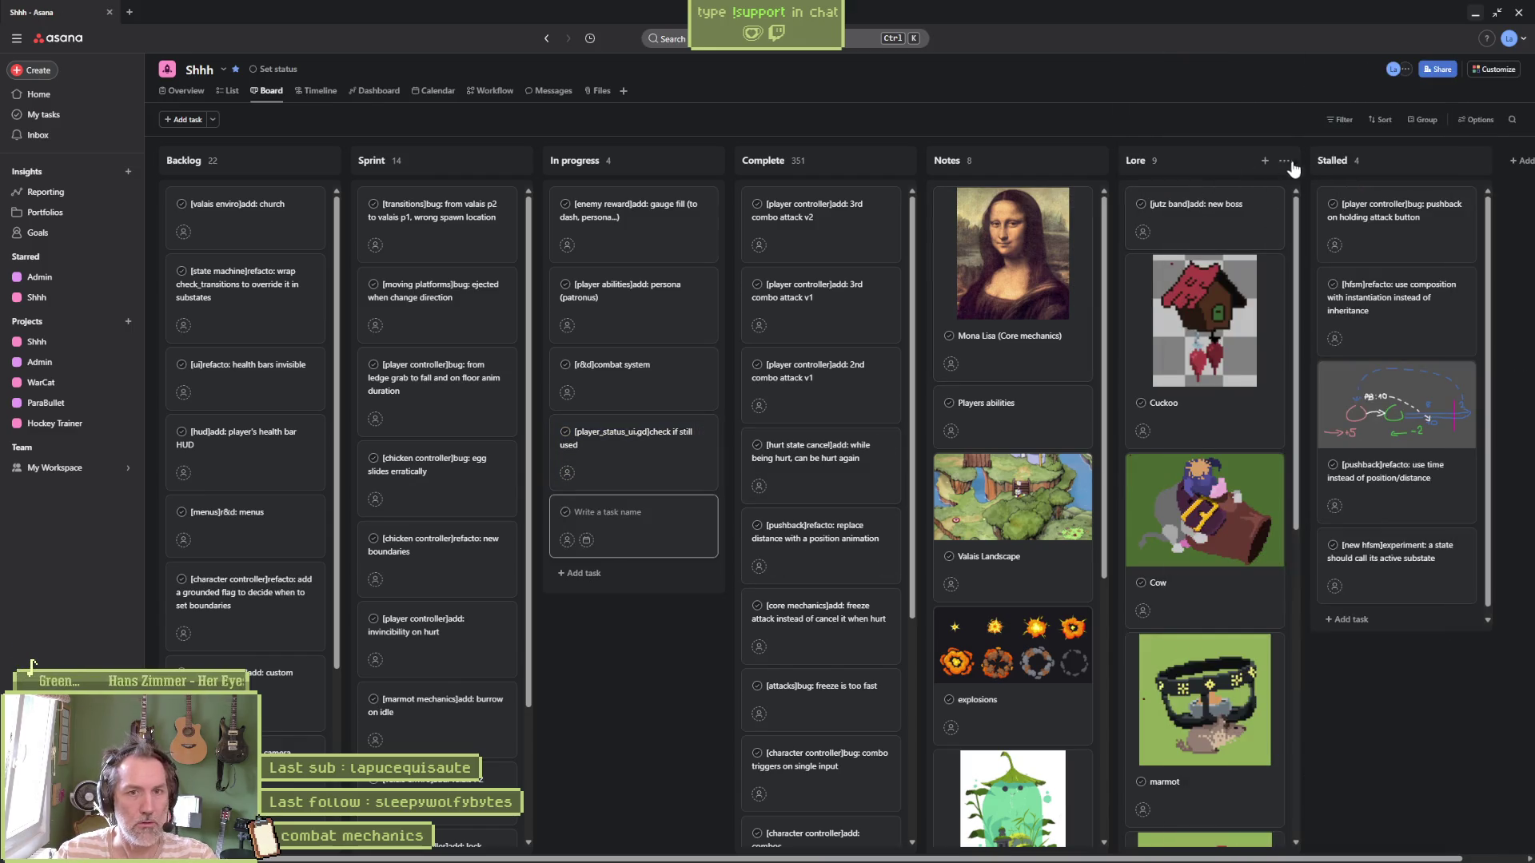
{"action": "type", "text": "["}
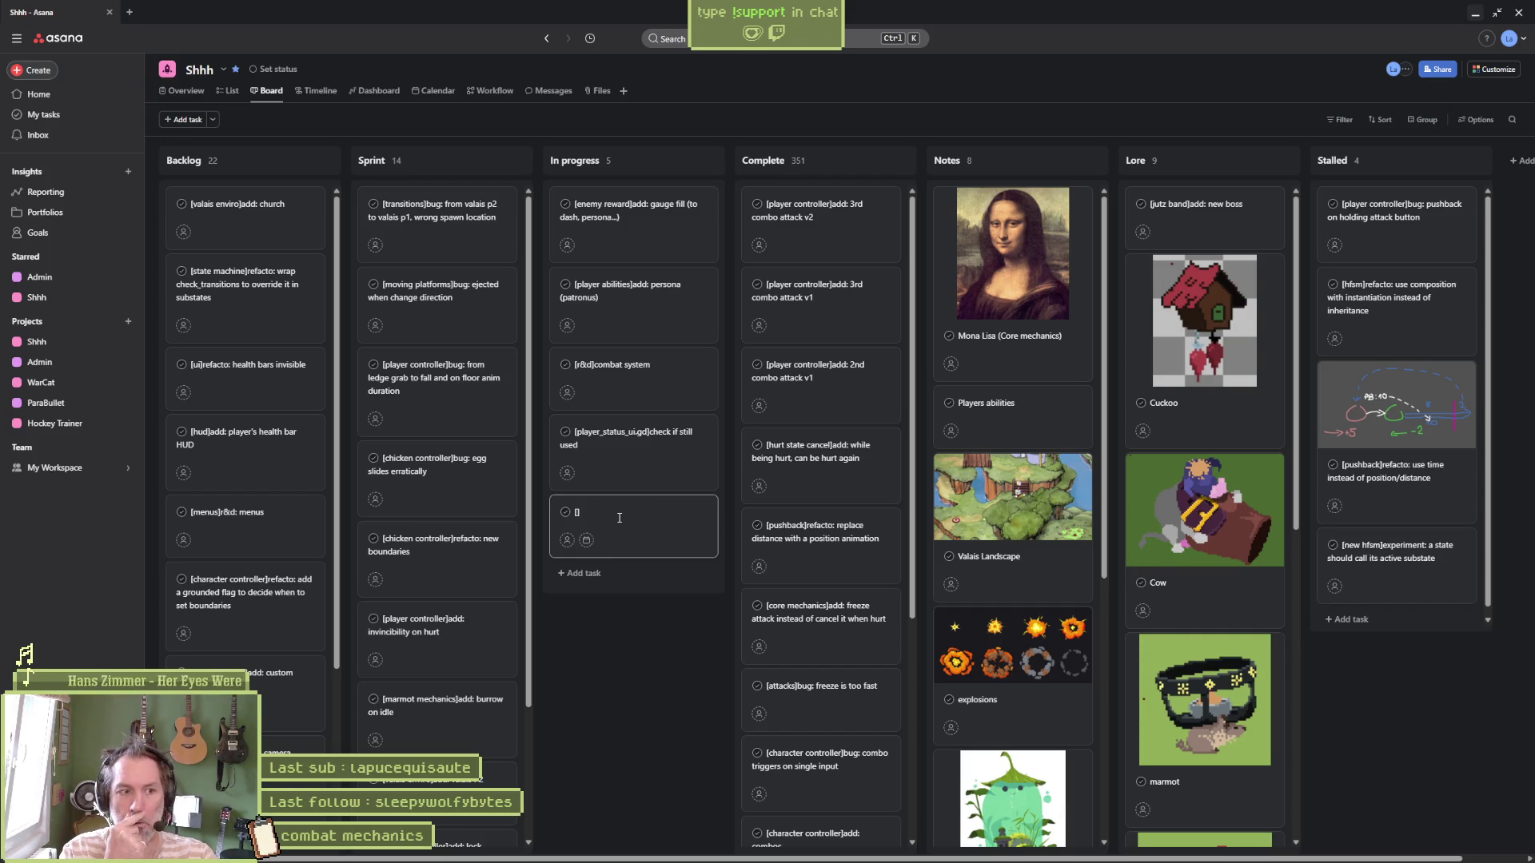
{"action": "key", "text": "alt+Tab"}
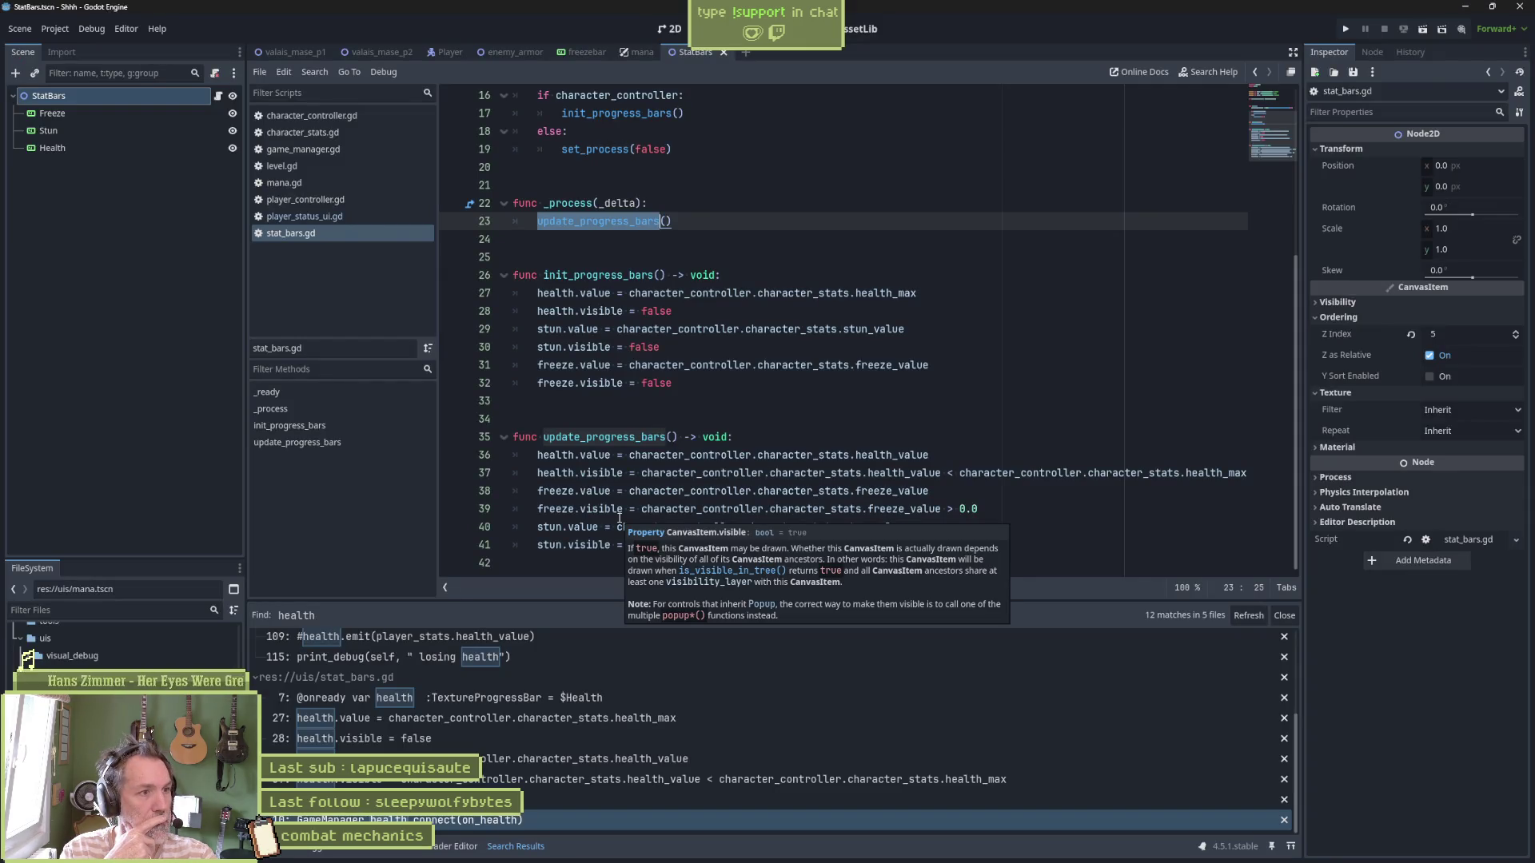
{"action": "key", "text": "alt+Tab"}
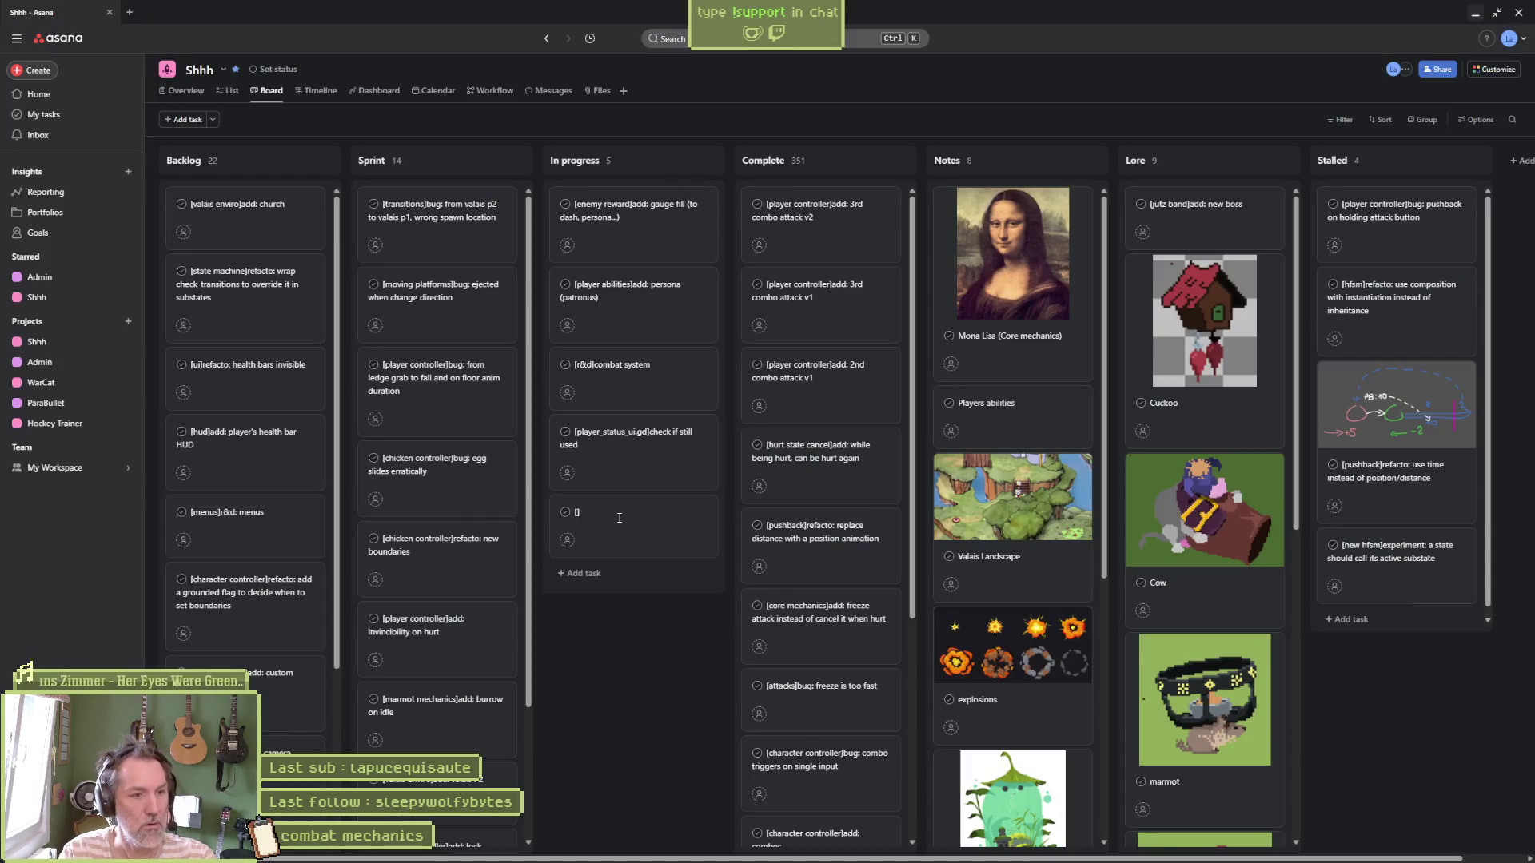
Title the new task '[stats_bars.gd]refacto: use signals instead of _process'
{"action": "left_click", "coordinate": [598, 518]}
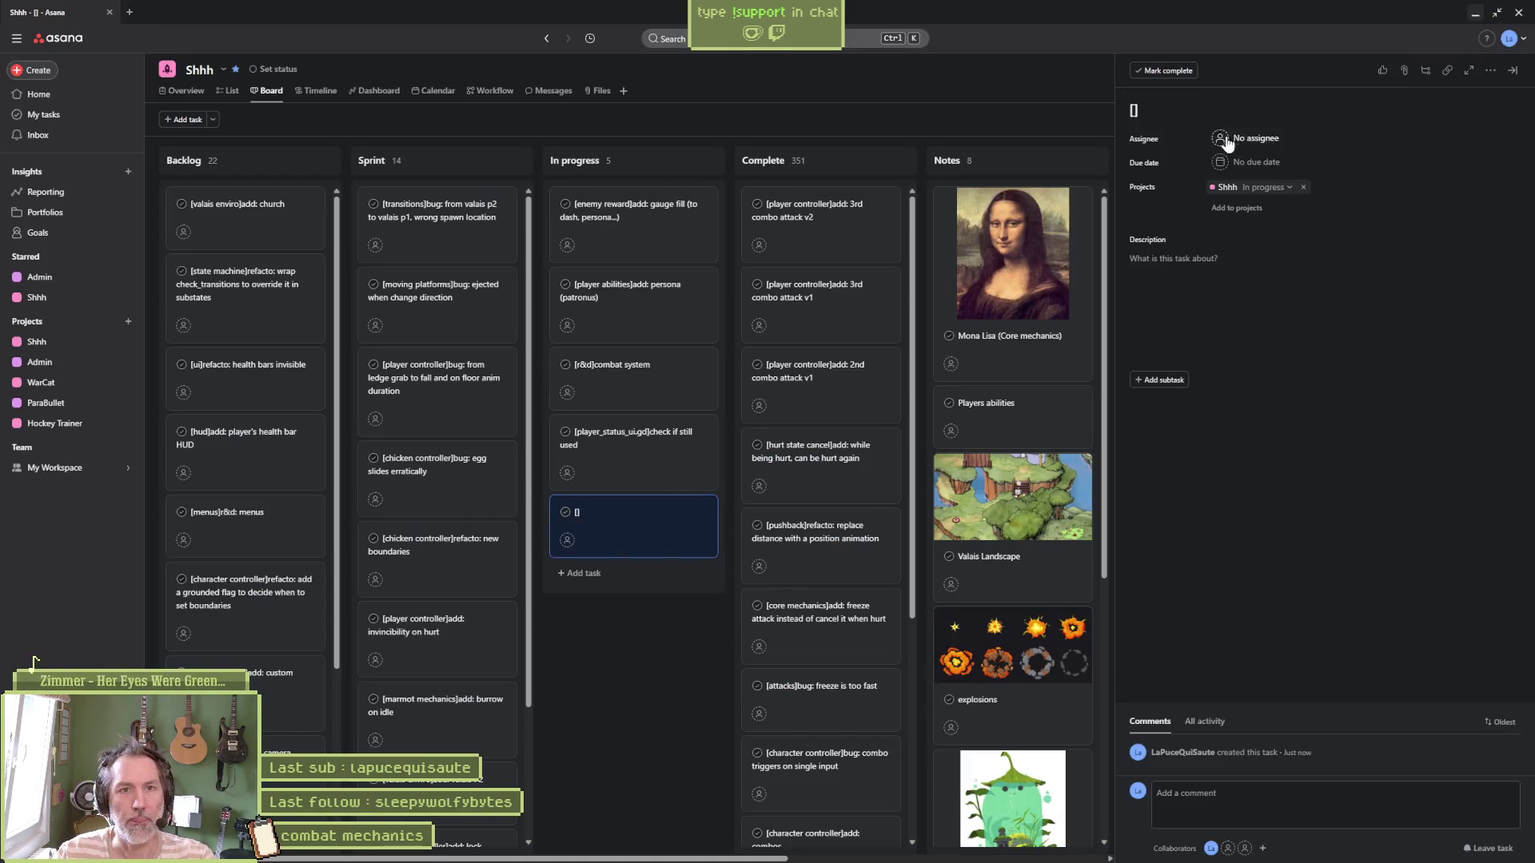
{"action": "left_click", "coordinate": [1140, 115]}
{"action": "type", "text": "stats_bars"}
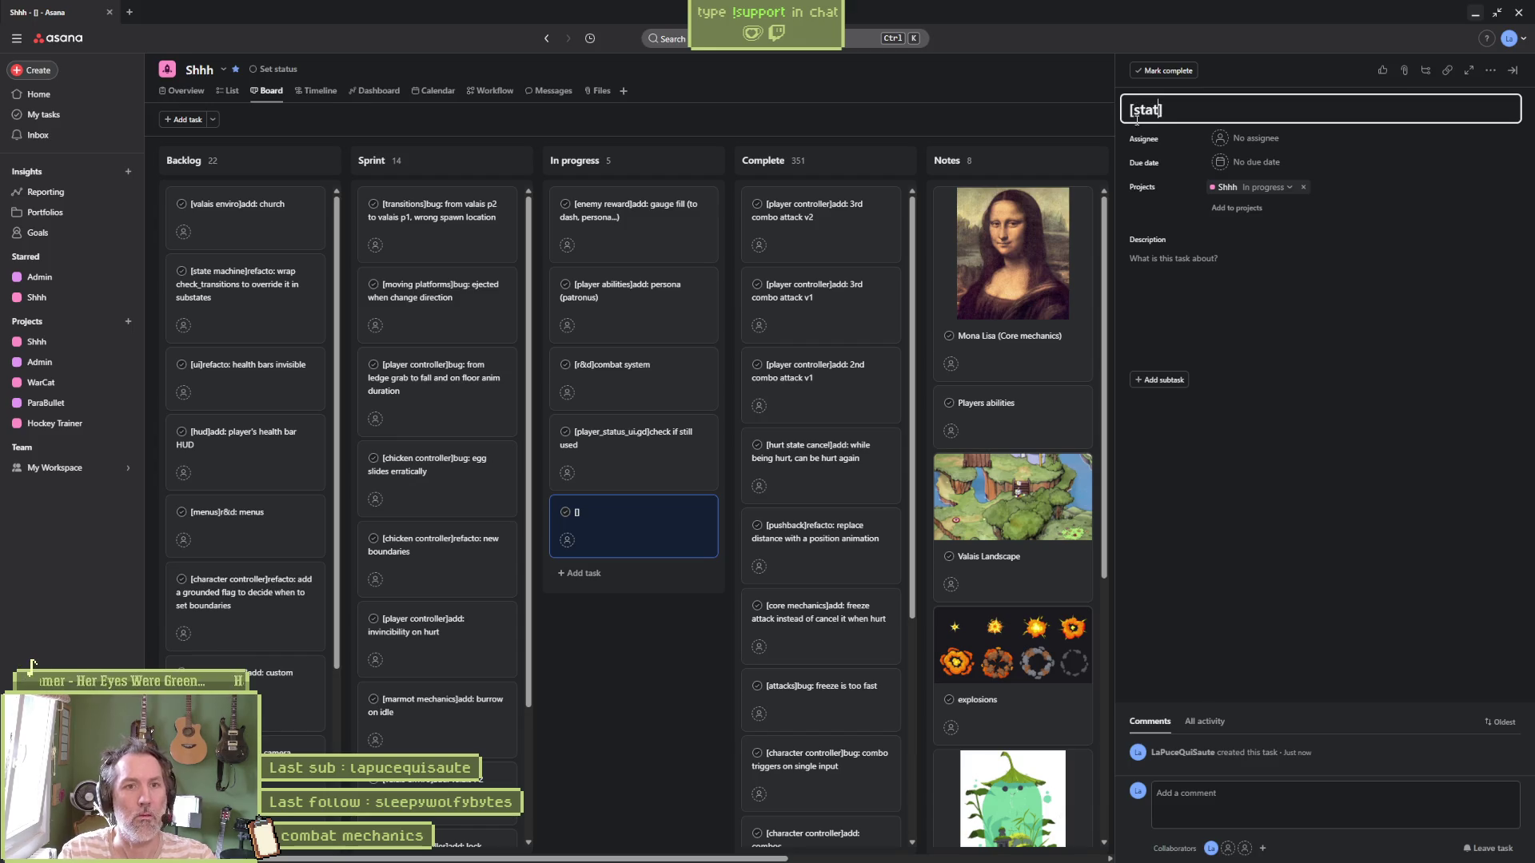
{"action": "type", "text": ".gd]r"}
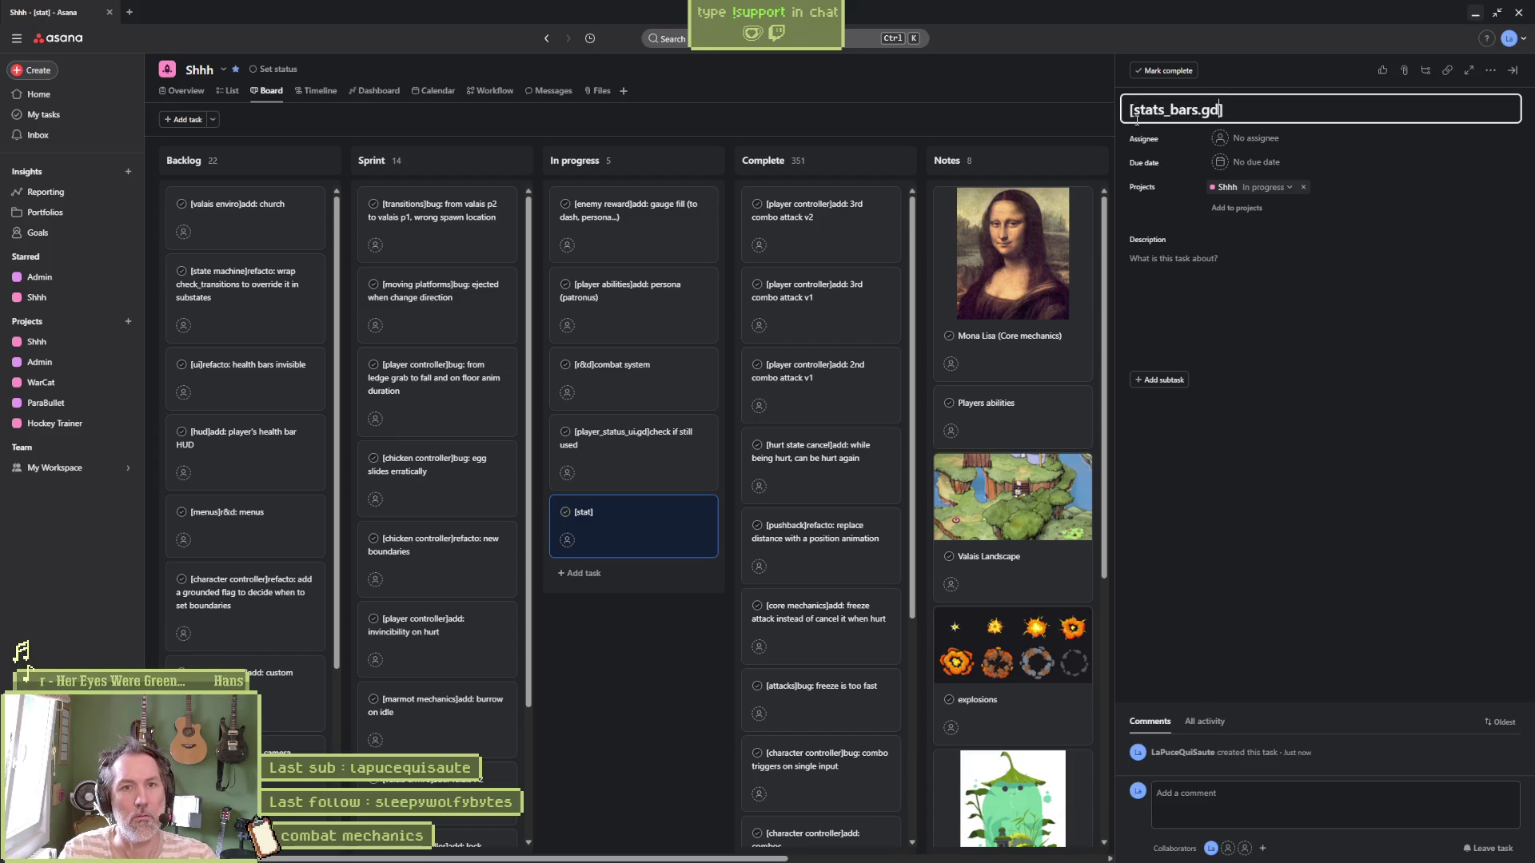
{"action": "type", "text": "efacto: use signals instead of _process"}
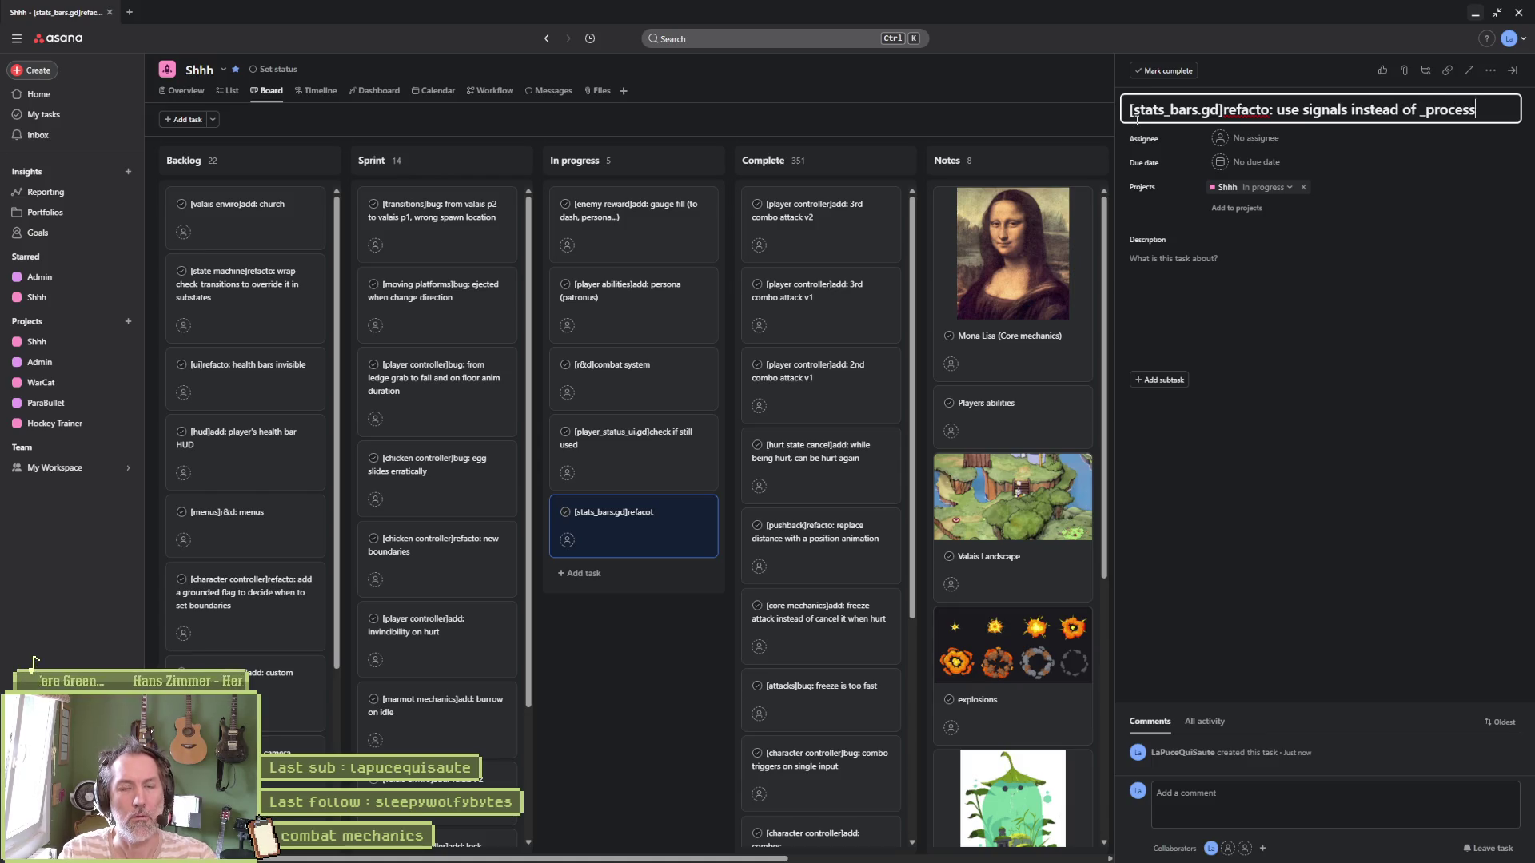
{"action": "left_click", "coordinate": [1275, 512]}
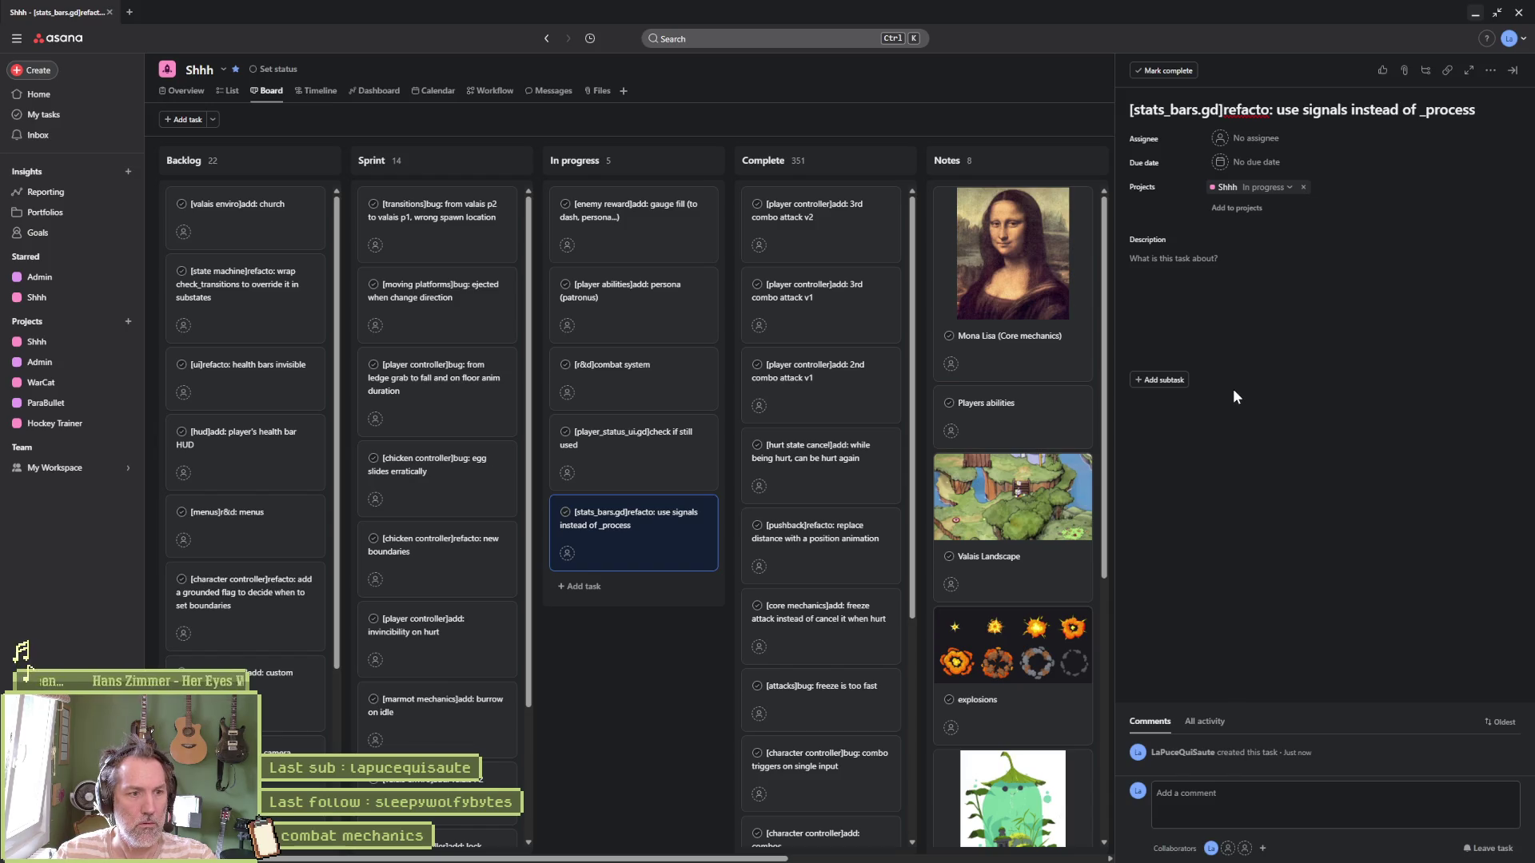
Move the stats_bars.gd and player_status_ui.gd tasks to the top of Sprint
{"action": "left_click_drag", "start_coordinate": [650, 524], "coordinate": [448, 228]}
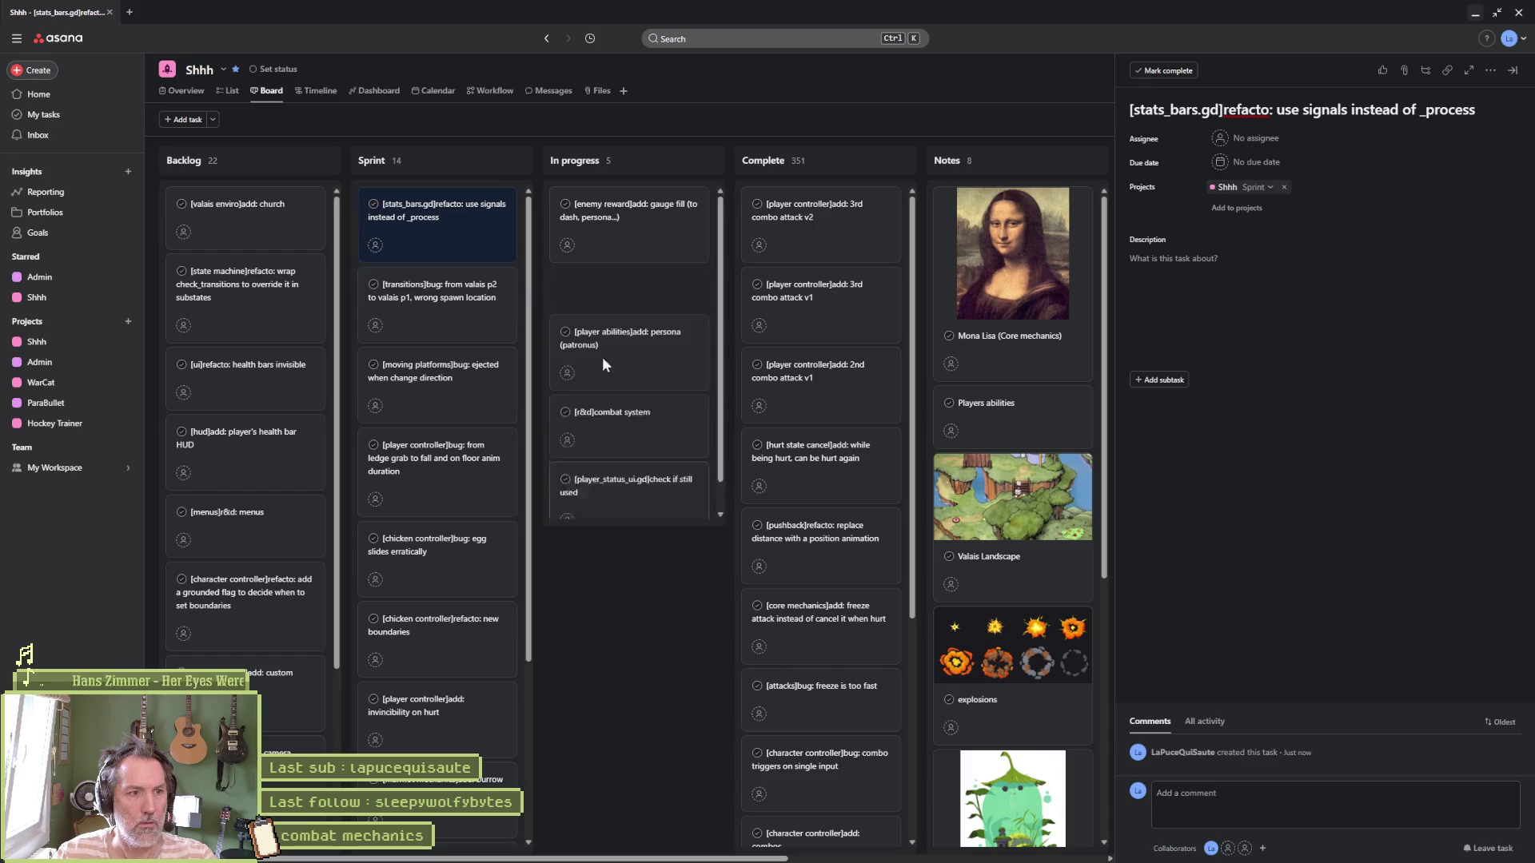
{"action": "left_click_drag", "start_coordinate": [641, 442], "coordinate": [455, 217]}
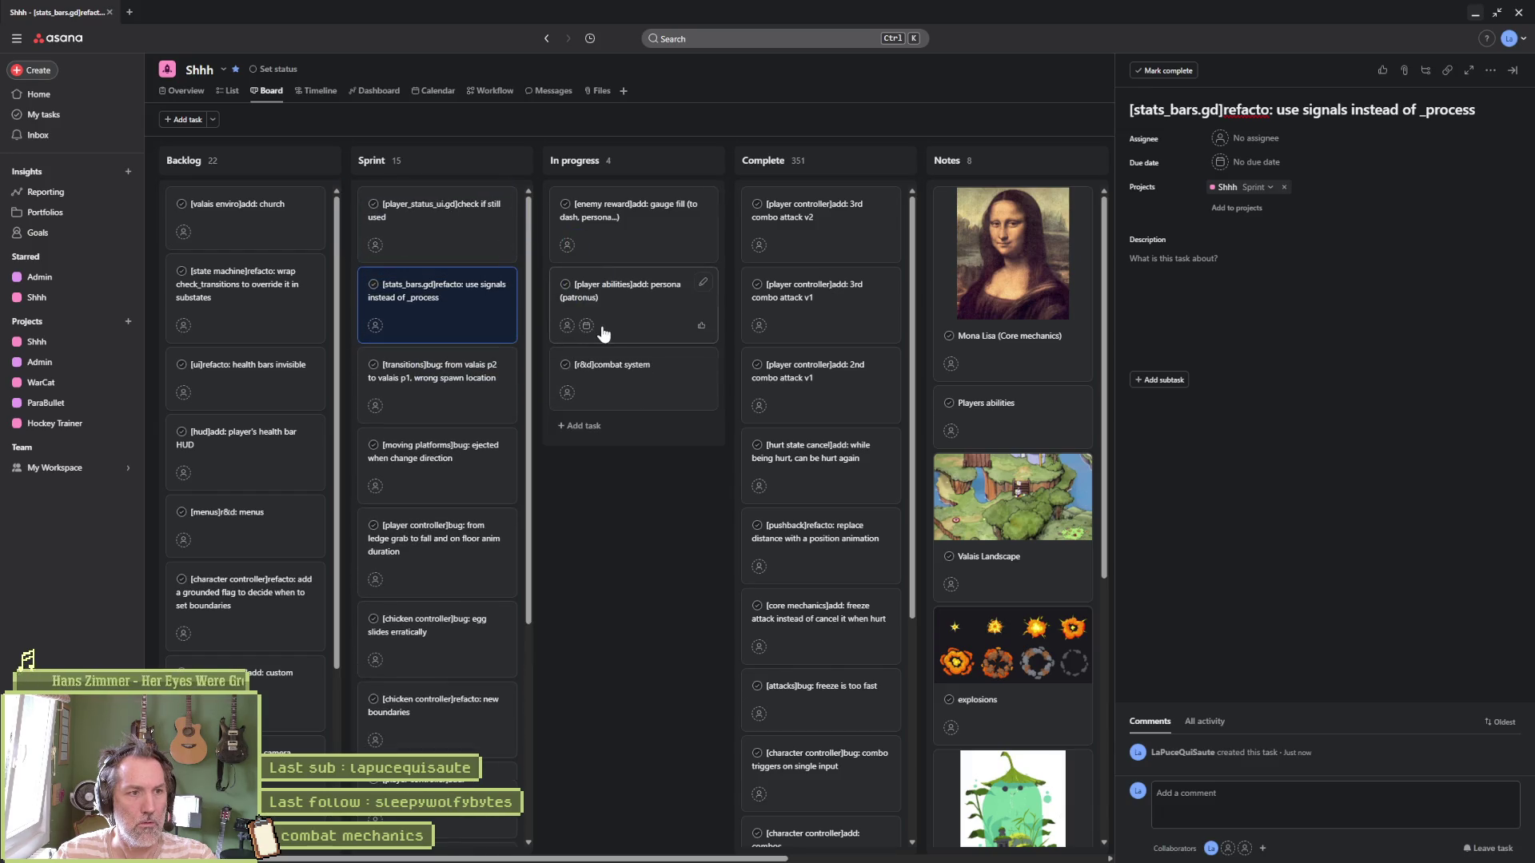
{"action": "left_click", "coordinate": [1476, 13]}
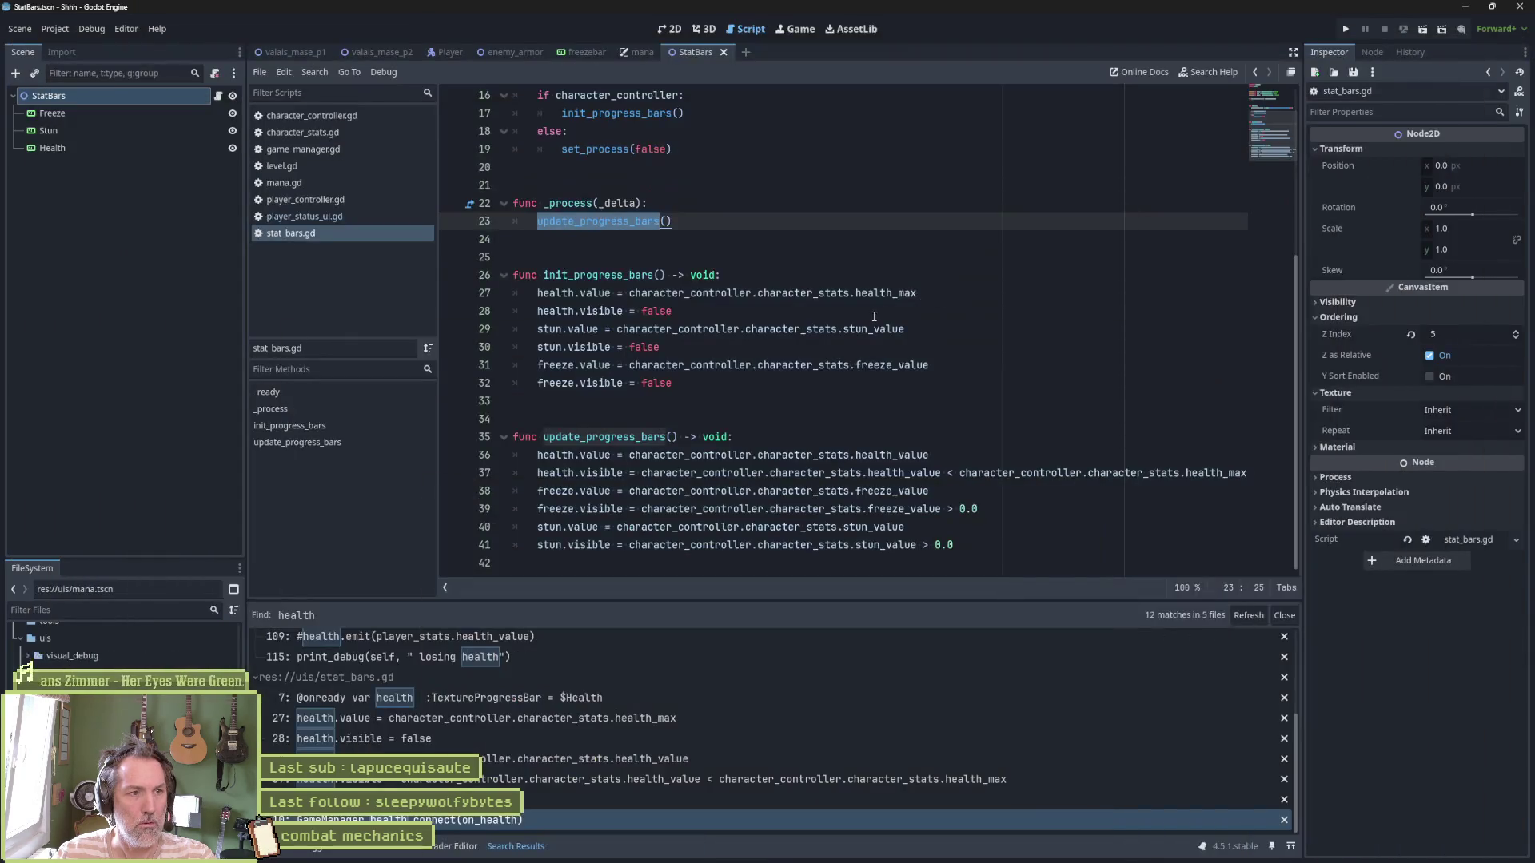
Open game_manager.gd at its top and select the health signal declaration under PlayerStatsAction
{"action": "left_click", "coordinate": [657, 256]}
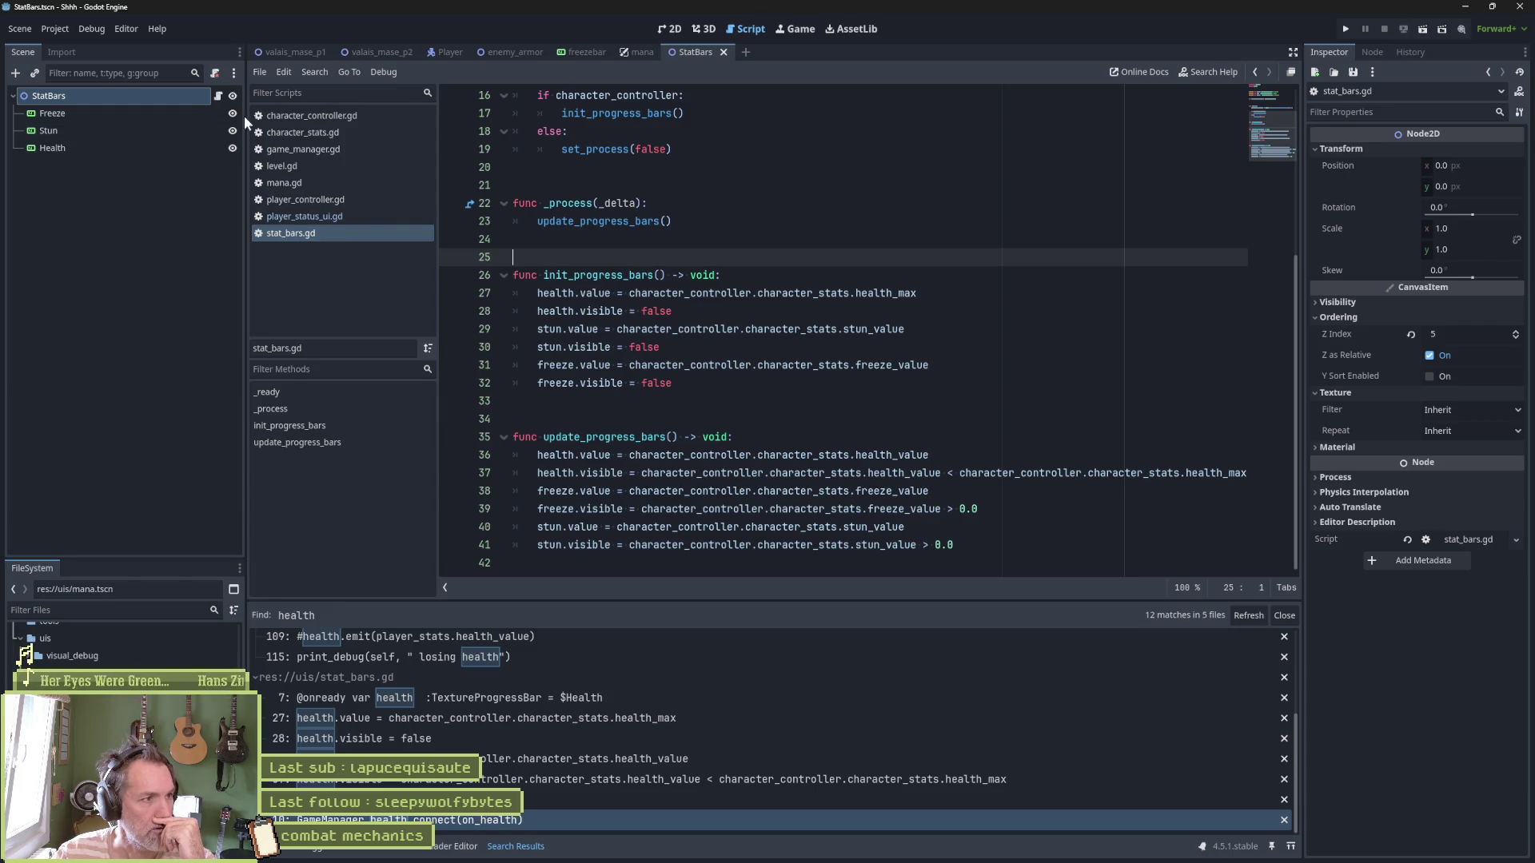
{"action": "left_click", "coordinate": [301, 200]}
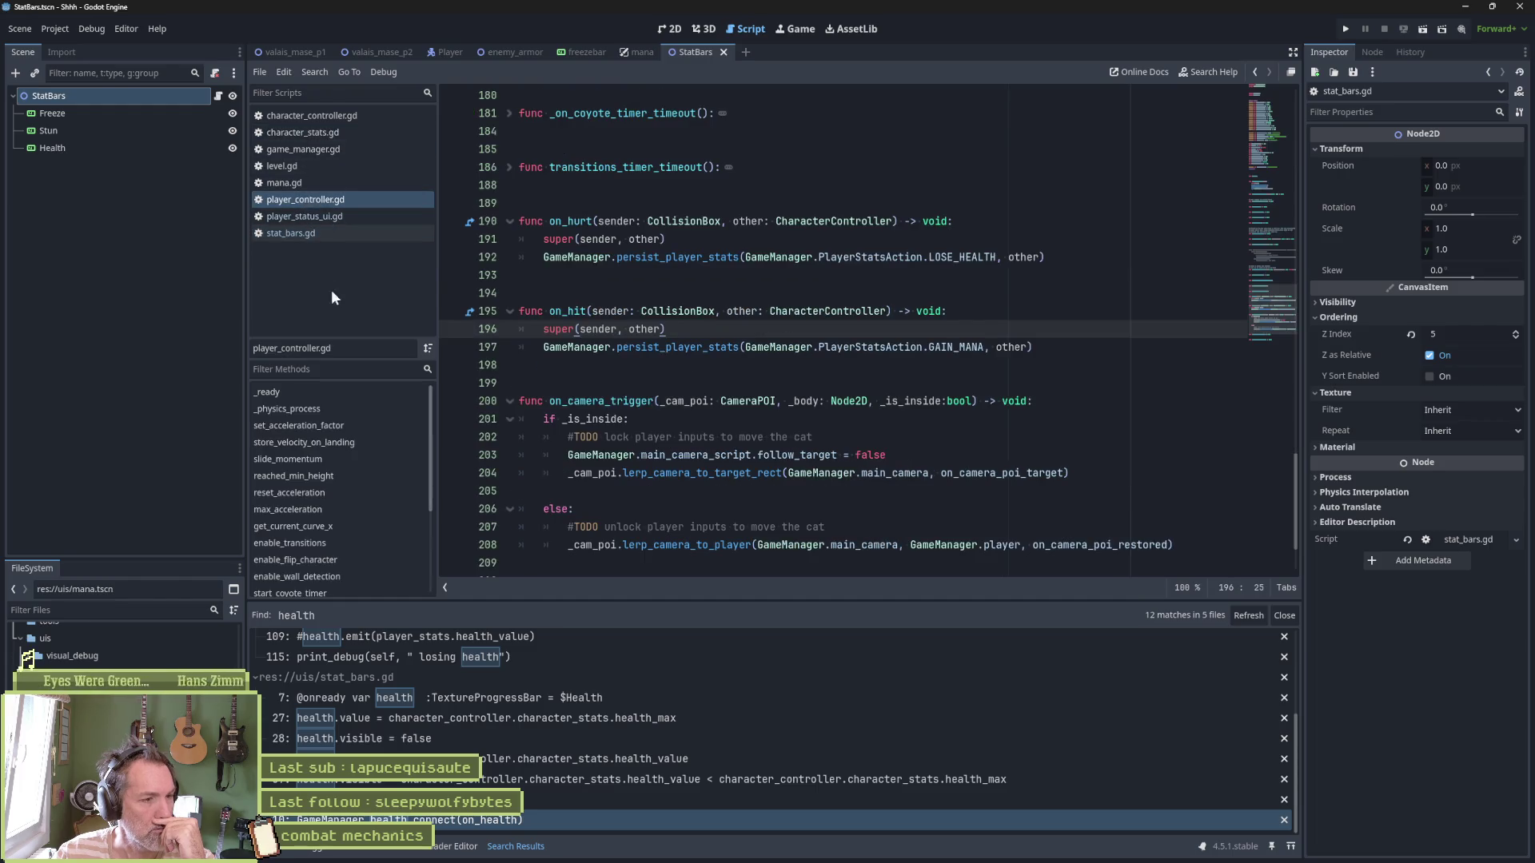
{"action": "left_click", "coordinate": [1263, 113]}
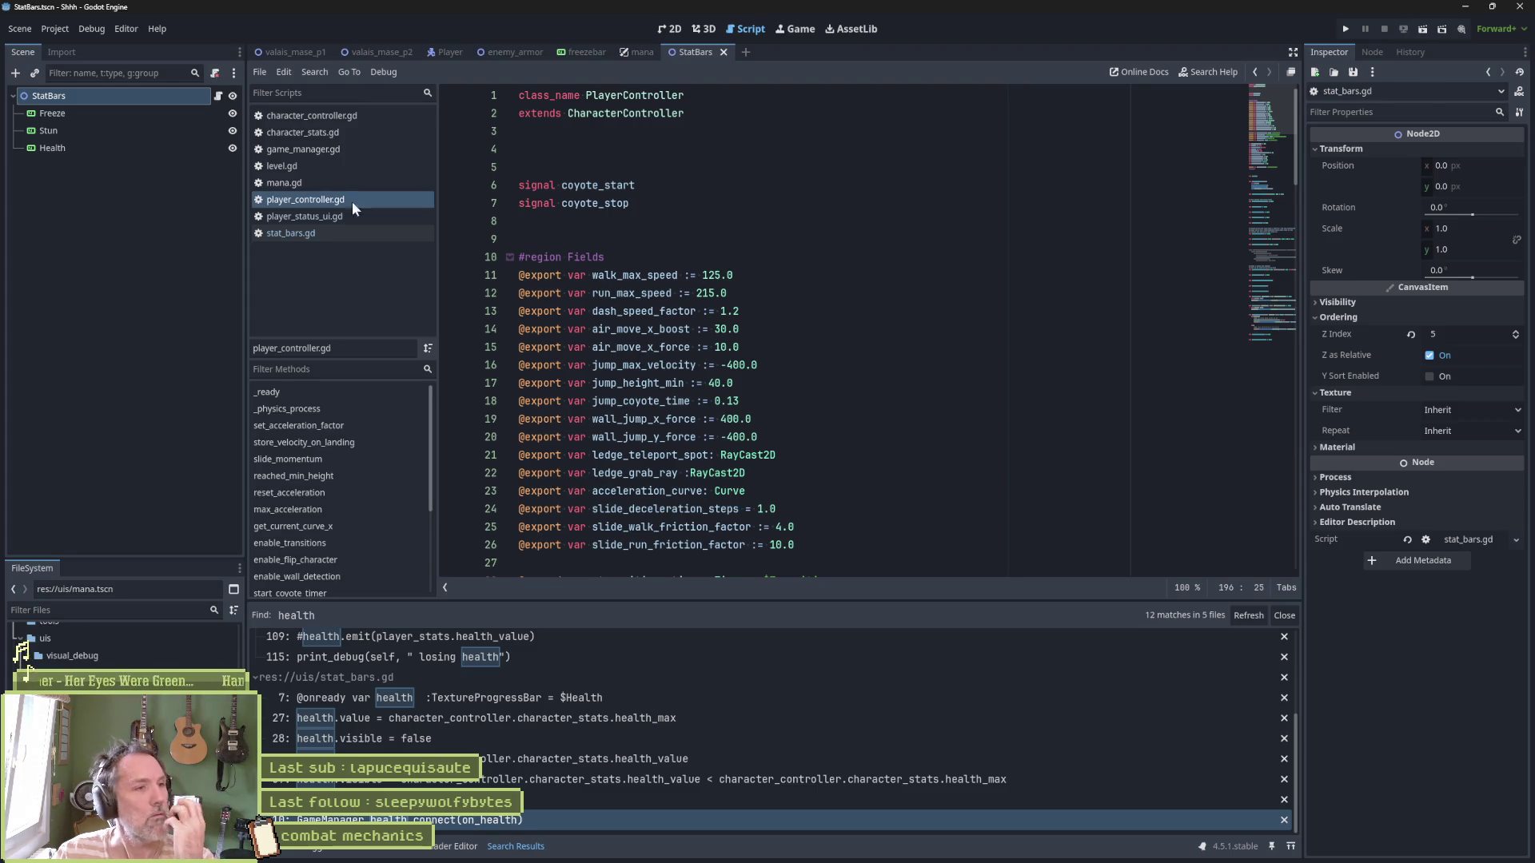
{"action": "left_click", "coordinate": [337, 152]}
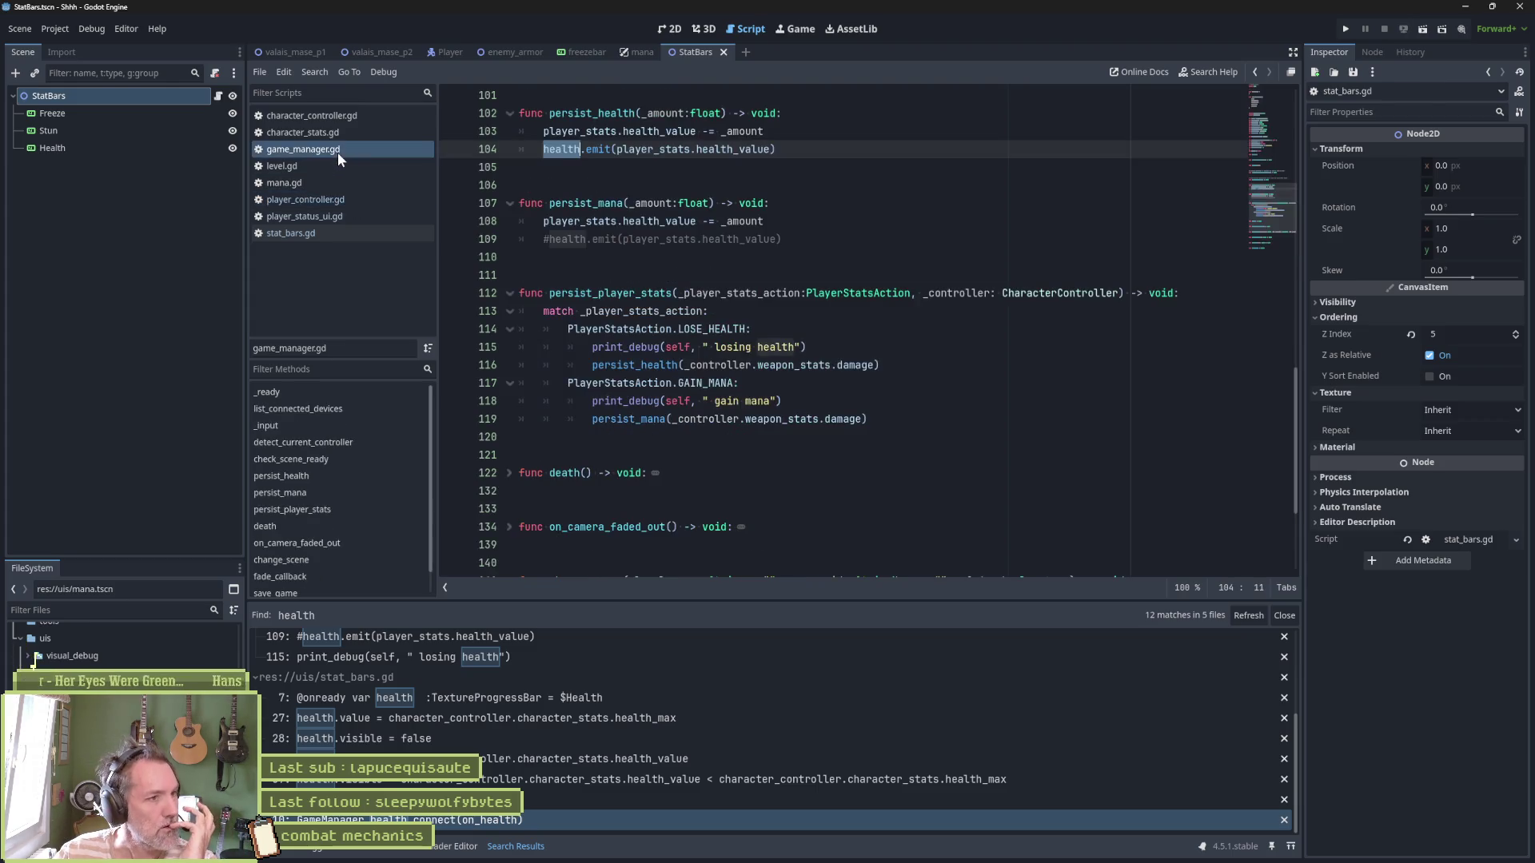
{"action": "left_click", "coordinate": [1278, 118]}
{"action": "left_click_drag", "start_coordinate": [686, 275], "coordinate": [701, 258]}
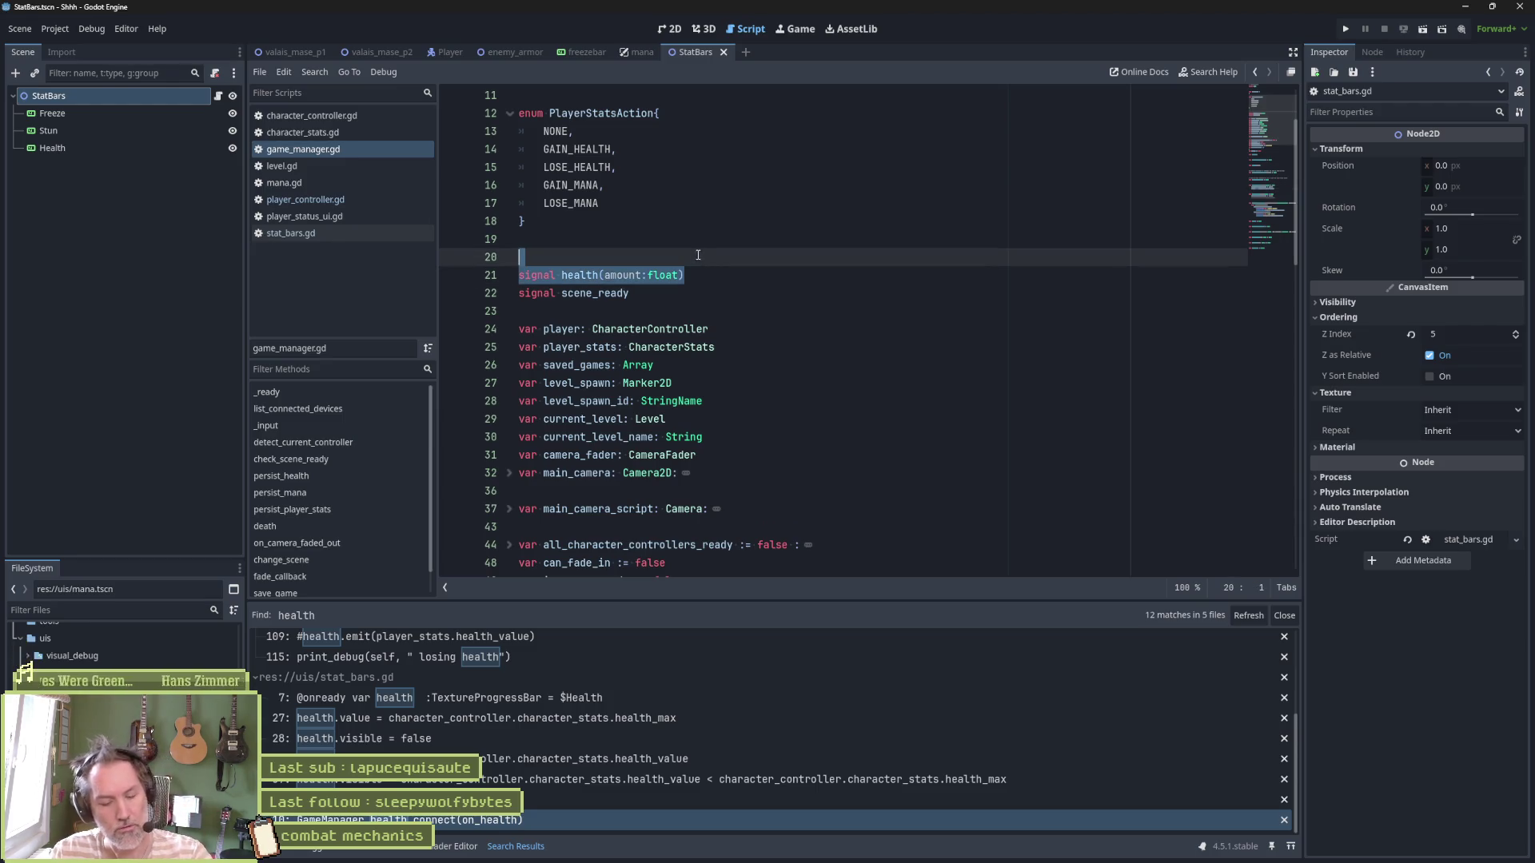
Duplicate the health signal declaration as a new mana signal and save game_manager.gd
{"action": "key", "text": "ctrl+shift+d"}
{"action": "left_click", "coordinate": [559, 294]}
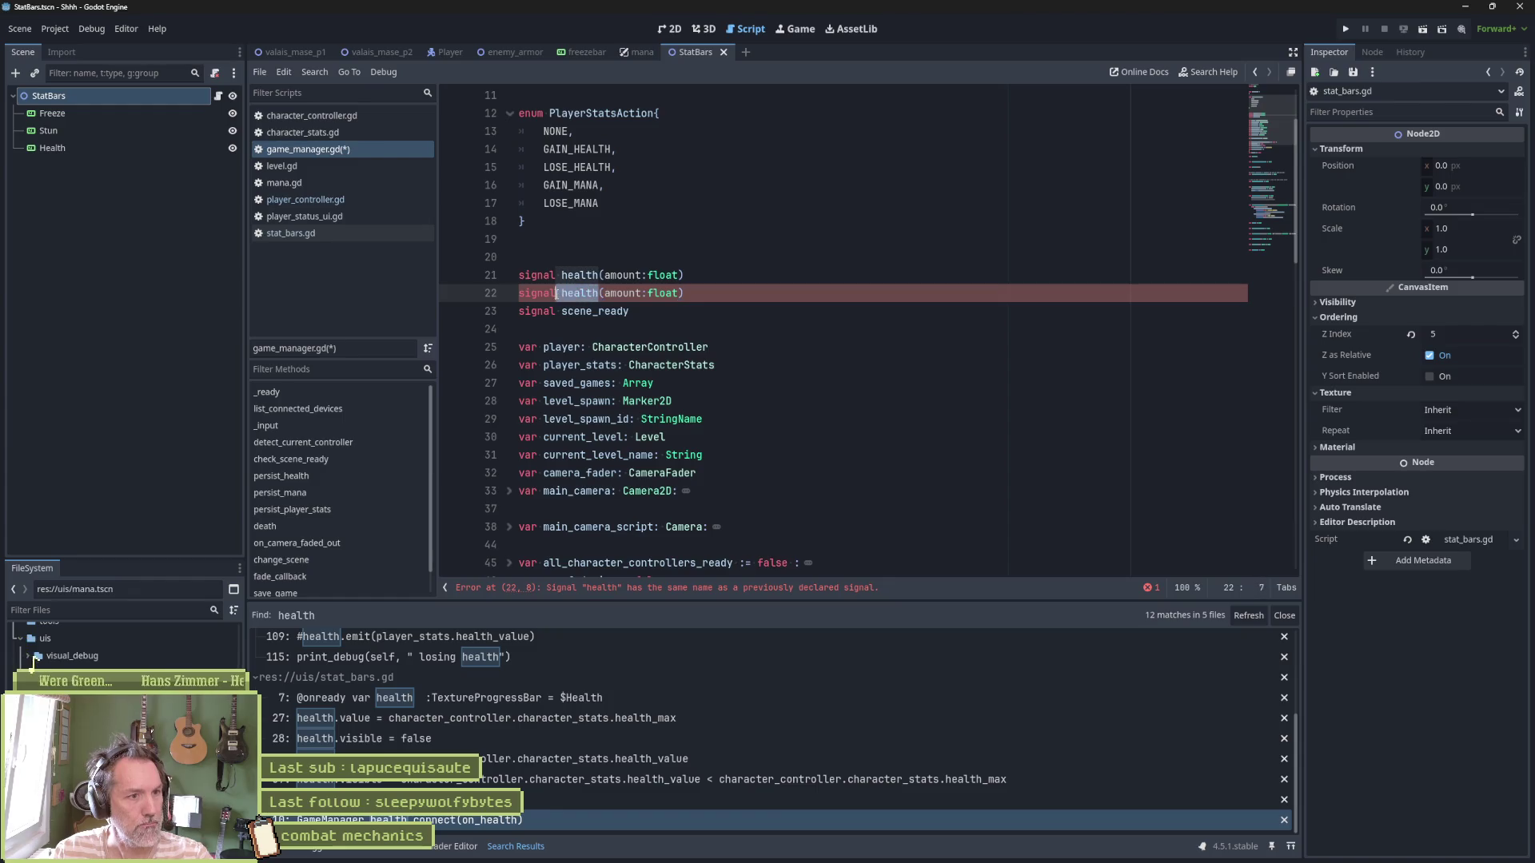
{"action": "double_click", "coordinate": [577, 293]}
{"action": "type", "text": "mana"}
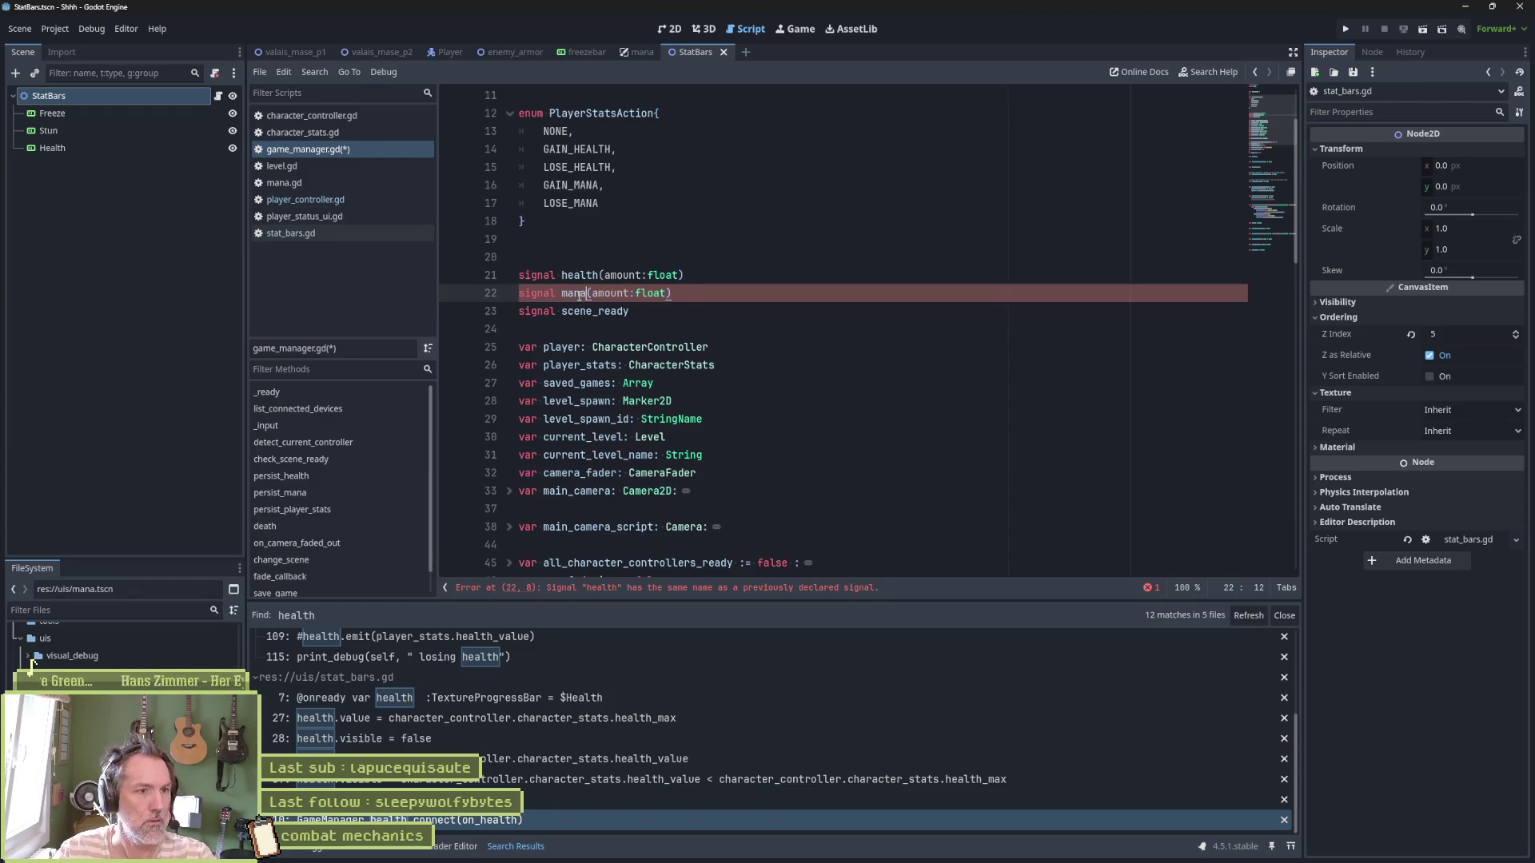
{"action": "key", "text": "ctrl+s"}
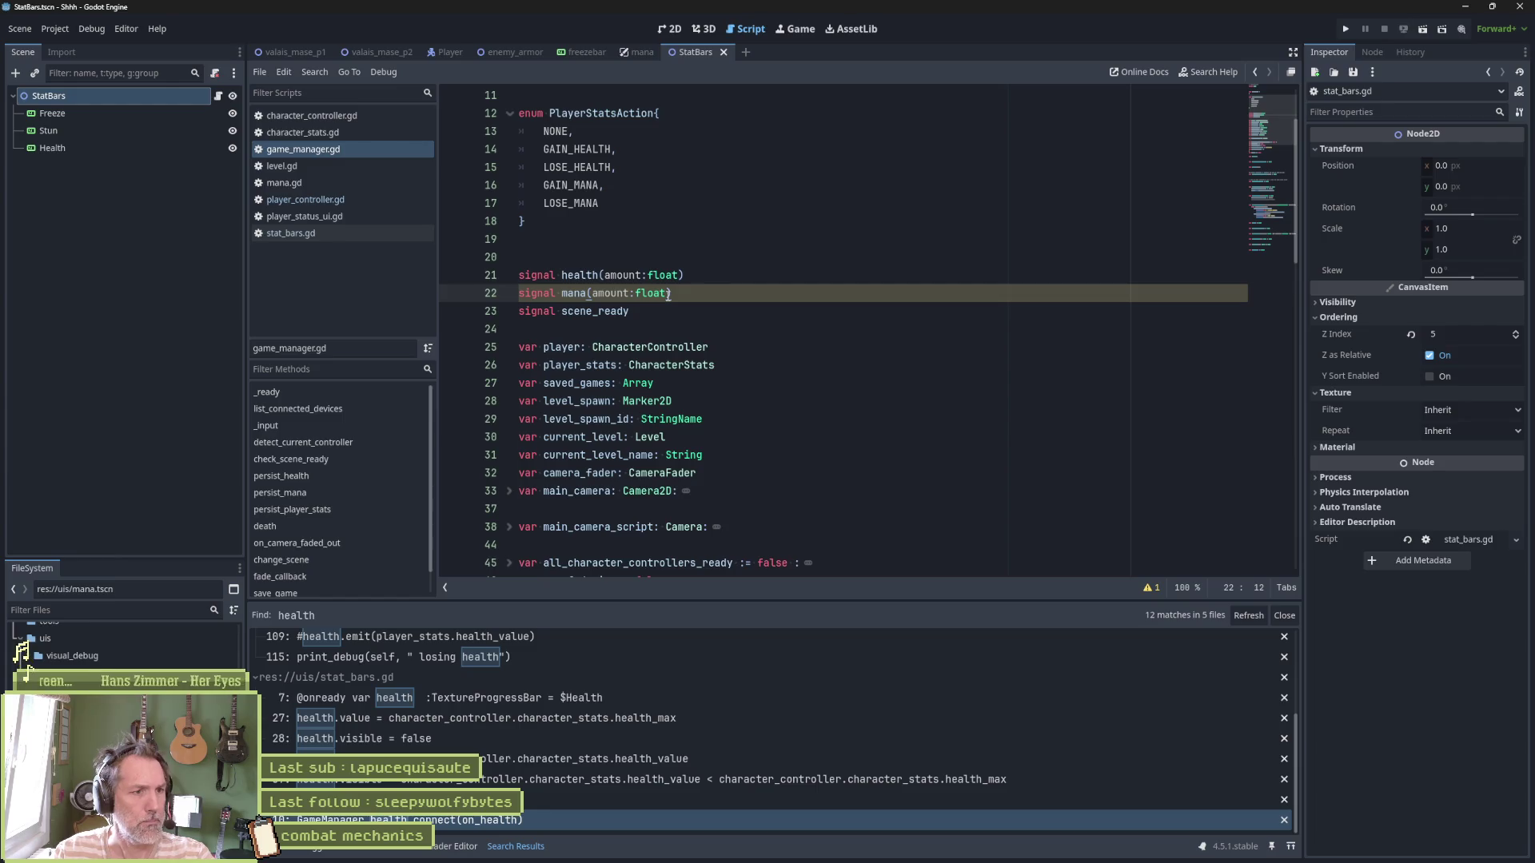
{"action": "mouse_move", "coordinate": [668, 294]}
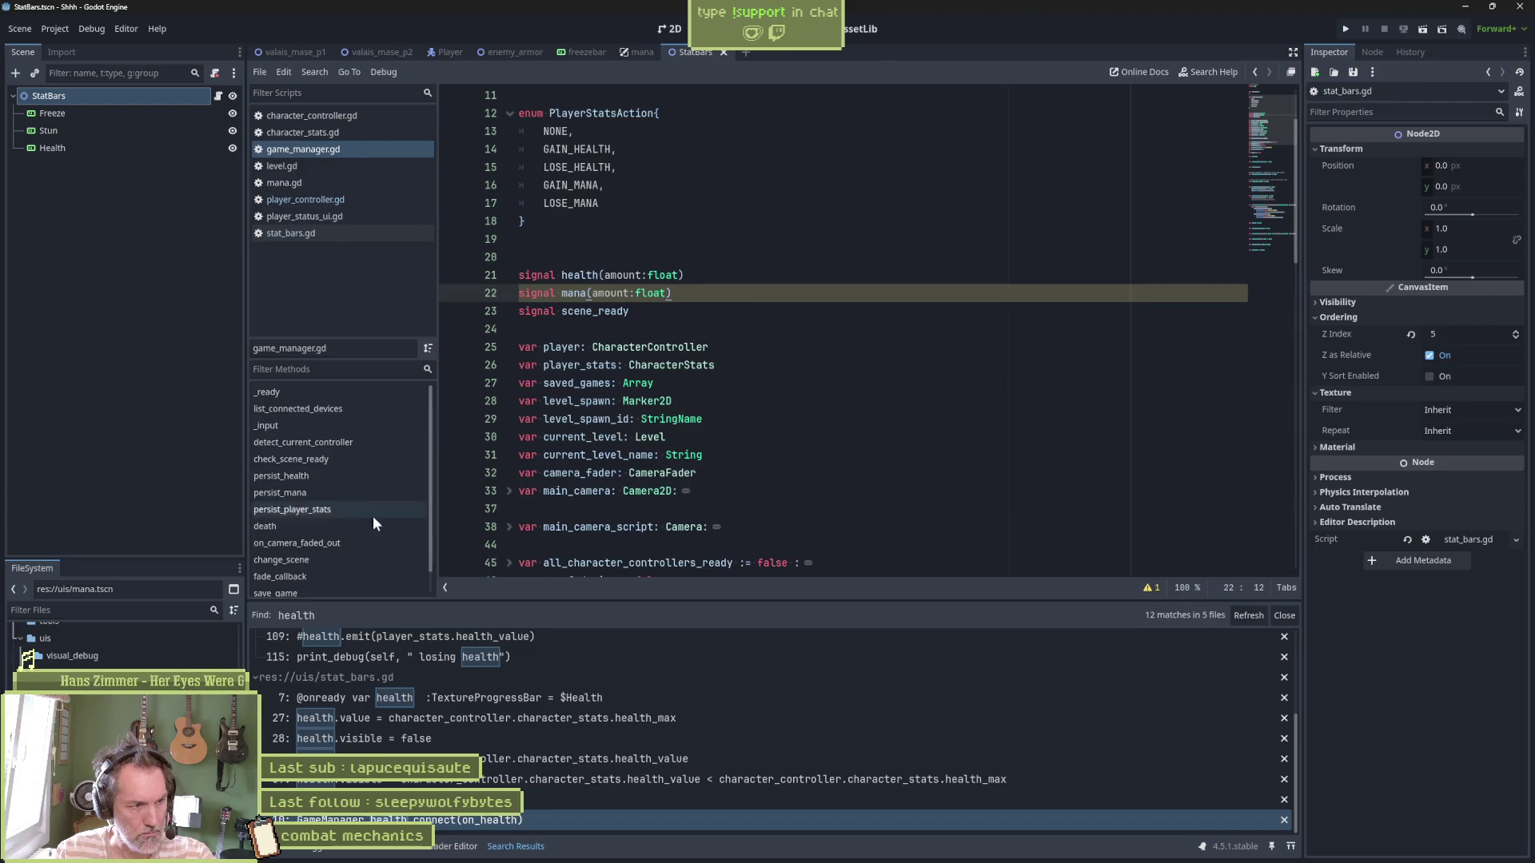
In persist_mana, uncomment line 110 and turn it into a mana.emit call
{"action": "left_click", "coordinate": [338, 493]}
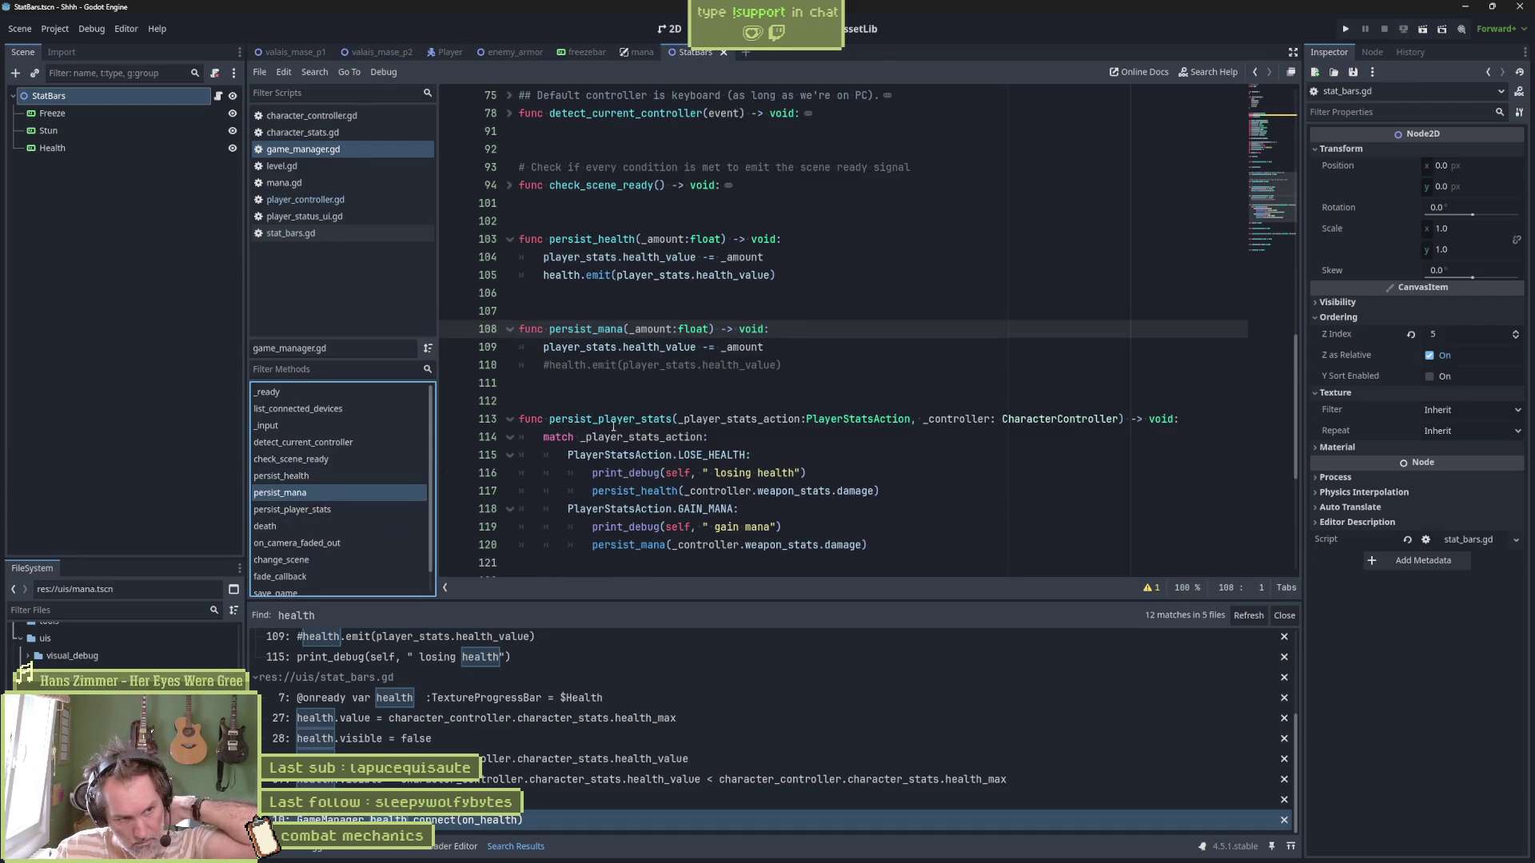
{"action": "left_click", "coordinate": [787, 275]}
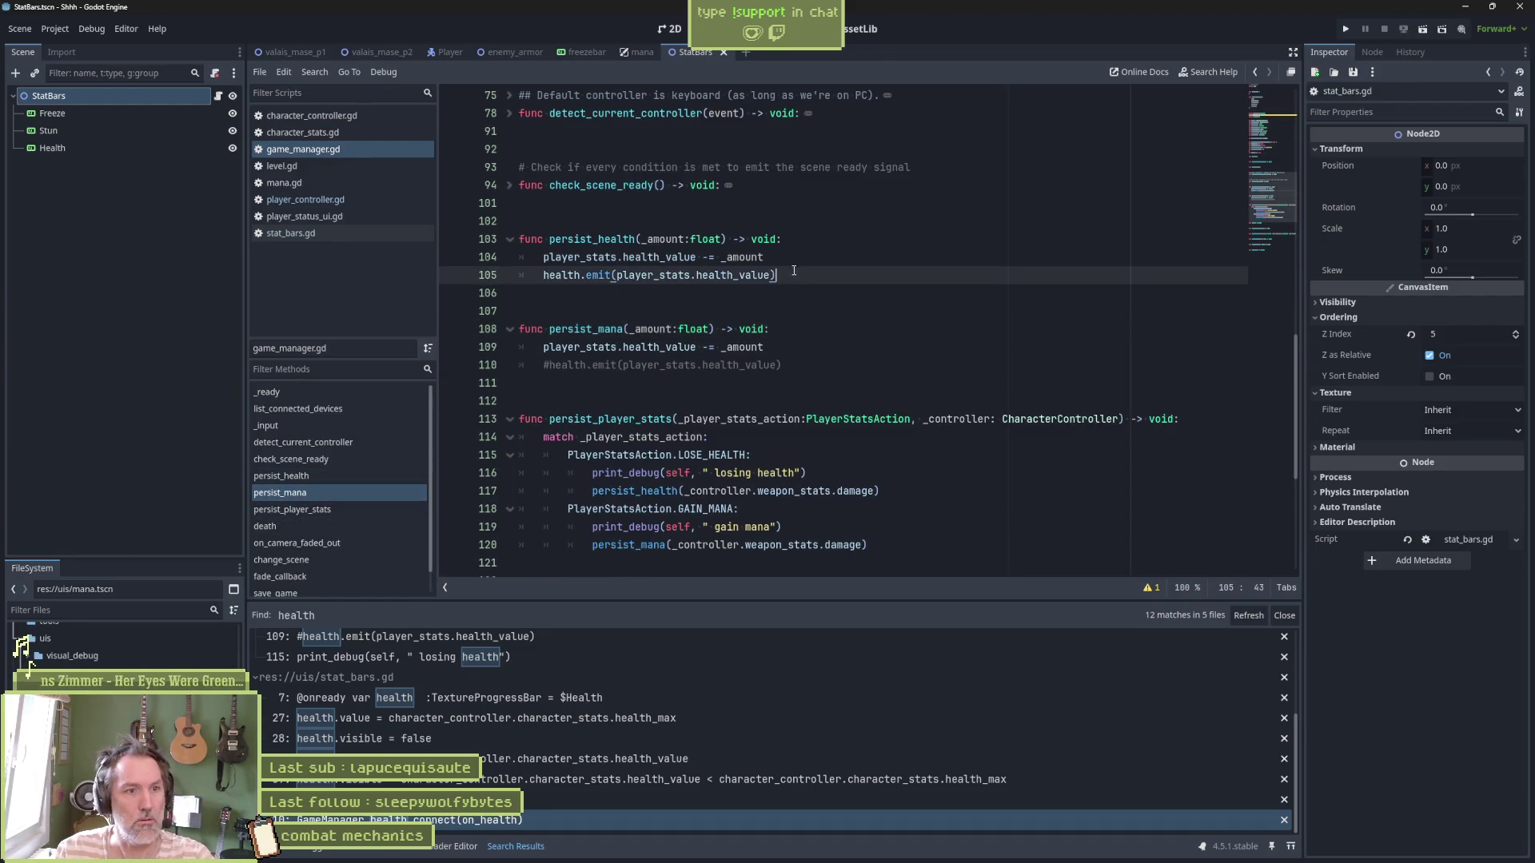
{"action": "left_click", "coordinate": [562, 365]}
{"action": "key", "text": "shift+Home"}
{"action": "key", "text": "BackSpace"}
{"action": "type", "text": "mana"}
{"action": "left_click", "coordinate": [753, 368]}
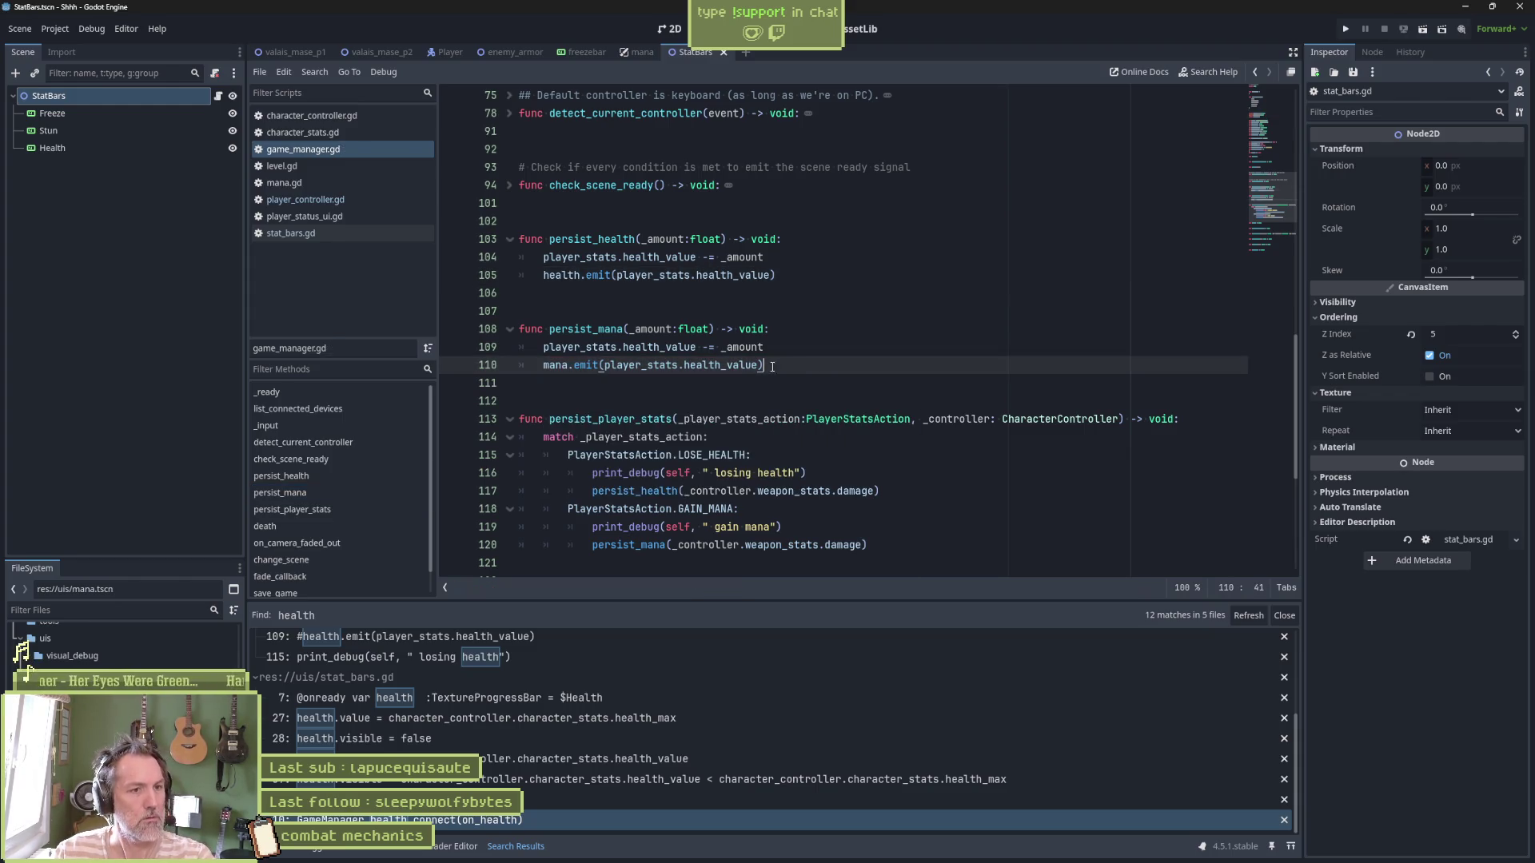
{"action": "double_click", "coordinate": [753, 368]}
{"action": "key", "text": "ctrl+s"}
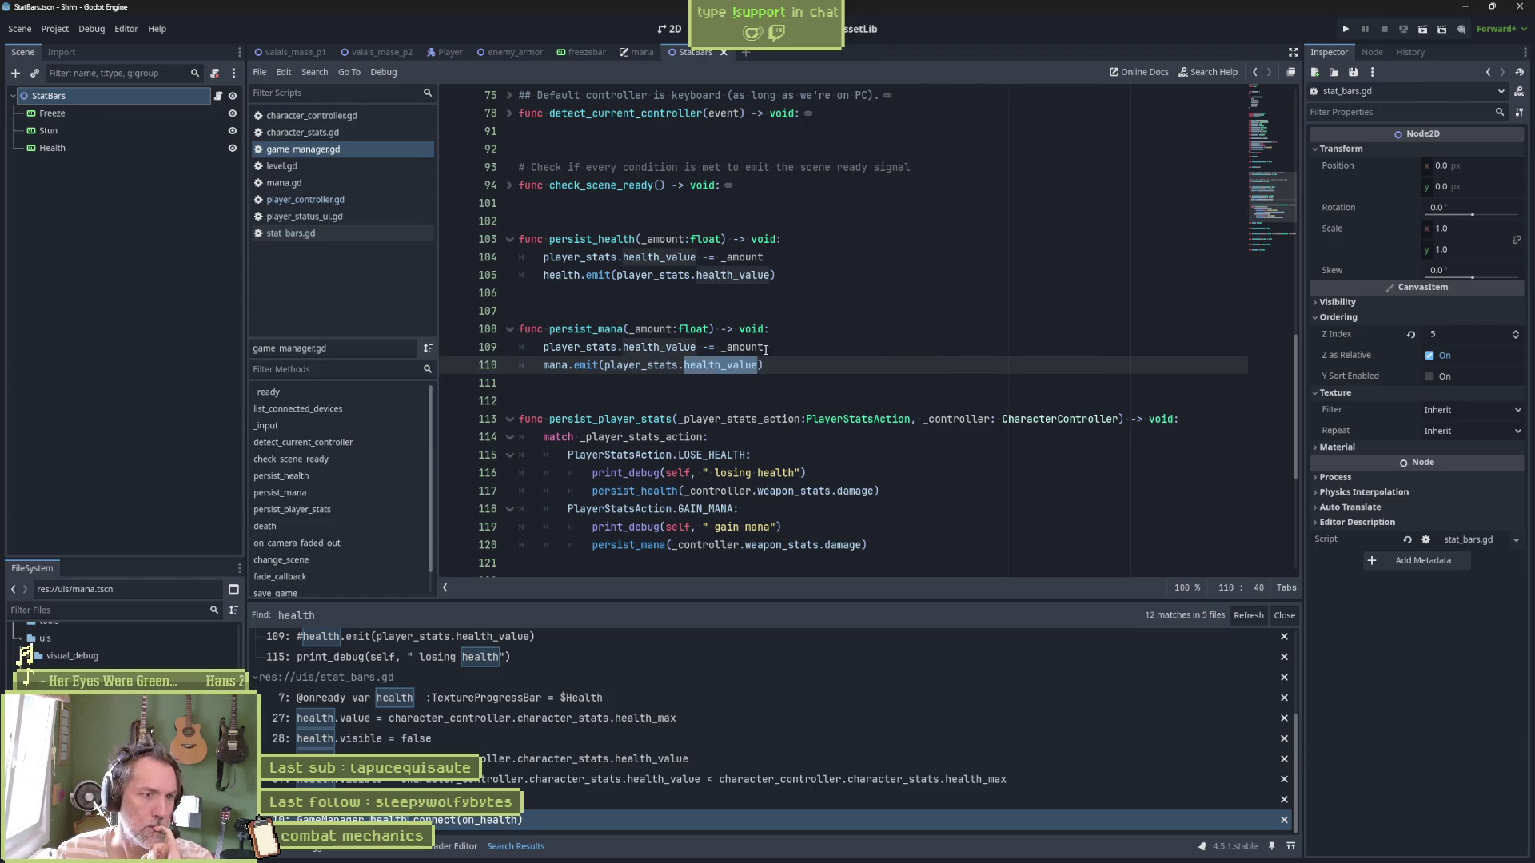
Replace health_value with mana_value on lines 109 and 110, then save
{"action": "left_click", "coordinate": [695, 347]}
{"action": "double_click", "coordinate": [658, 347]}
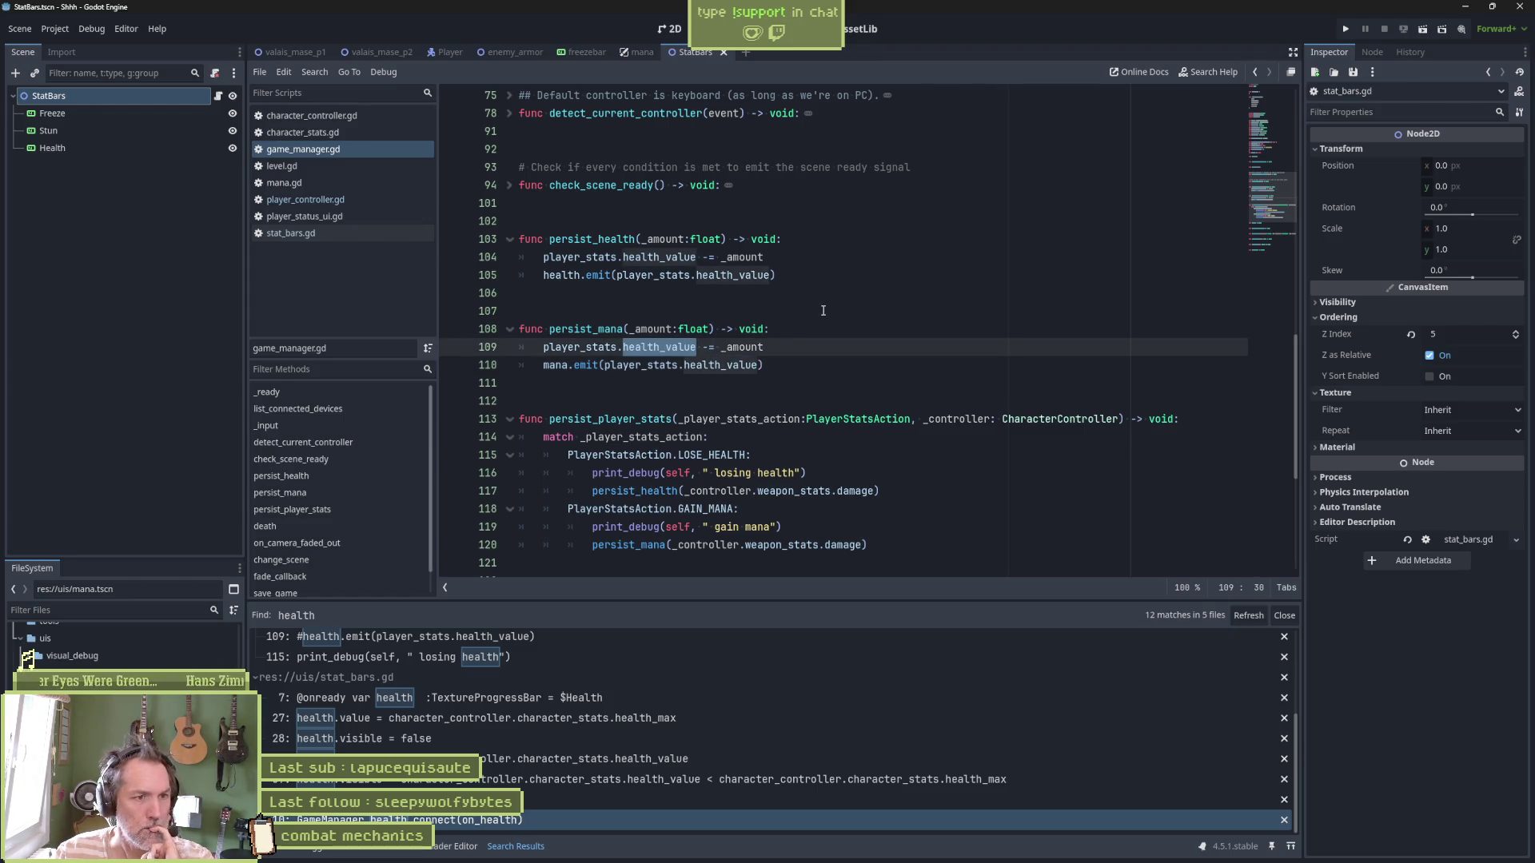
{"action": "type", "text": "mana_value"}
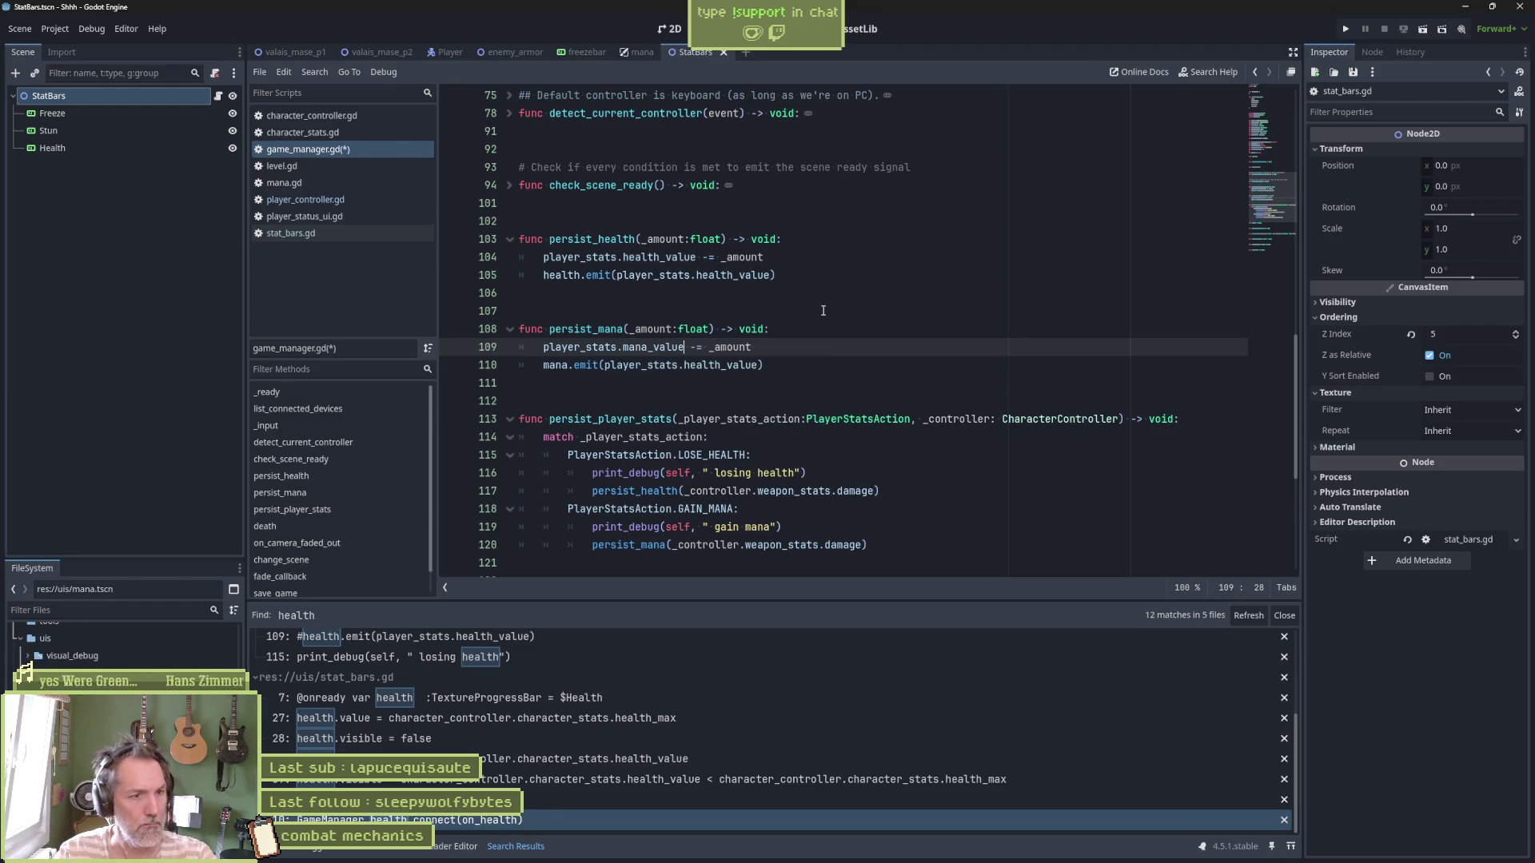
{"action": "double_click", "coordinate": [664, 346]}
{"action": "key", "text": "ctrl+c"}
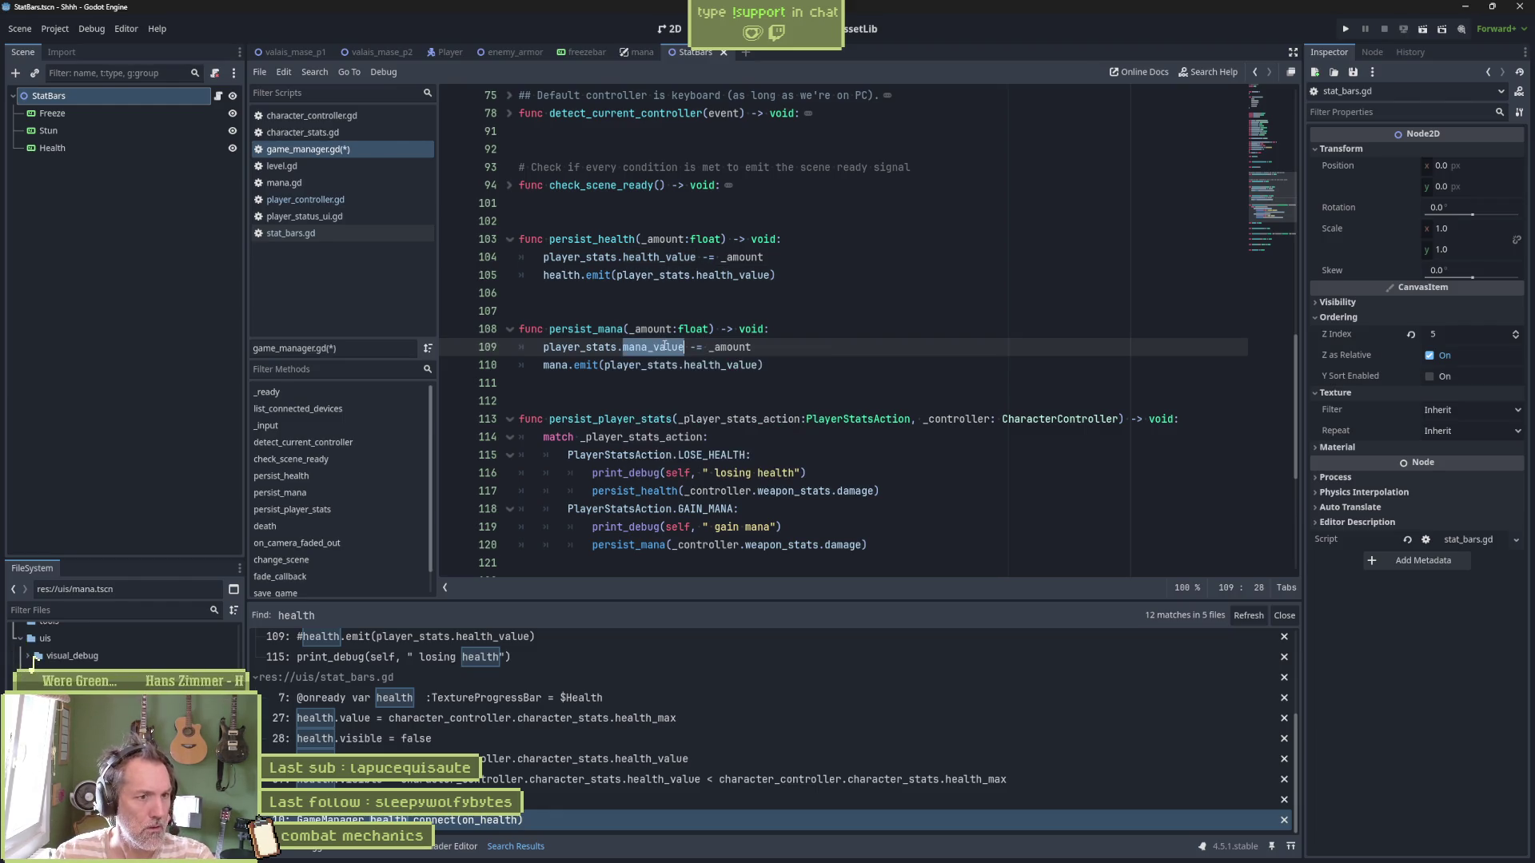
{"action": "double_click", "coordinate": [722, 364]}
{"action": "key", "text": "ctrl+v"}
{"action": "key", "text": "ctrl+s"}
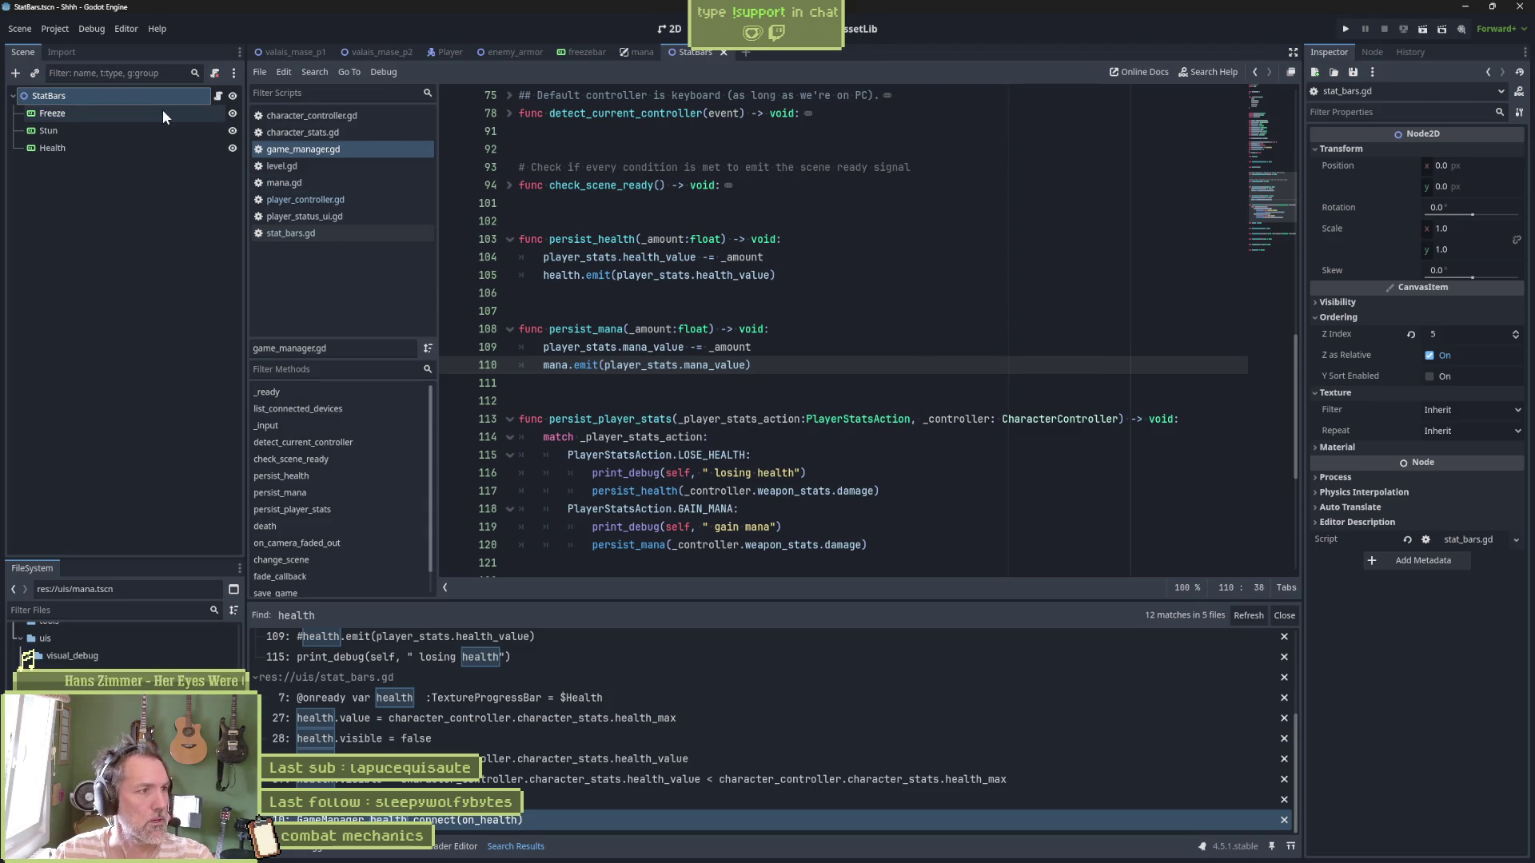
In mana.gd, uncomment _ready and begin a GameManager.mana.is_connected(on_mana) check
{"action": "left_click", "coordinate": [635, 53]}
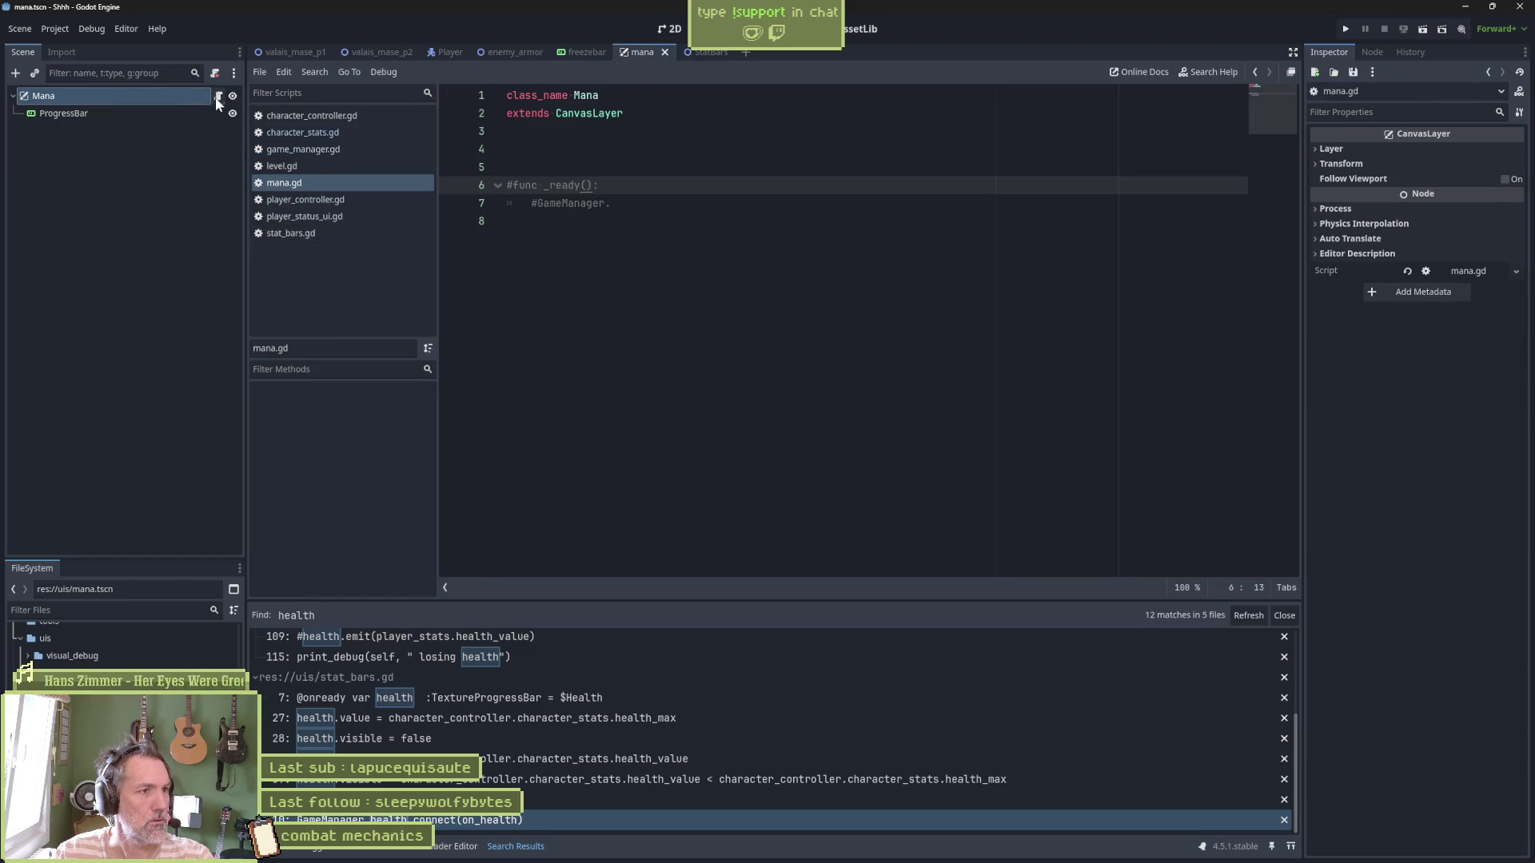
{"action": "left_click_drag", "start_coordinate": [569, 184], "coordinate": [570, 203]}
{"action": "key", "text": "ctrl+k"}
{"action": "key", "text": "Home"}
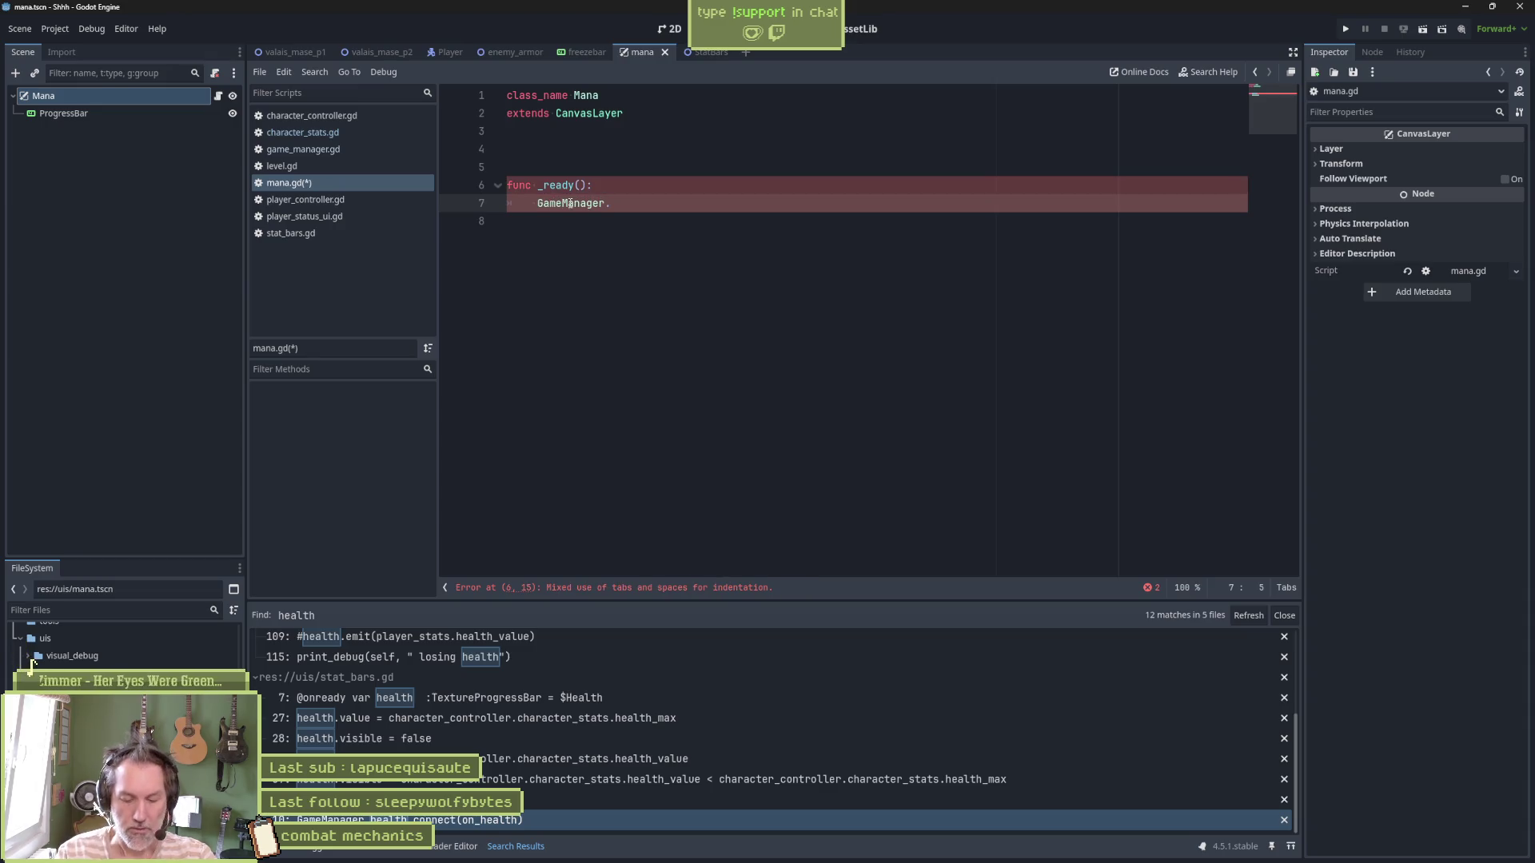
{"action": "type", "text": "if Game"}
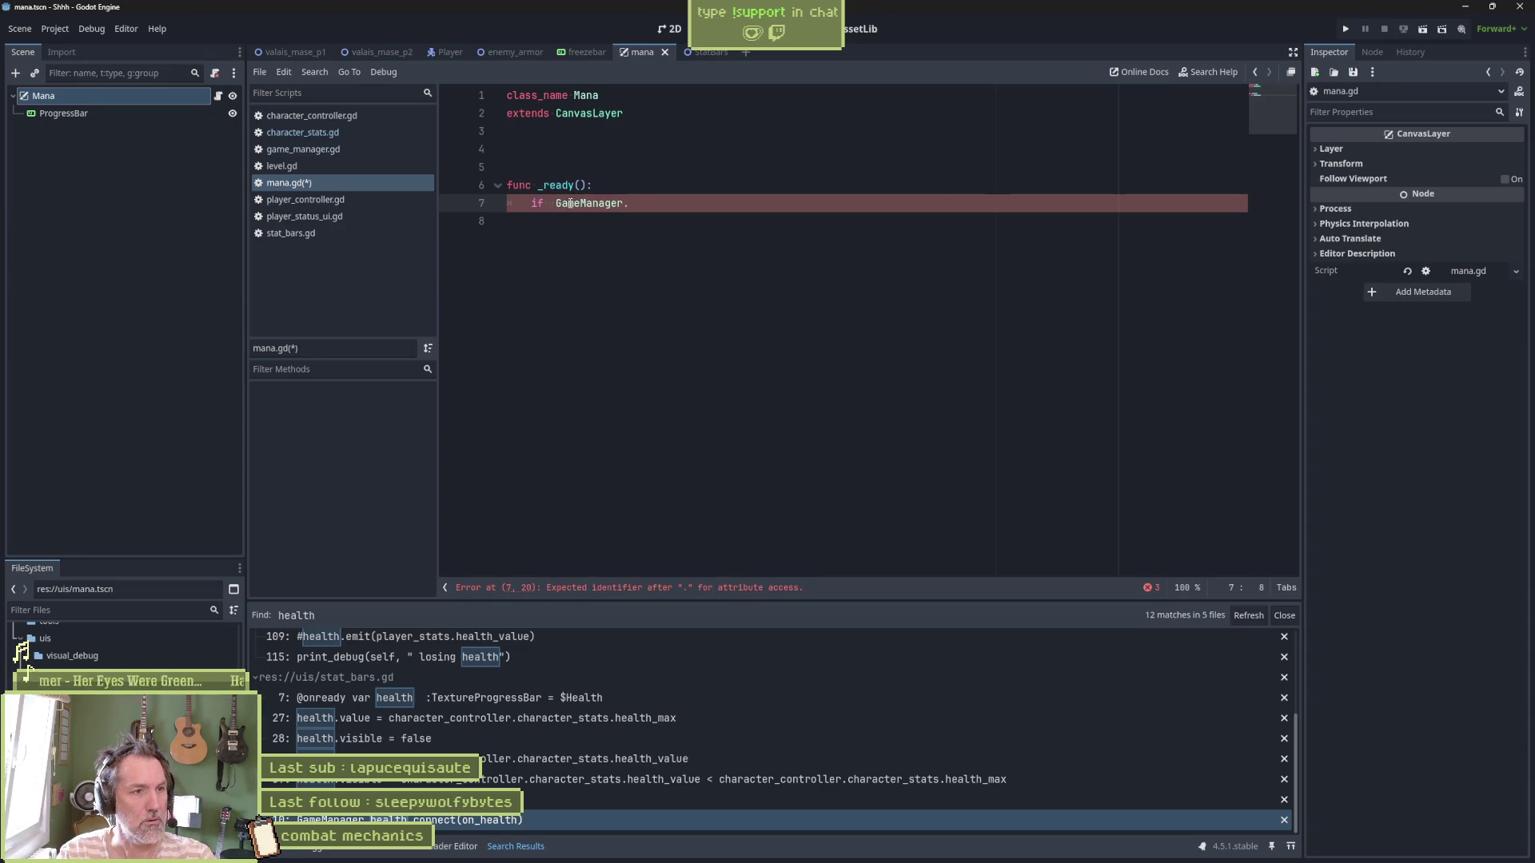
{"action": "type", "text": "Manager."}
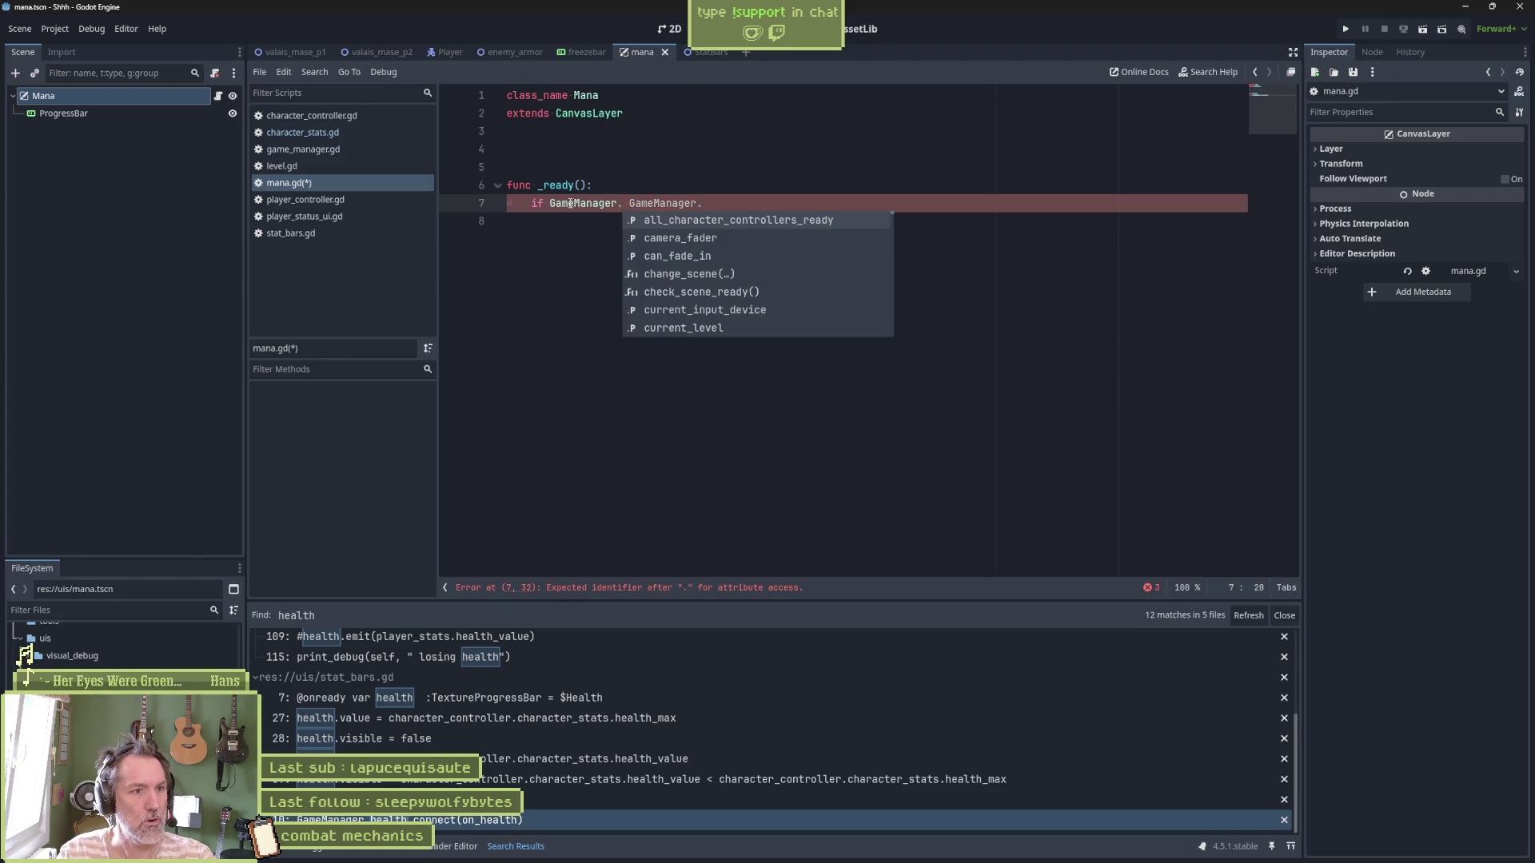
{"action": "type", "text": "mana"}
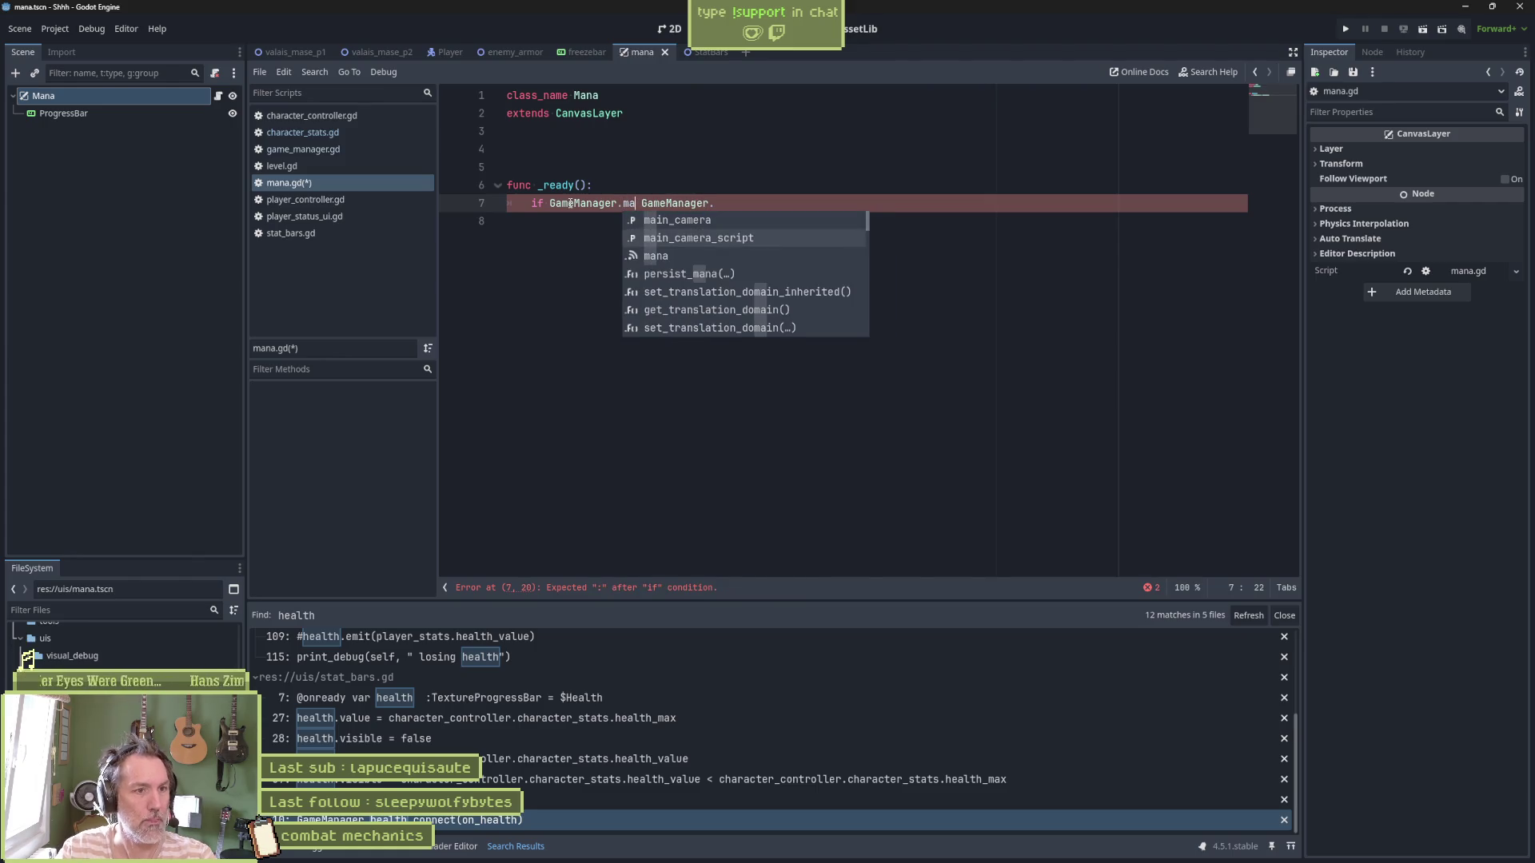
{"action": "type", "text": "."}
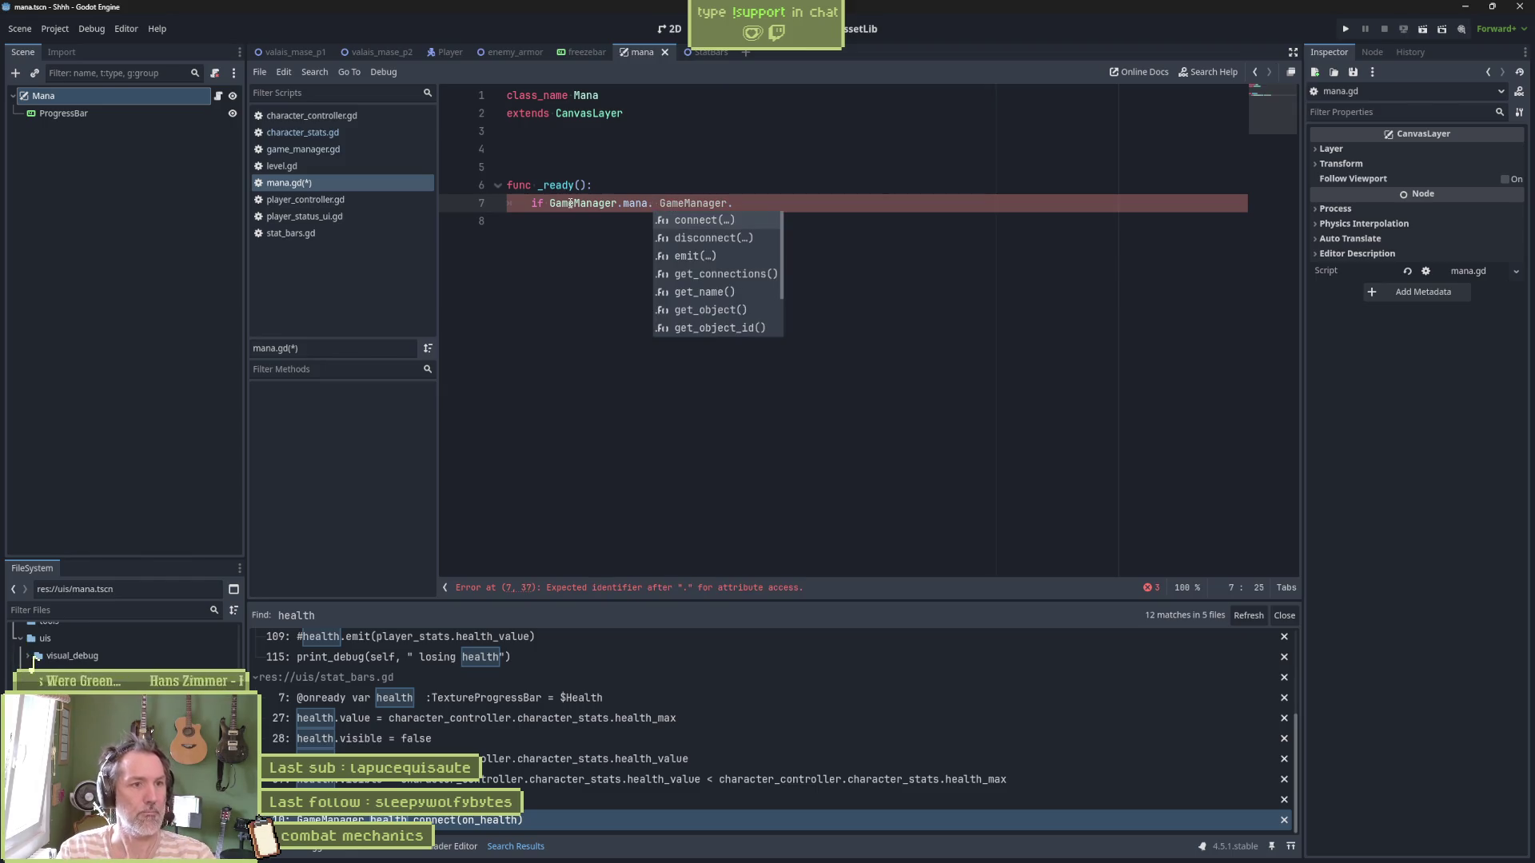
{"action": "type", "text": "is"}
{"action": "key", "text": "Return"}
{"action": "key", "text": "Right"}
{"action": "key", "text": "Left"}
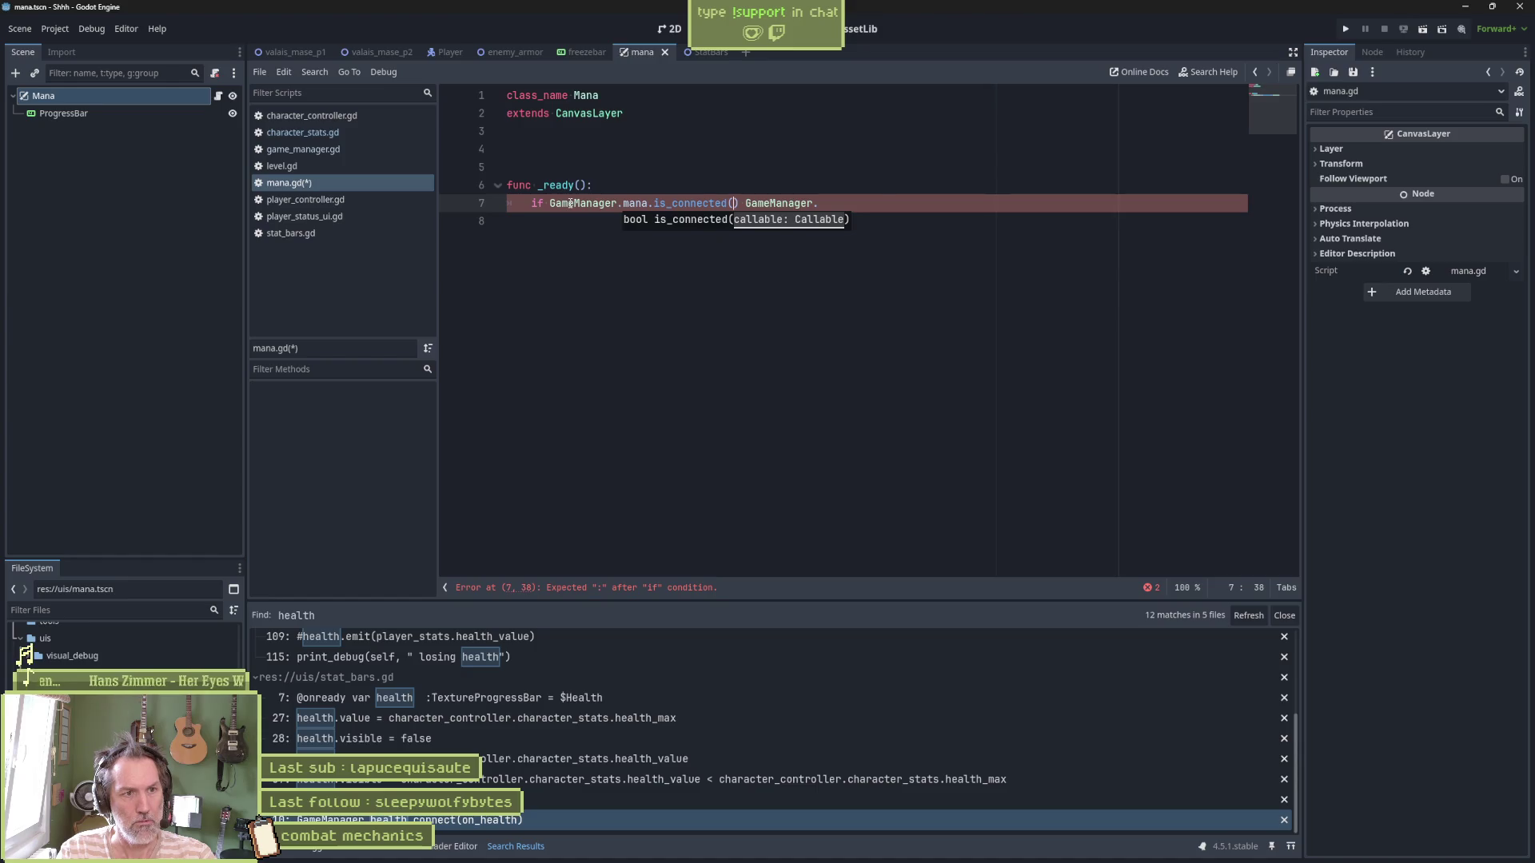
{"action": "type", "text": "on_mana"}
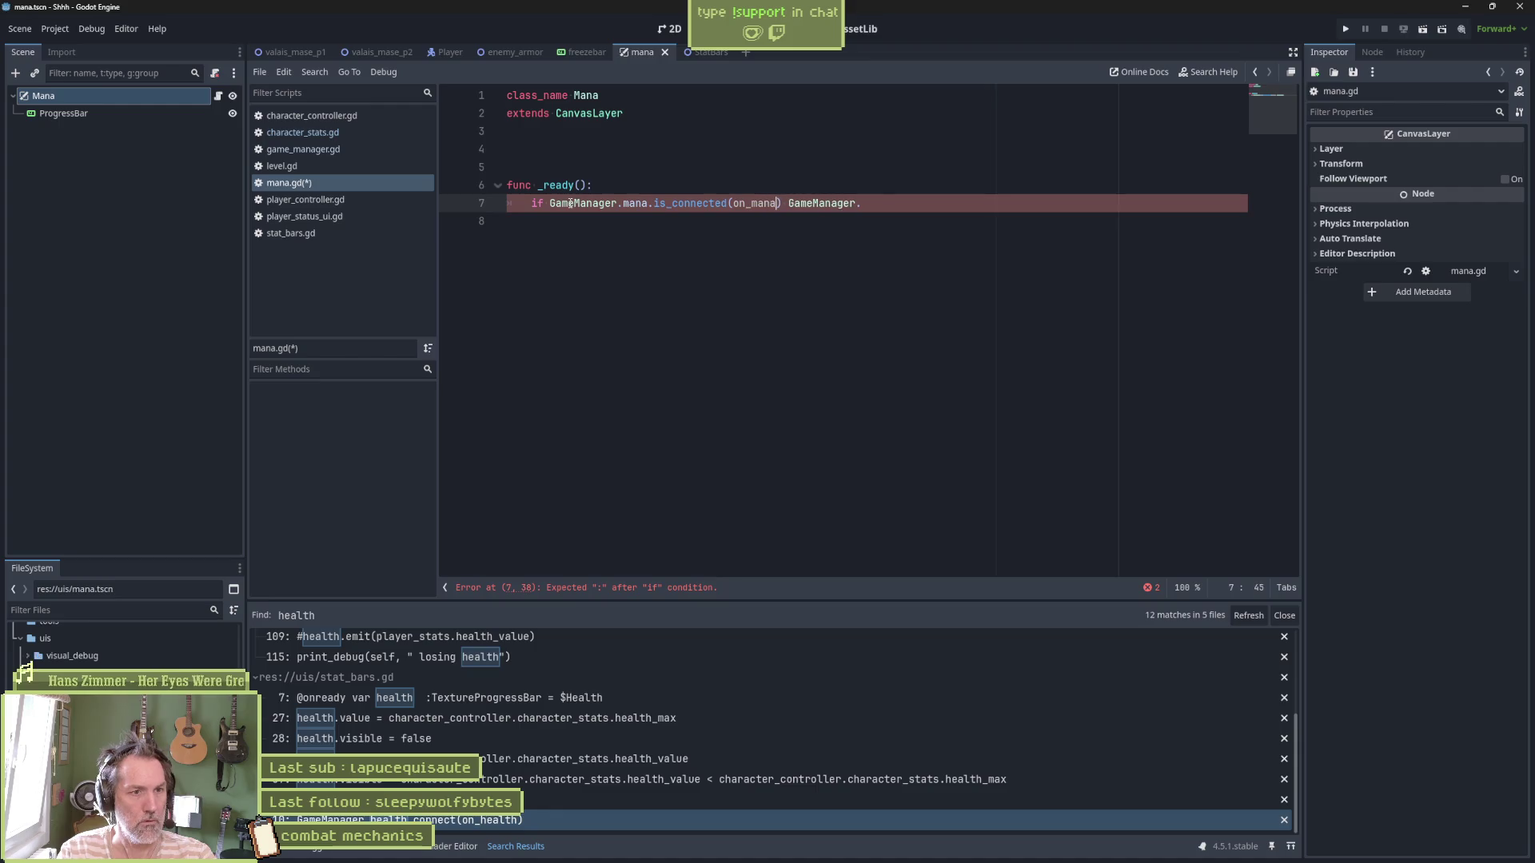
Make it 'if not ... is_connected(on_mana):' with GameManager.mana.connect(on_mana) in its body
{"action": "double_click", "coordinate": [570, 203]}
{"action": "key", "text": "Left"}
{"action": "type", "text": "not "}
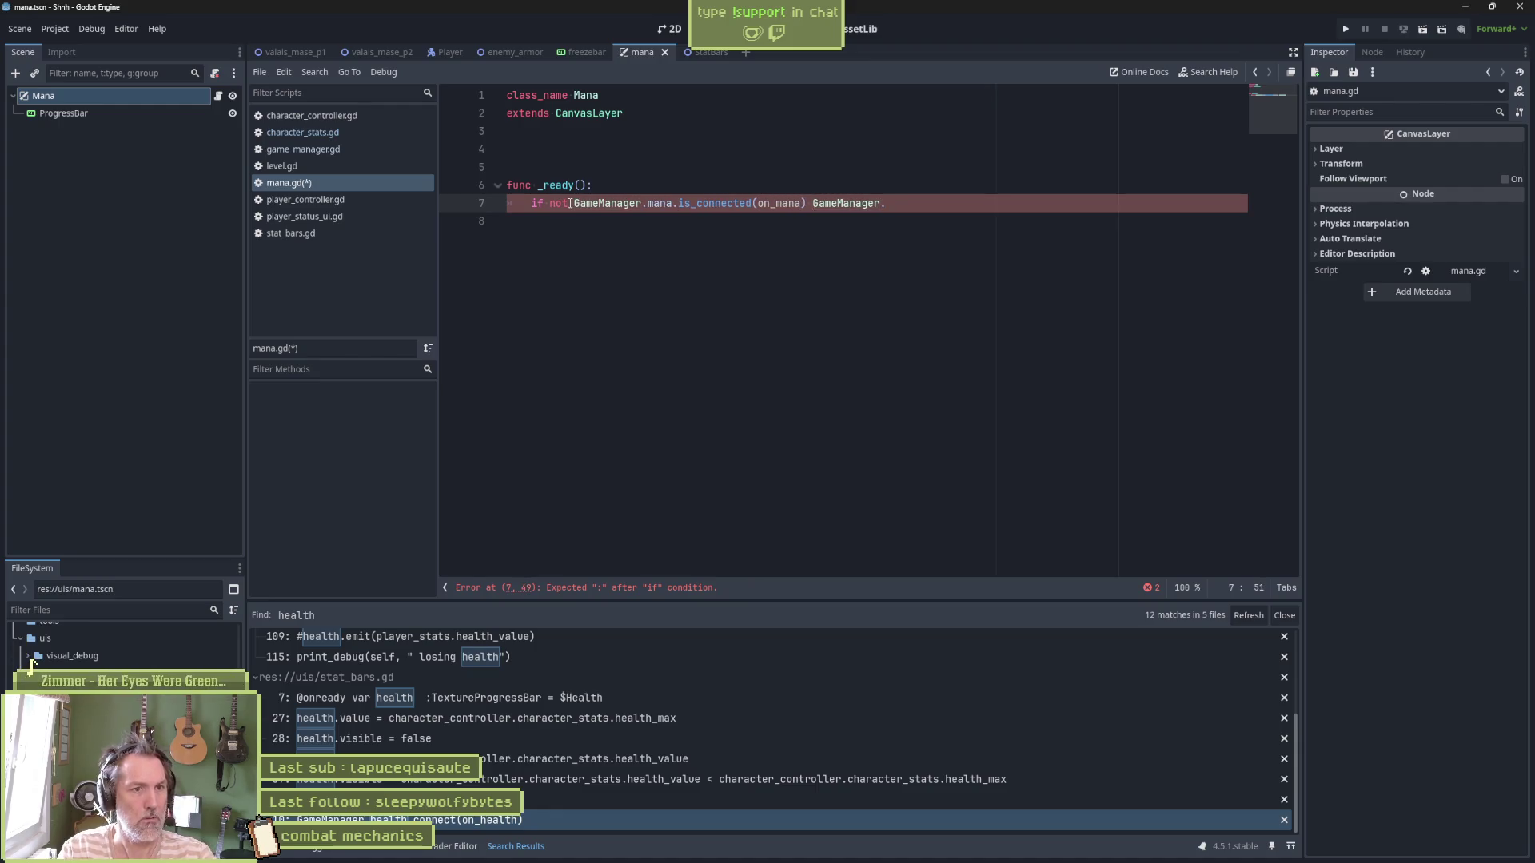
{"action": "type", "text": ":"}
{"action": "key", "text": "Return"}
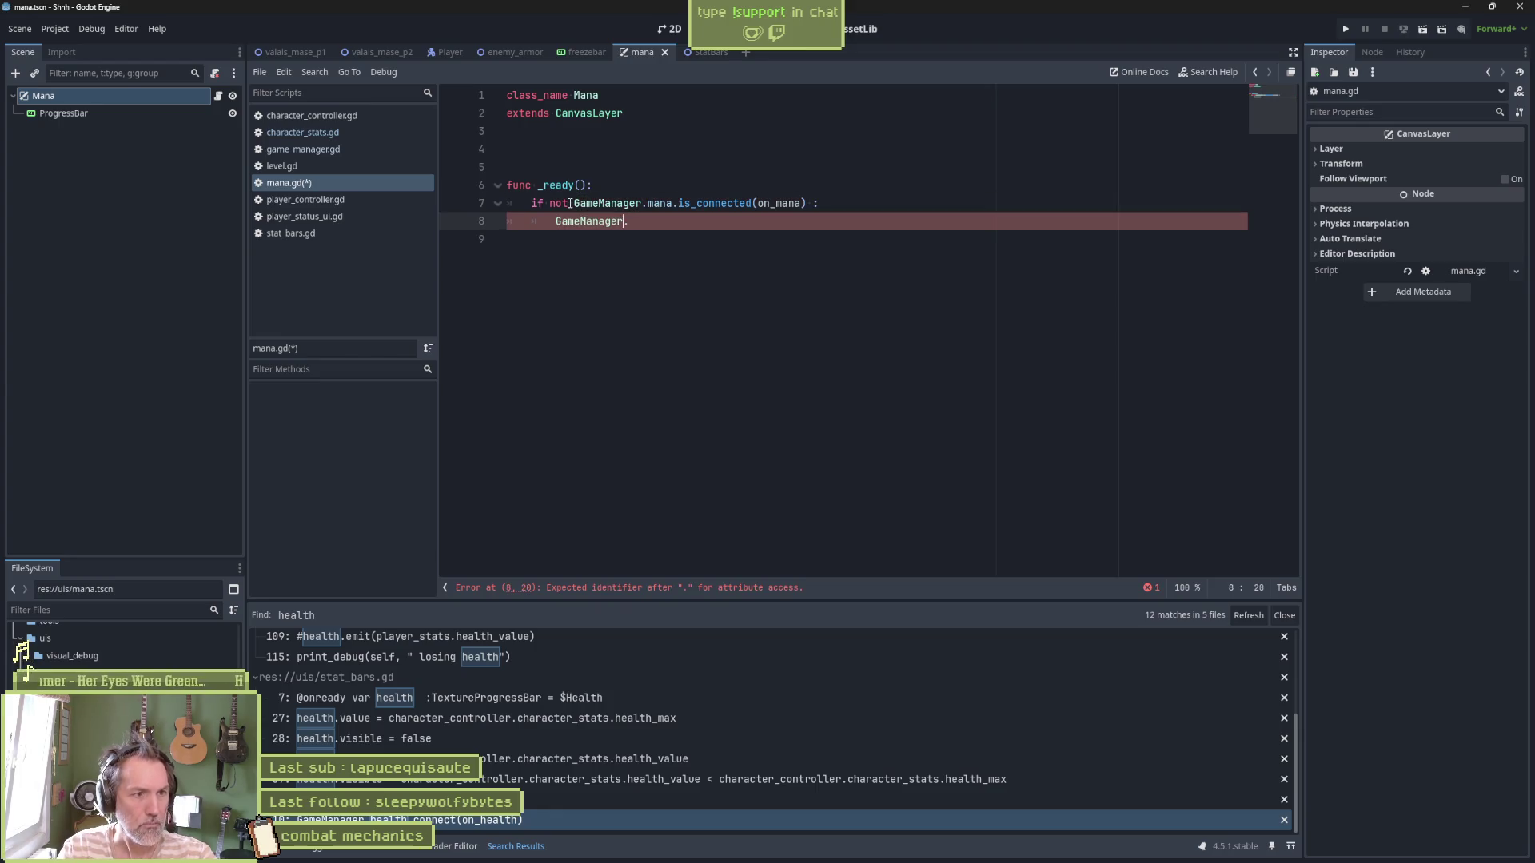
{"action": "key", "text": "End"}
{"action": "type", "text": "mana."}
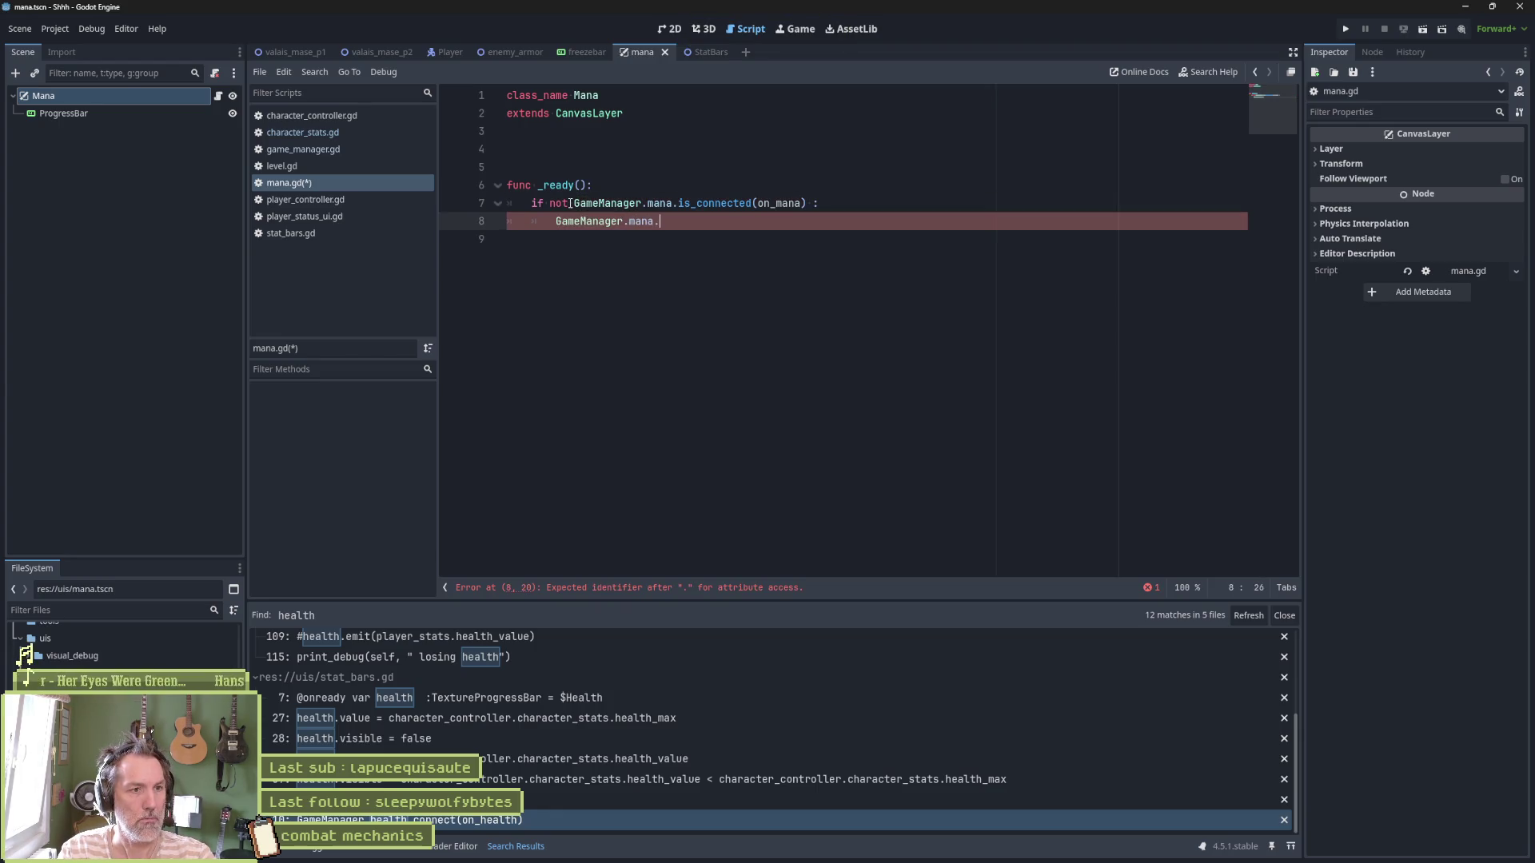
{"action": "type", "text": "connect(on_mana"}
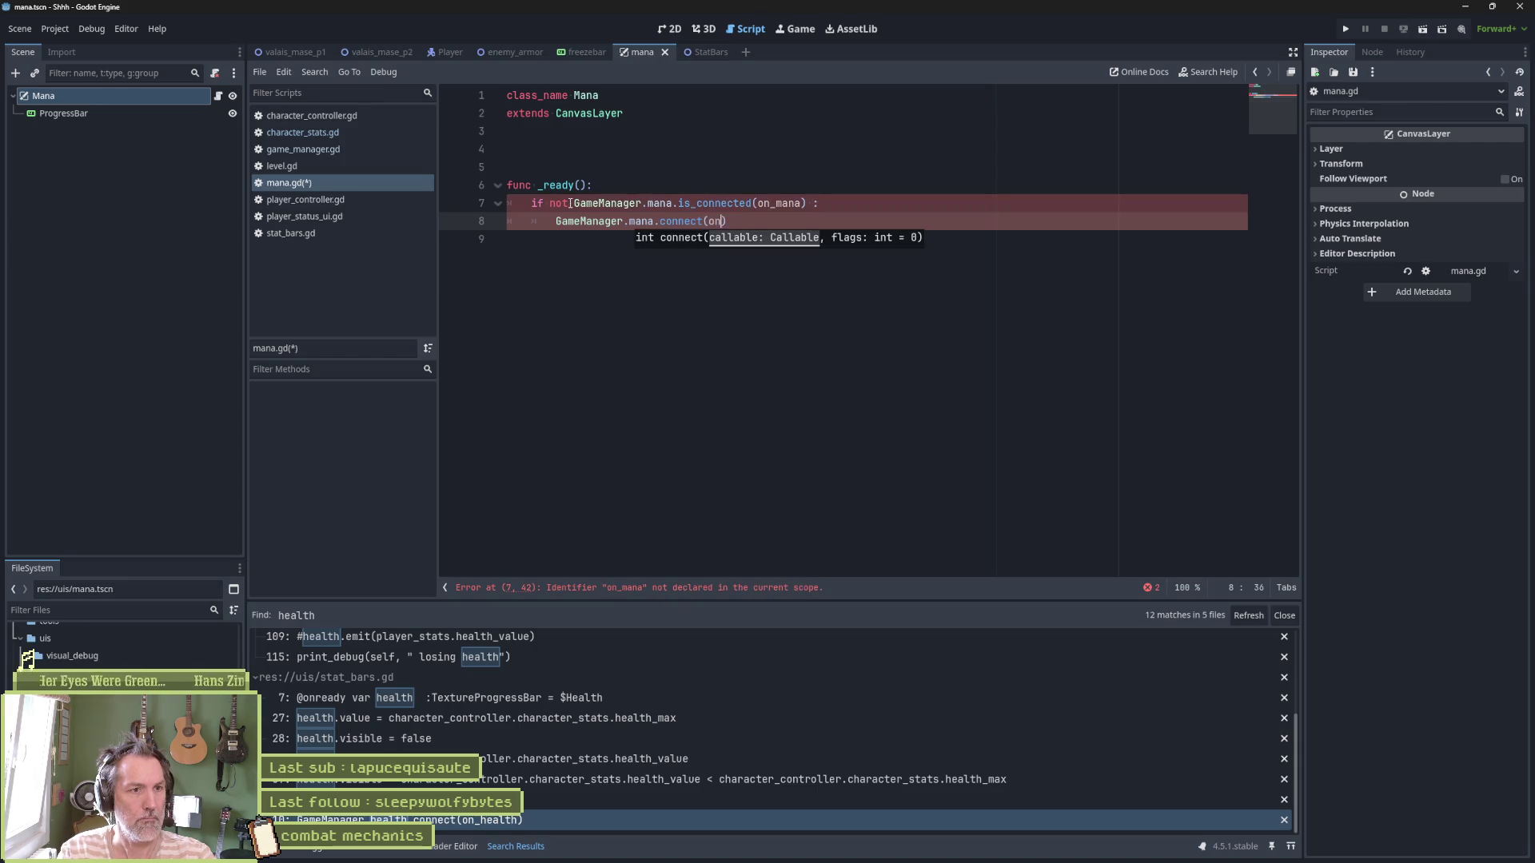
{"action": "key", "text": "Down"}
Add a 'func on_mana() -> void:' stub containing pass and save
{"action": "key", "text": "Return"}
{"action": "key", "text": "Return"}
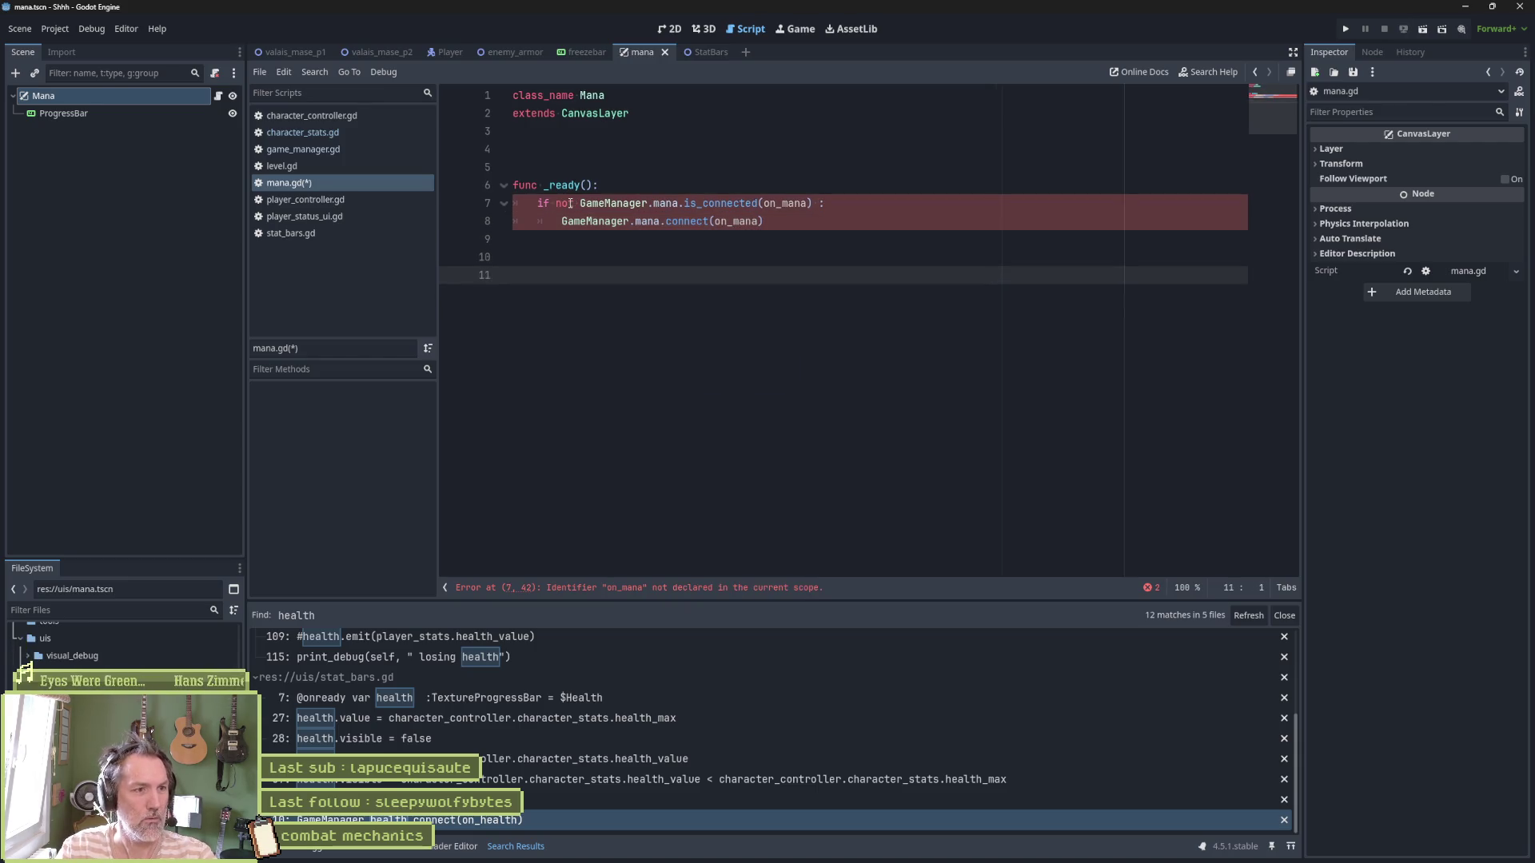
{"action": "type", "text": "func on_ma"}
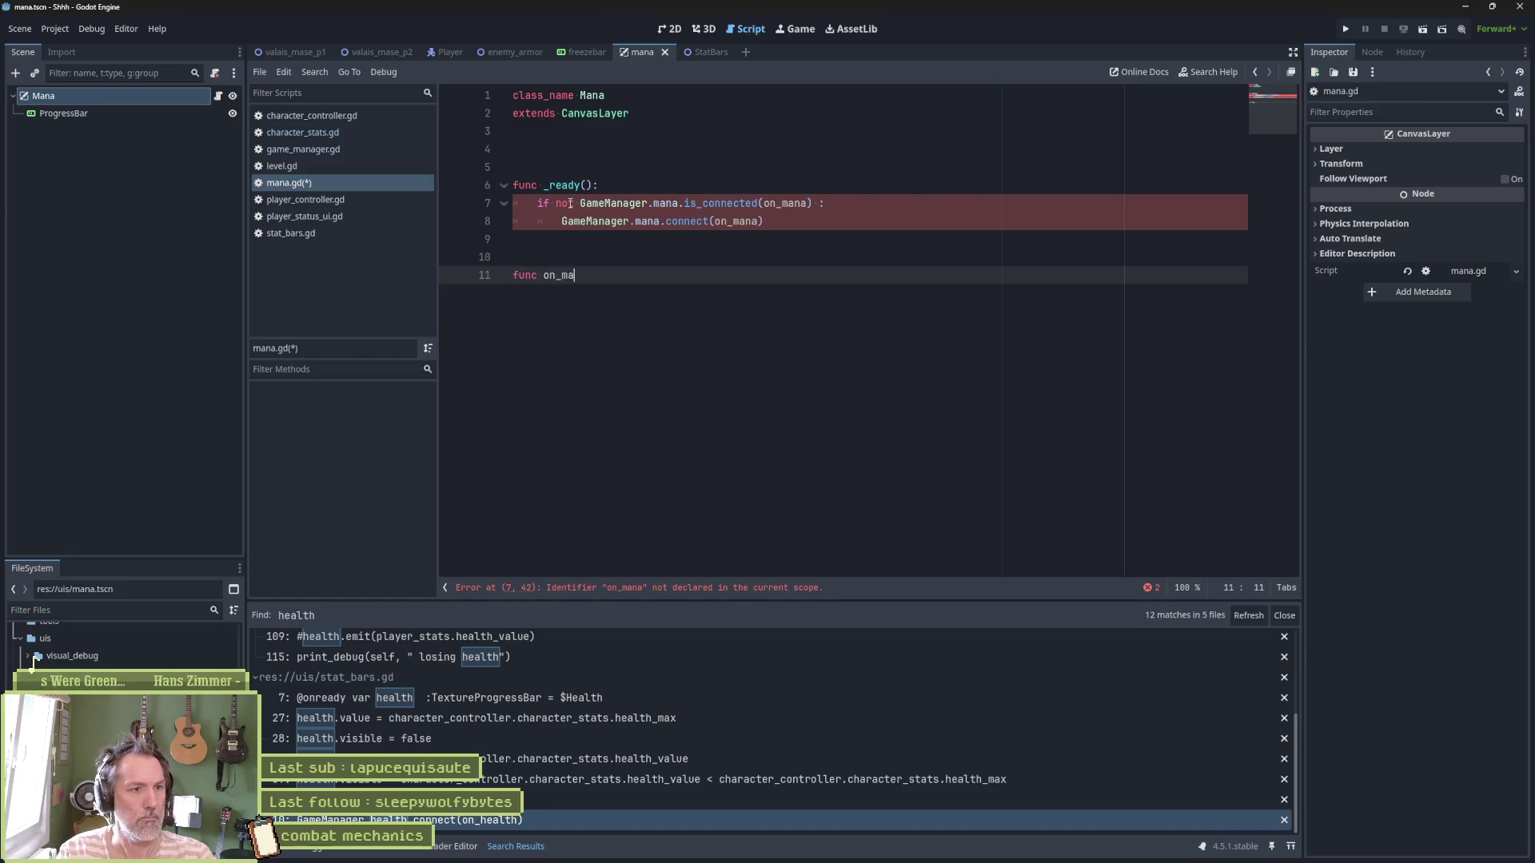
{"action": "type", "text": "na() -> void:"}
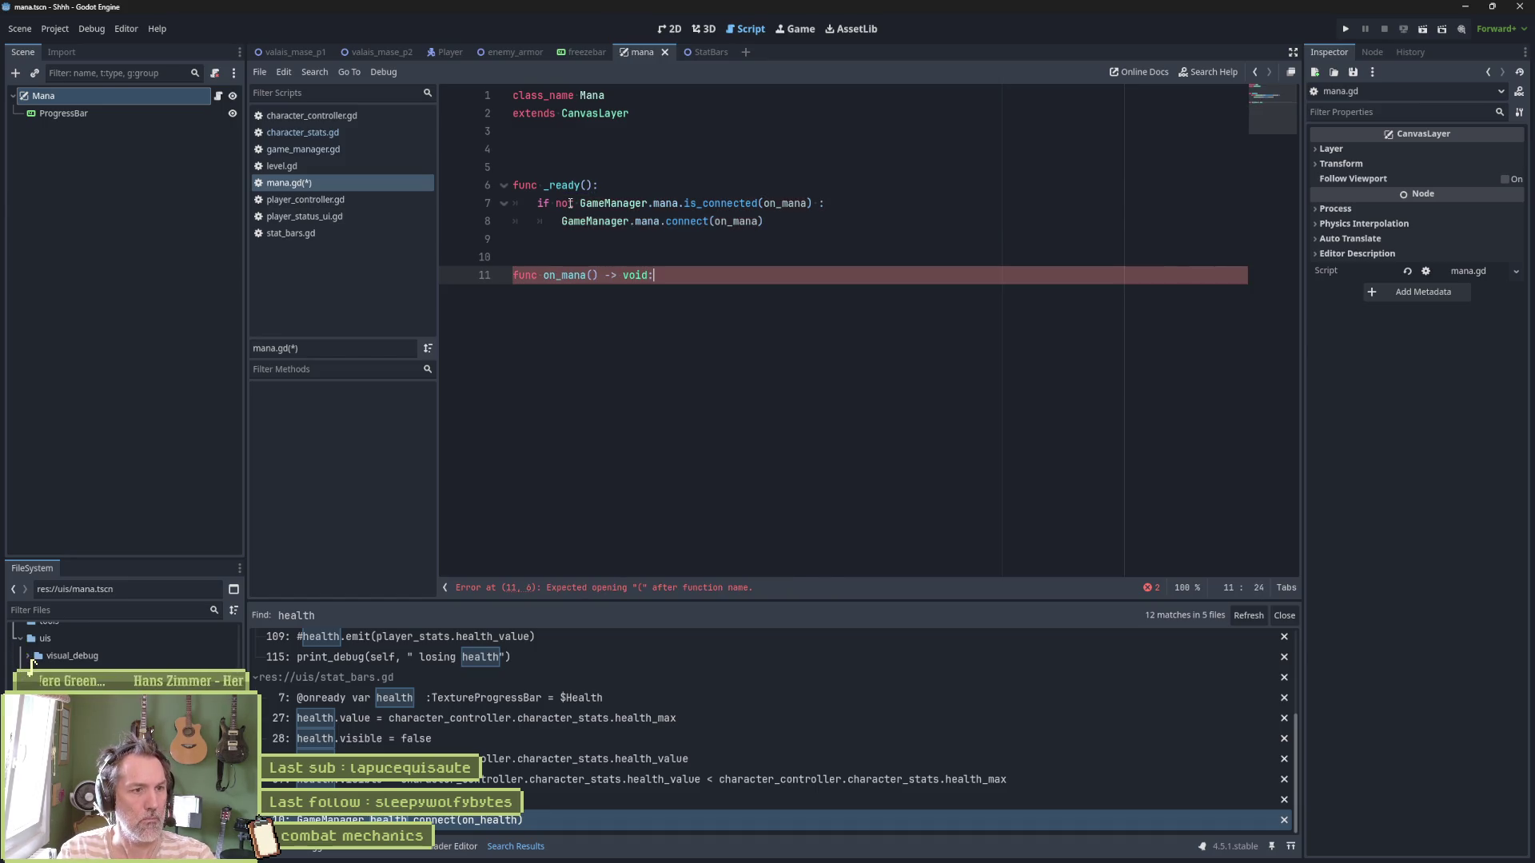
{"action": "key", "text": "Return"}
{"action": "type", "text": "pass"}
{"action": "key", "text": "ctrl+s"}
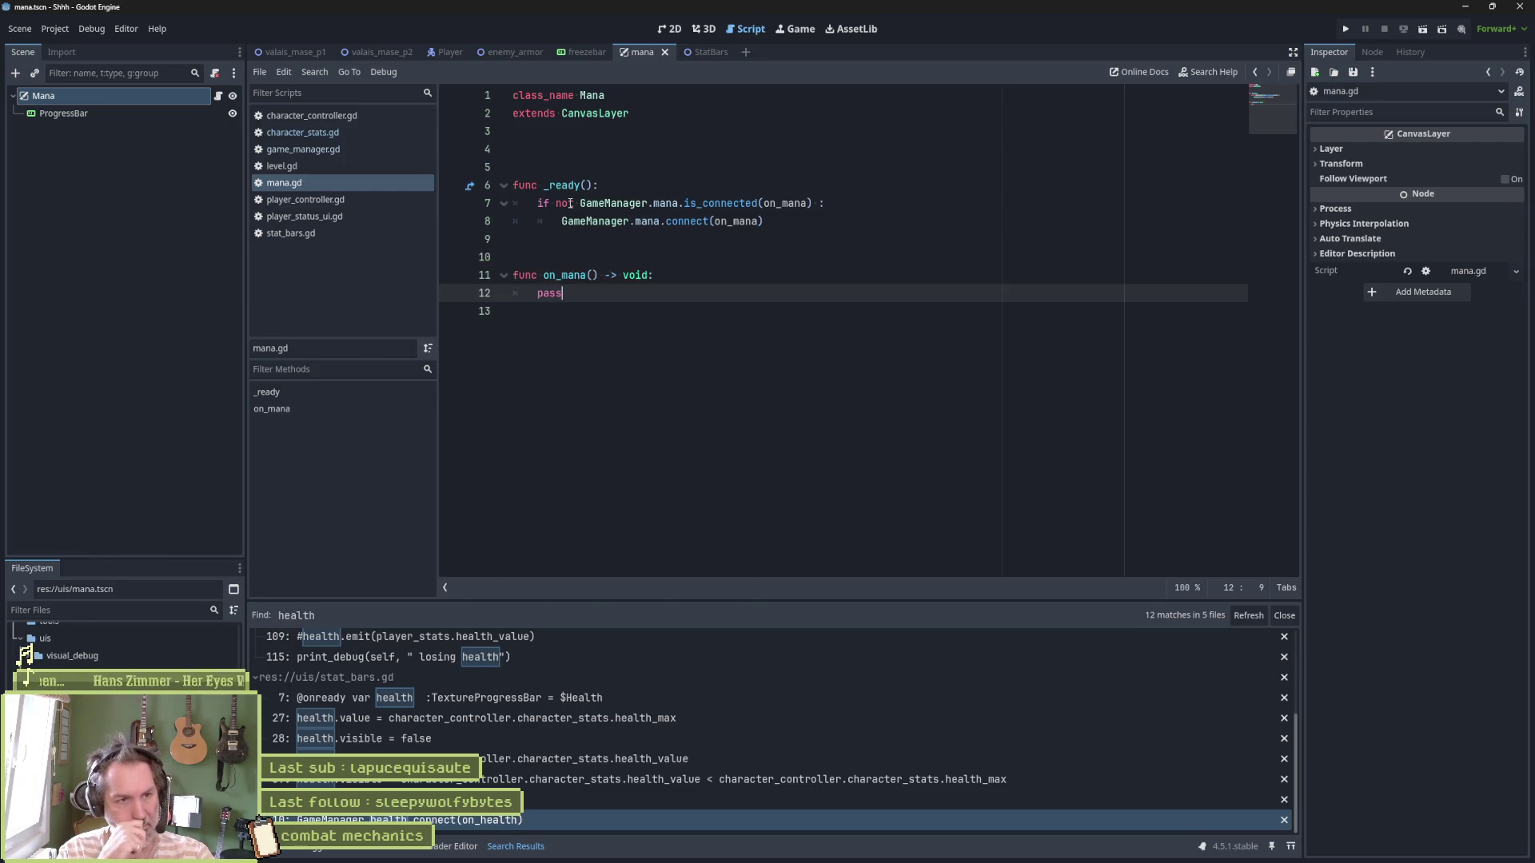
Give on_mana an _amount: float parameter and print_debug(self, " mana : ", _amount), then save
{"action": "key", "text": "Up"}
{"action": "key", "text": "Up"}
{"action": "key", "text": "Down"}
{"action": "key", "text": "End"}
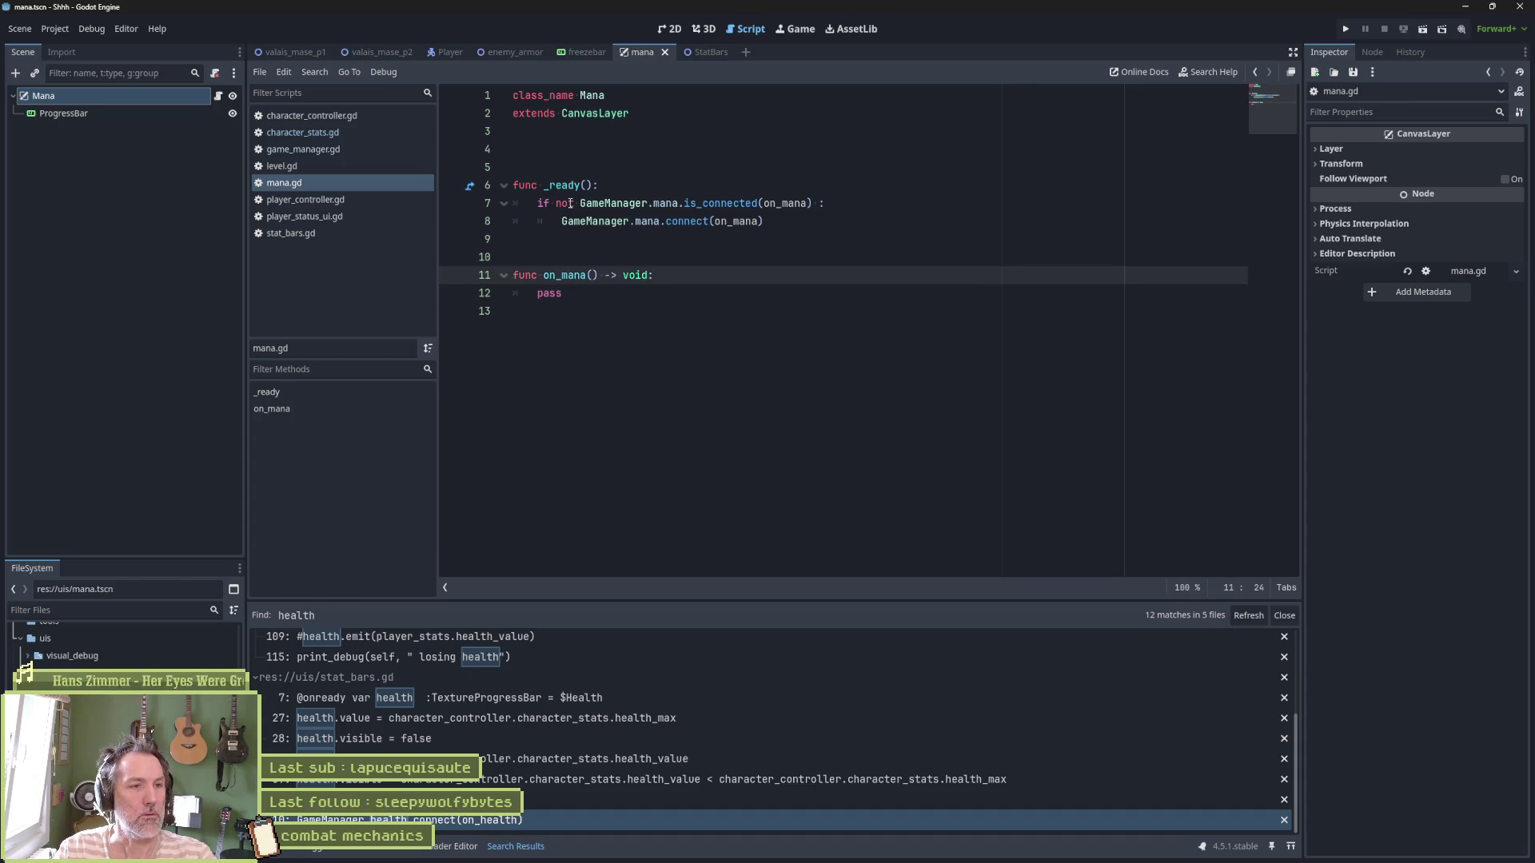
{"action": "key", "text": "Right"}
{"action": "key", "text": "Right"}
{"action": "key", "text": "Right"}
{"action": "type", "text": "_amount: float"}
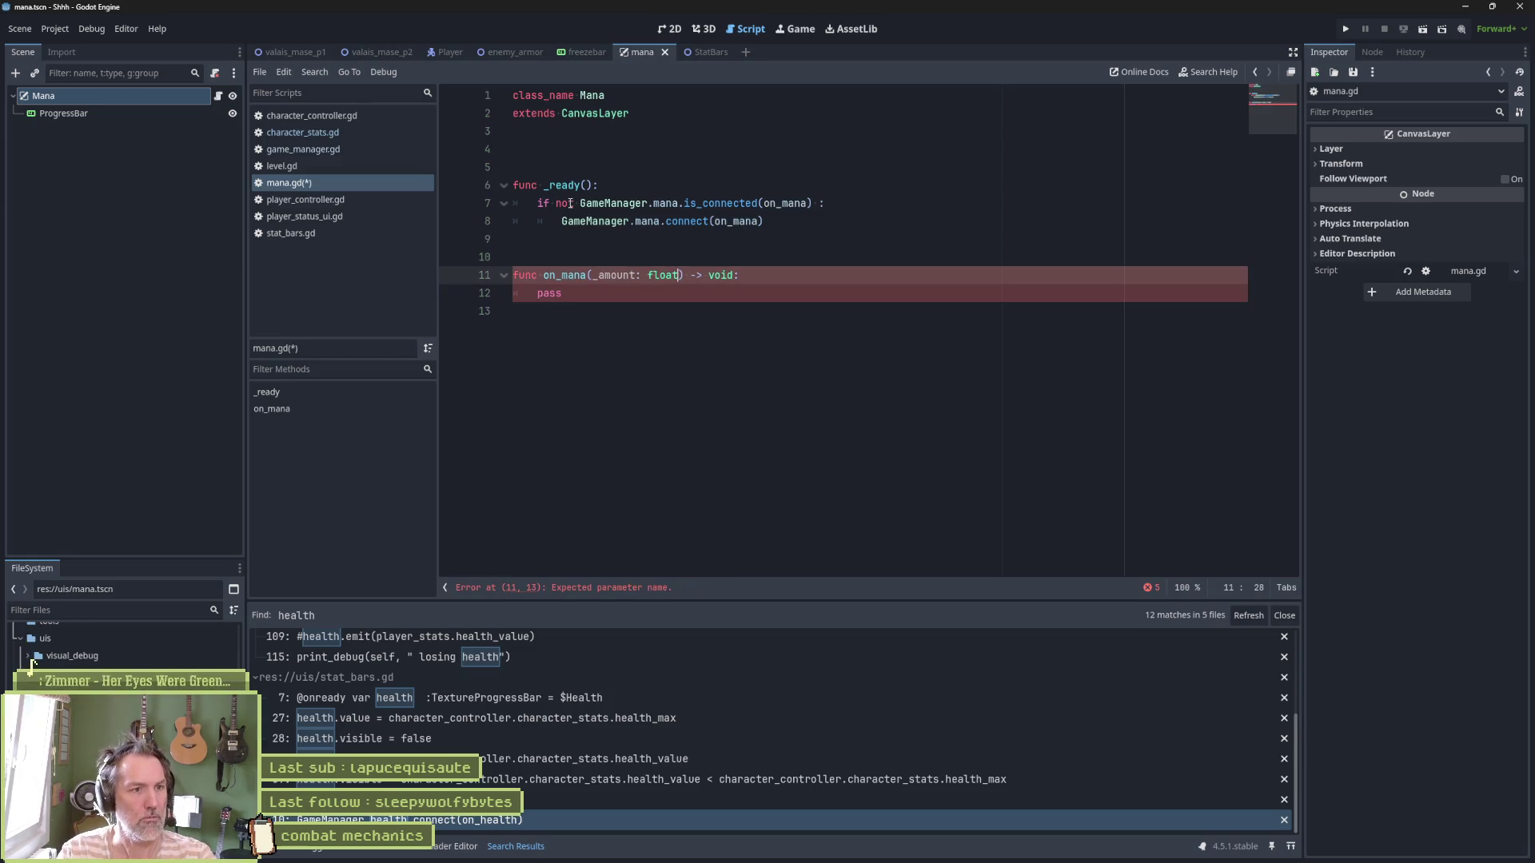
{"action": "double_click", "coordinate": [558, 296]}
{"action": "type", "text": "pr"}
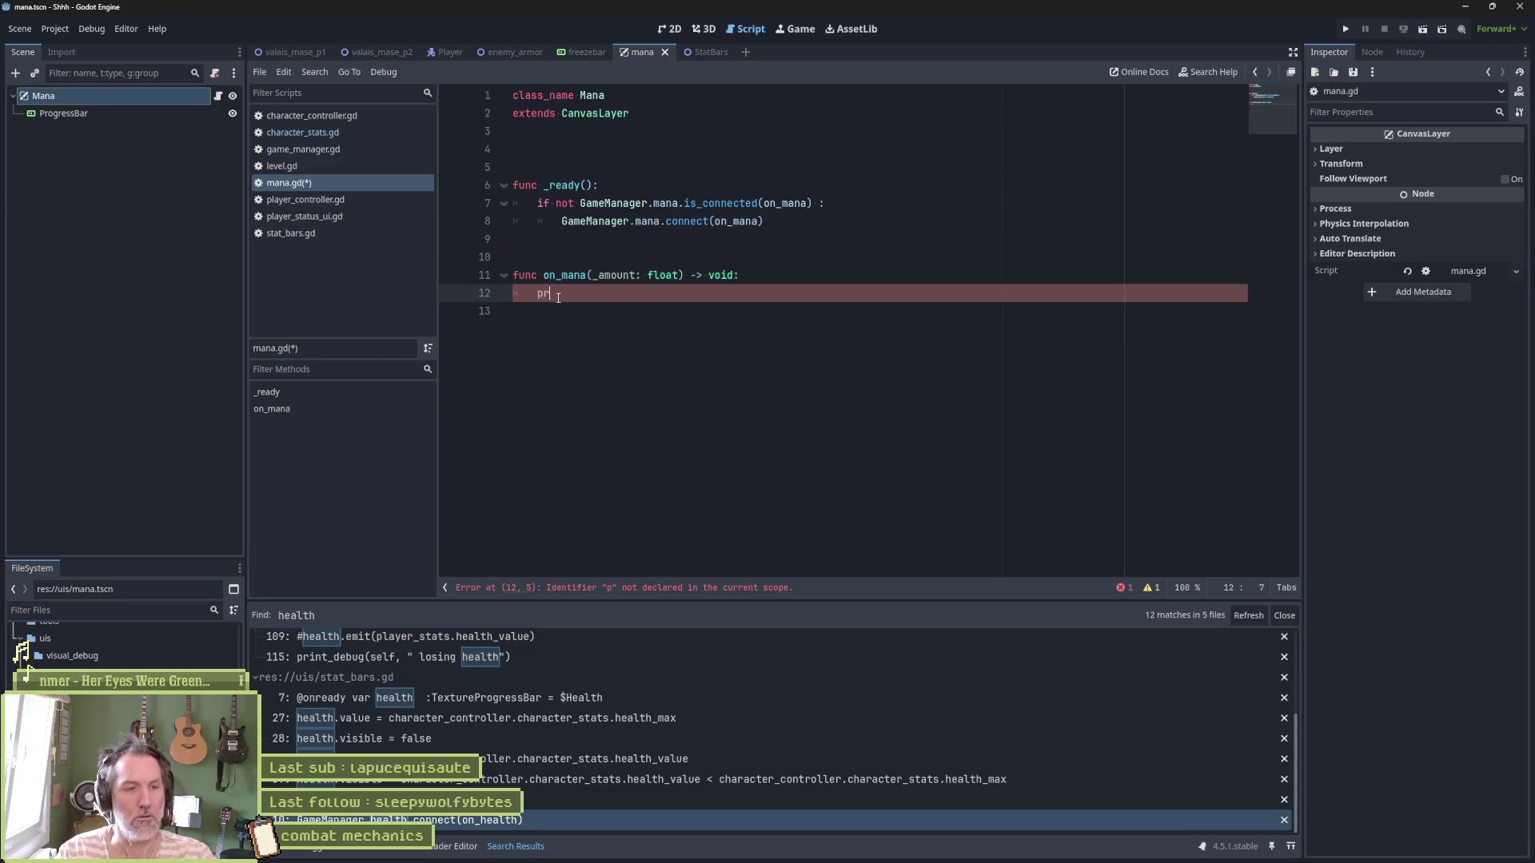
{"action": "type", "text": "int_de"}
{"action": "key", "text": "Return"}
{"action": "type", "text": "self,"}
{"action": "type", "text": " \" m"}
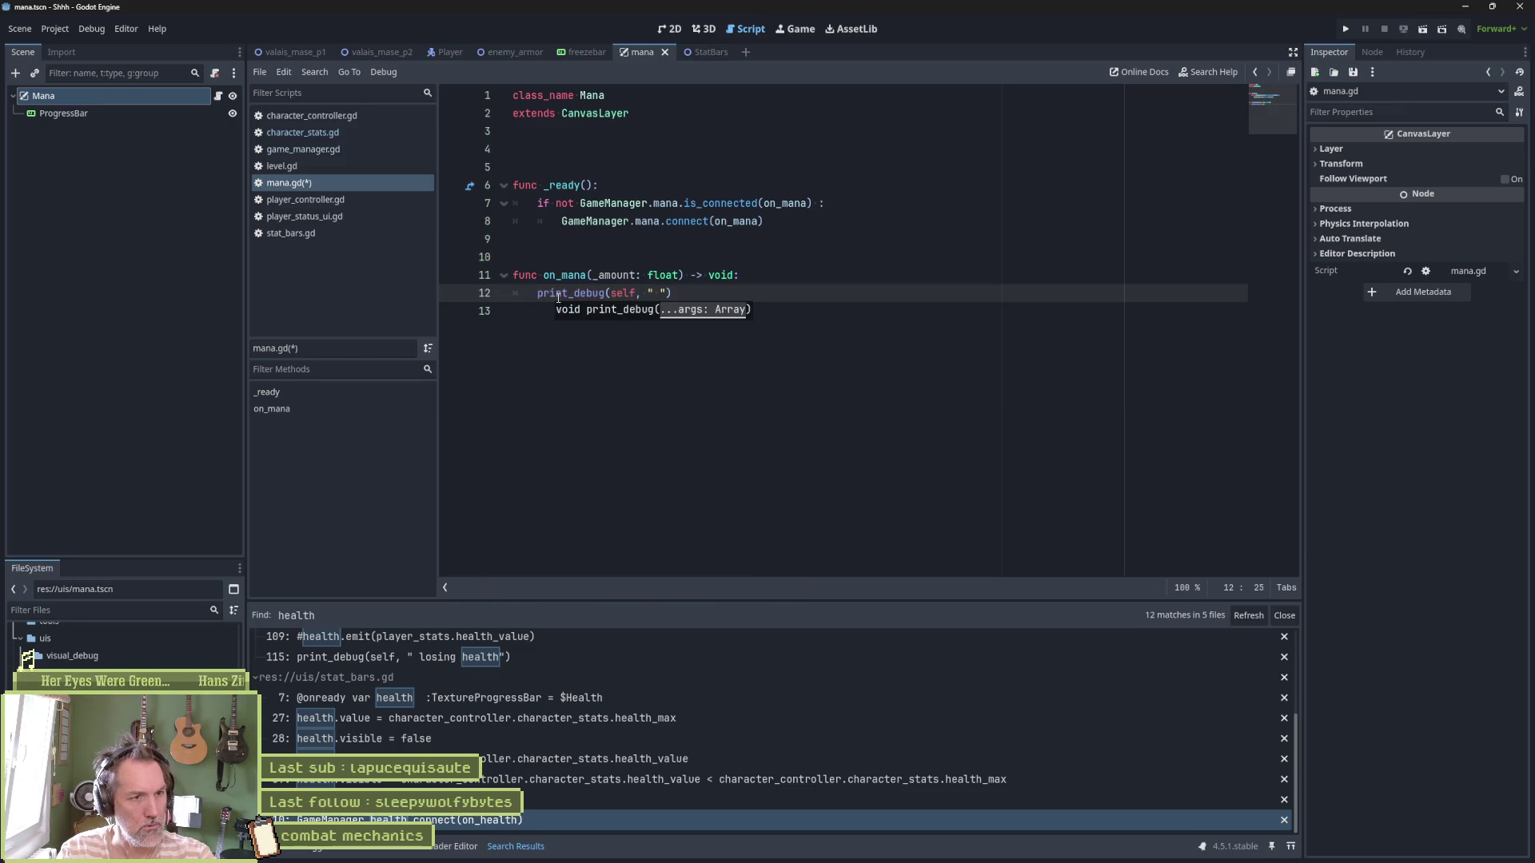
{"action": "type", "text": "ana : \", _amount"}
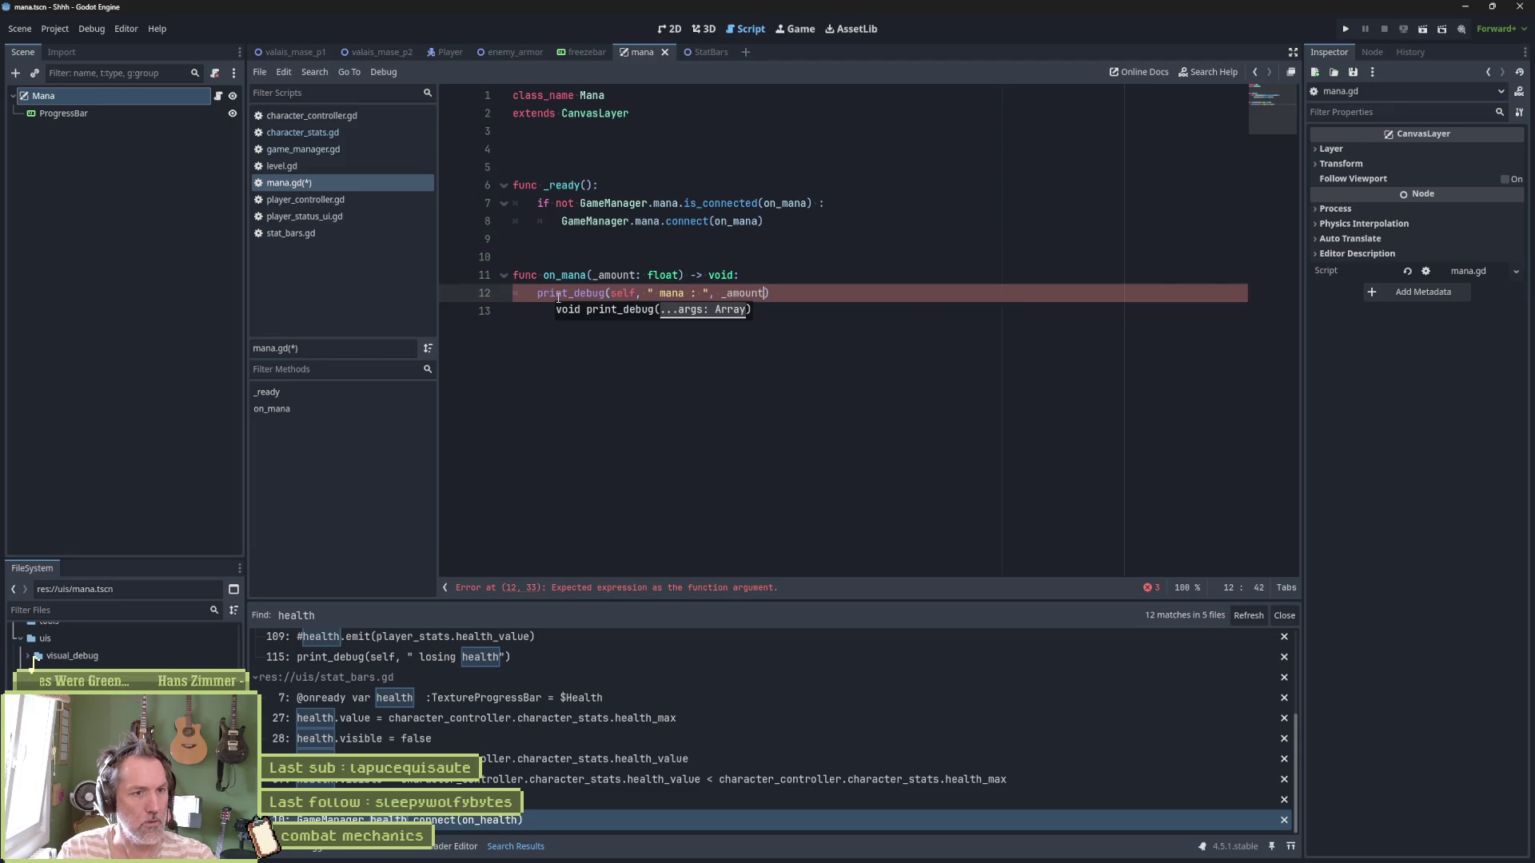
{"action": "key", "text": "ctrl+s"}
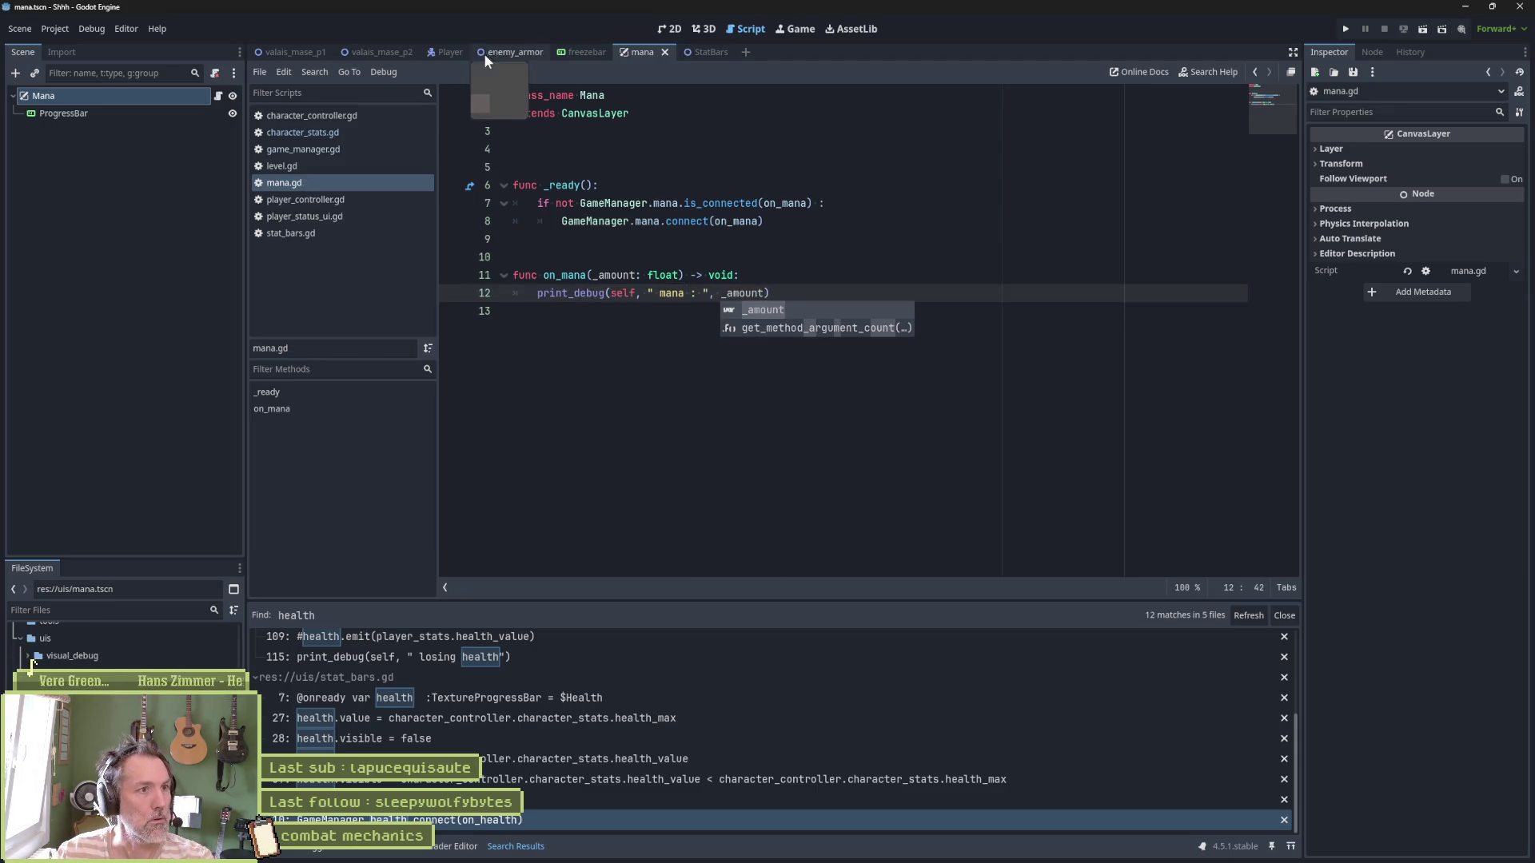
Run the enemy_armor scene with F6, hit the scarecrow twice, then stop with F8
{"action": "left_click", "coordinate": [511, 52]}
{"action": "key", "text": "F6"}
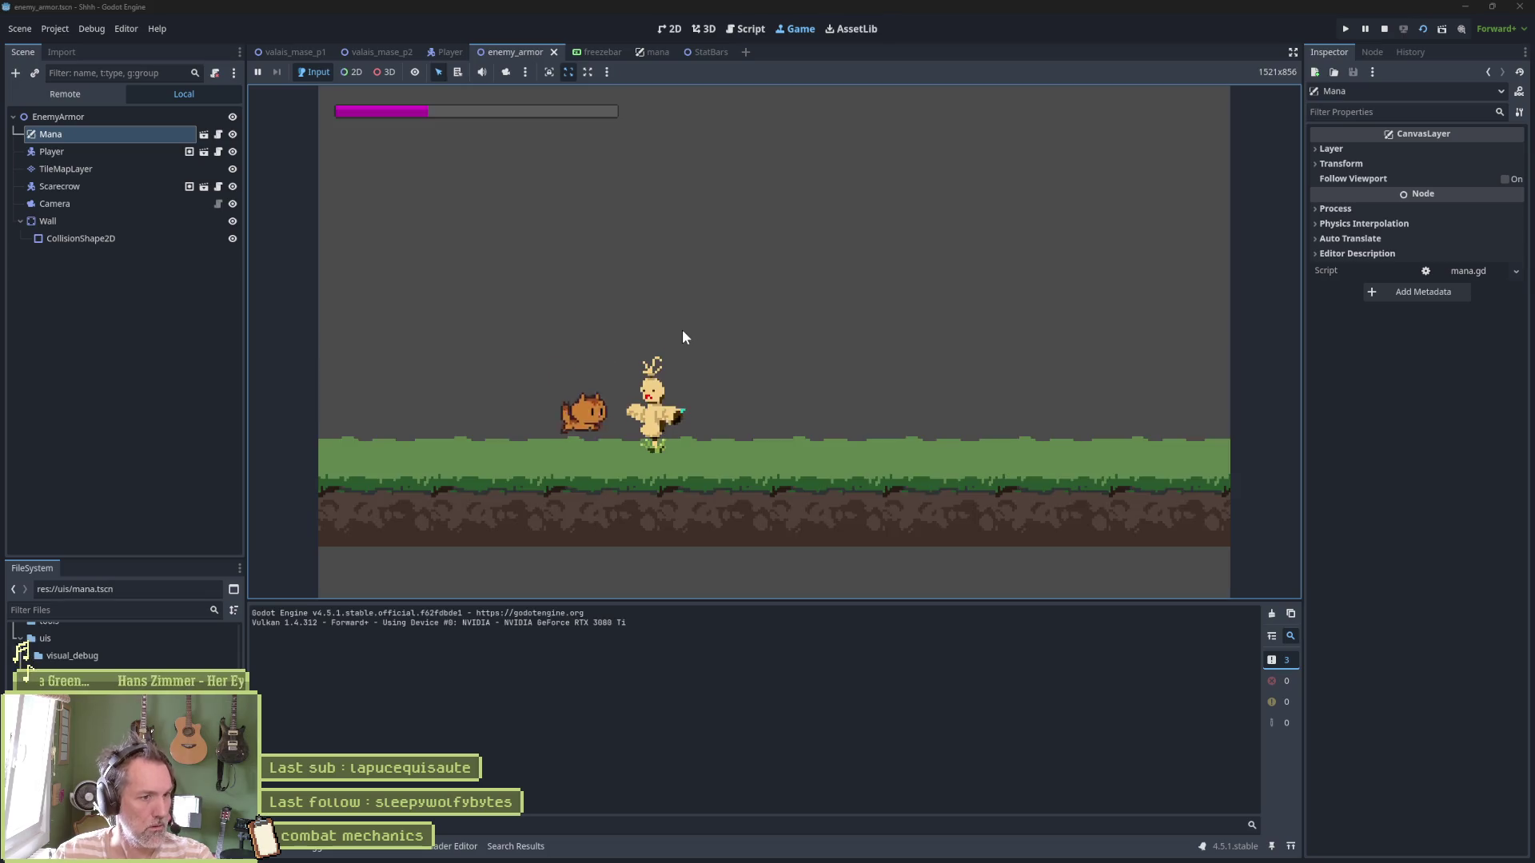
{"action": "left_click", "coordinate": [682, 330]}
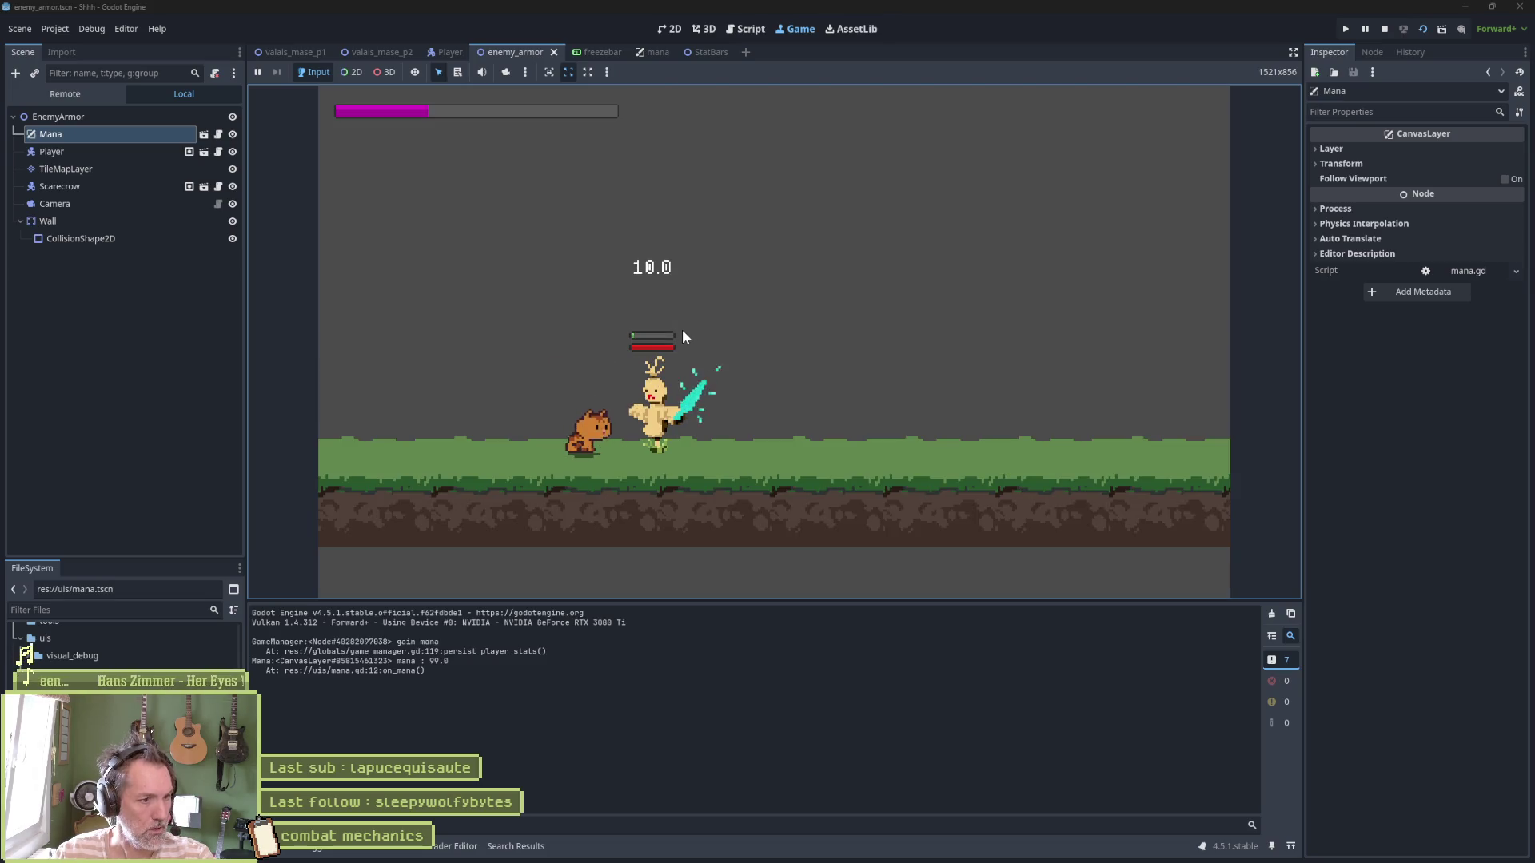
{"action": "left_click", "coordinate": [683, 329]}
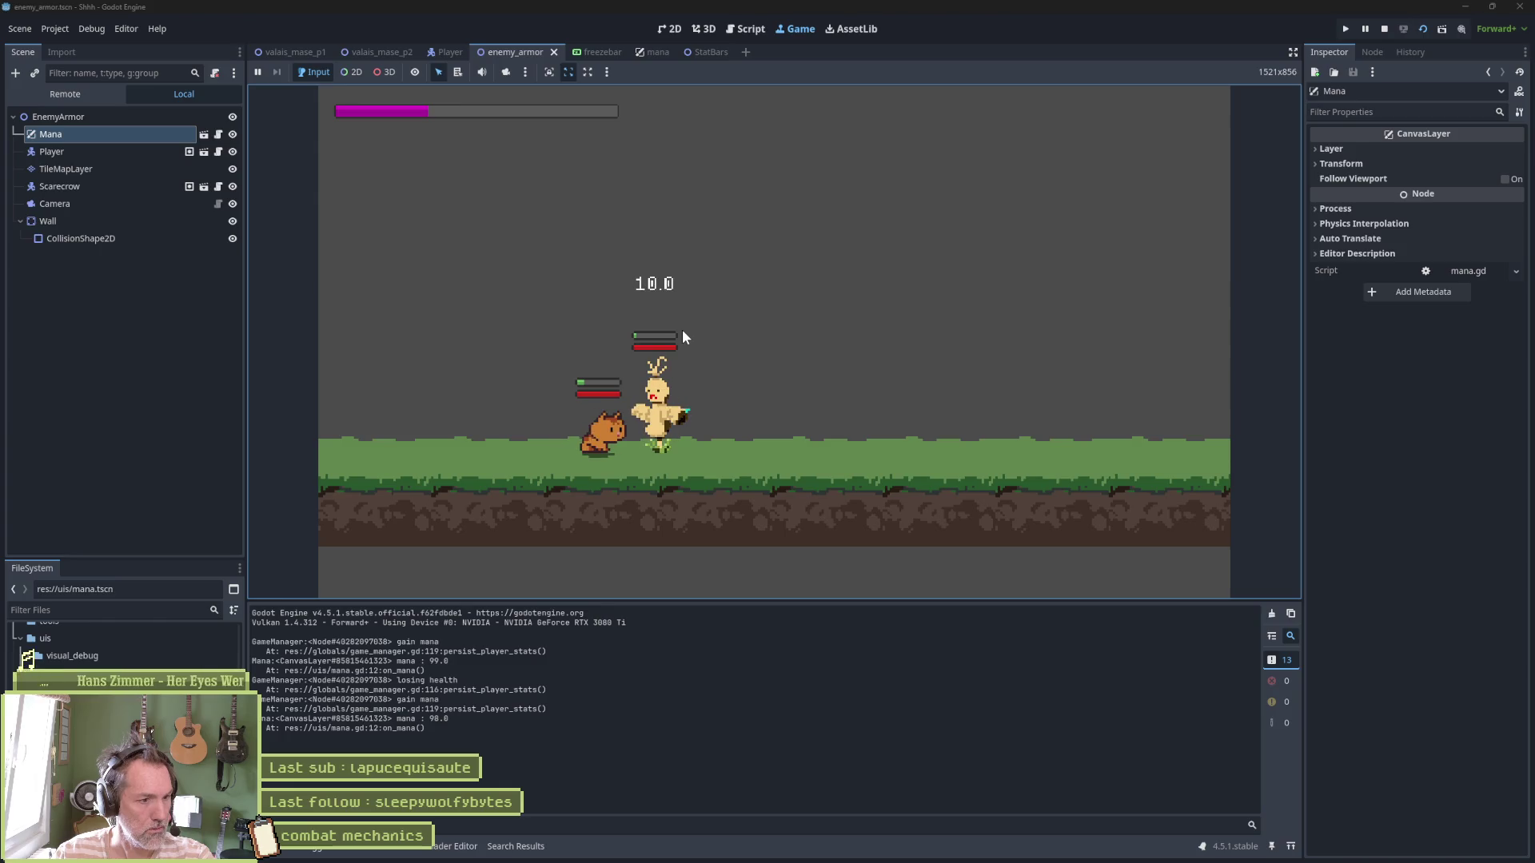
{"action": "key", "text": "F8"}
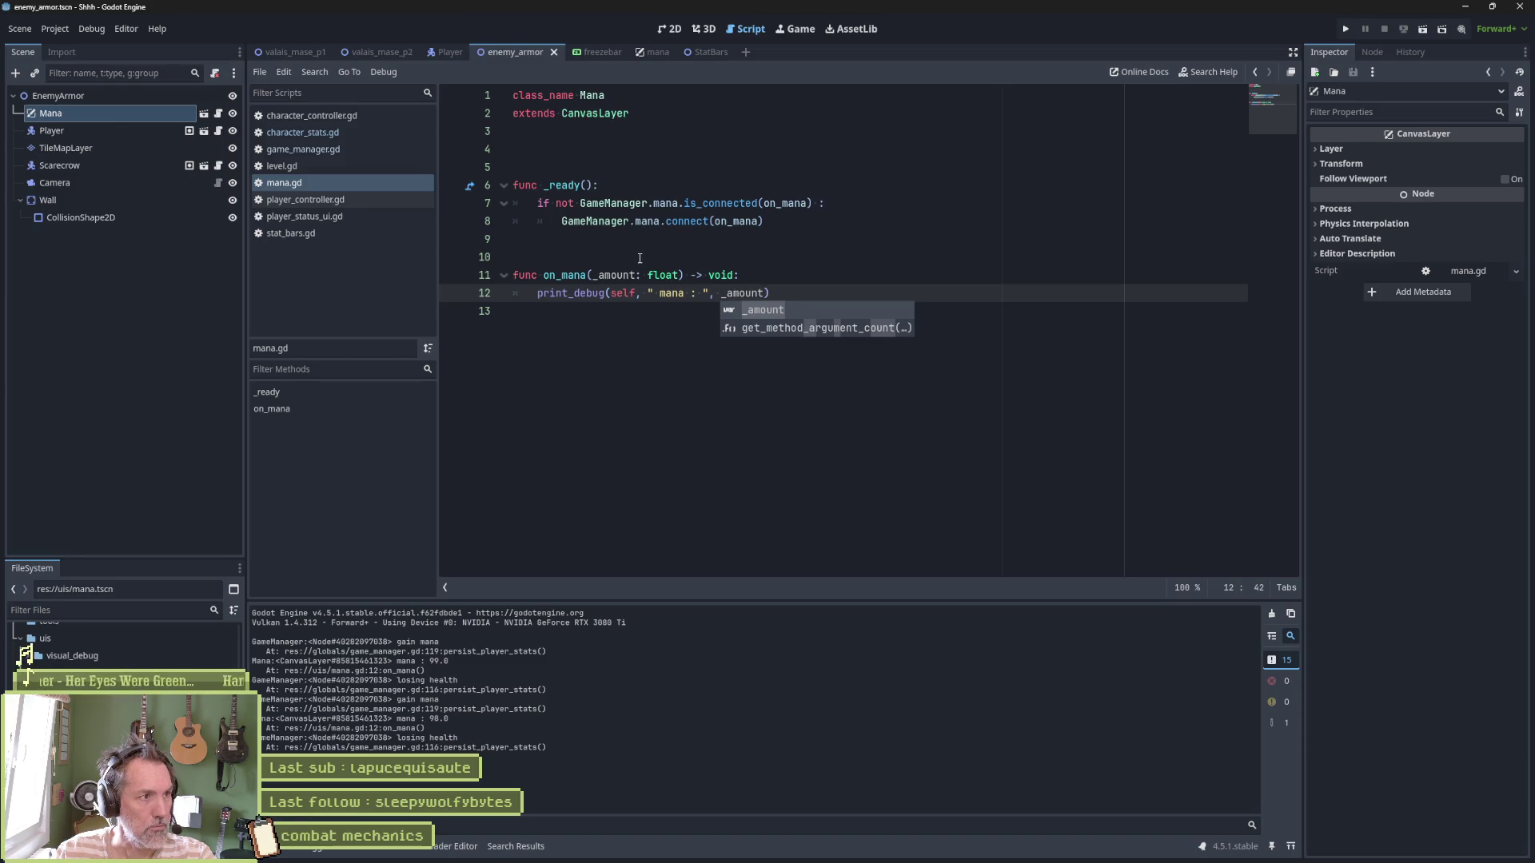
In the Mana scene, check the ProgressBar's 0–100 range and 33 value, then return to mana.gd
{"action": "left_click", "coordinate": [204, 113]}
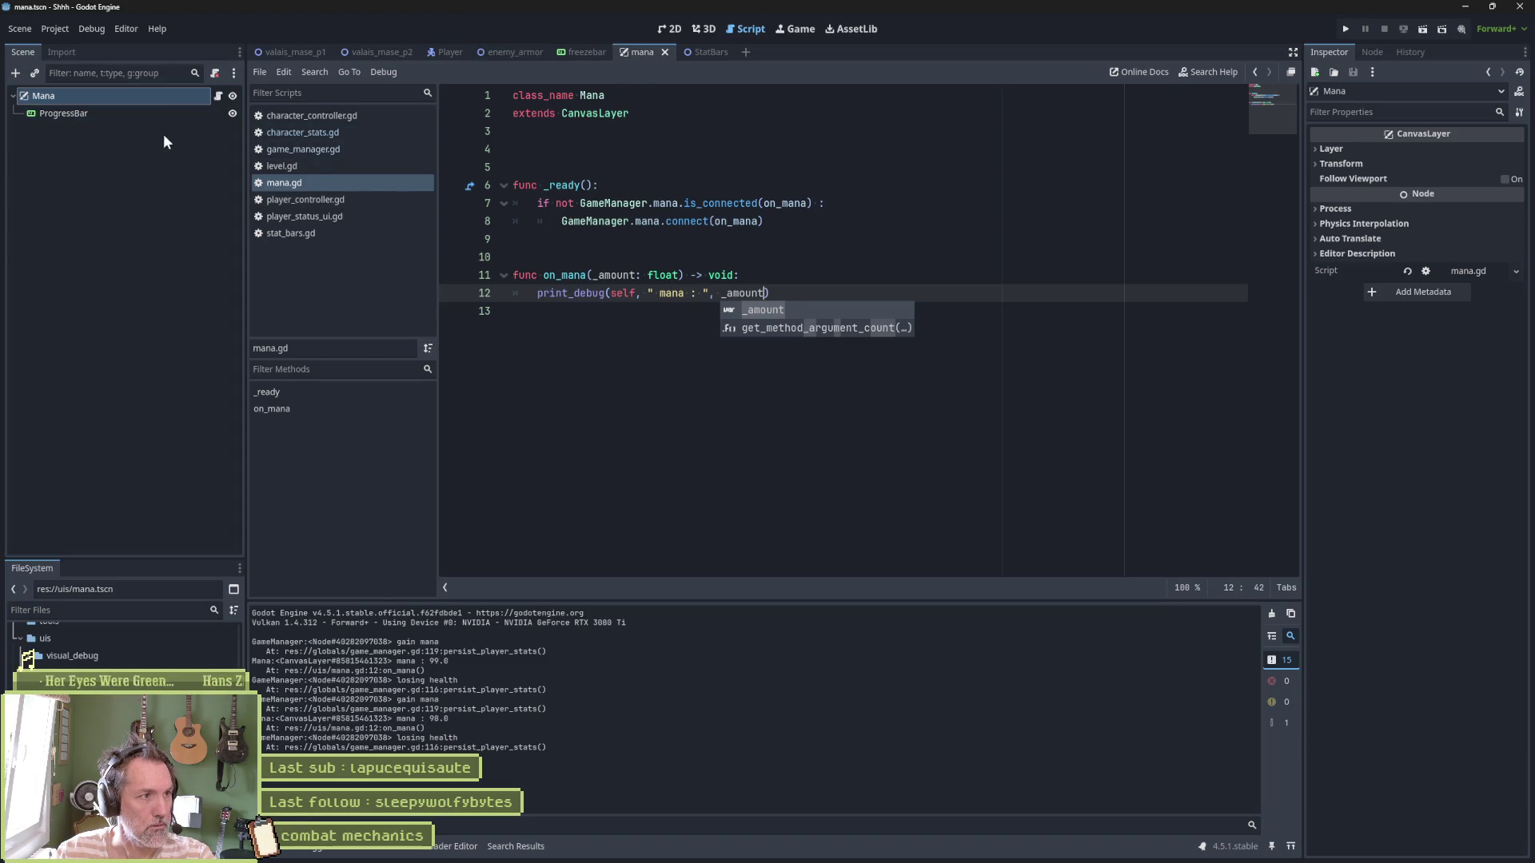
{"action": "left_click", "coordinate": [170, 116]}
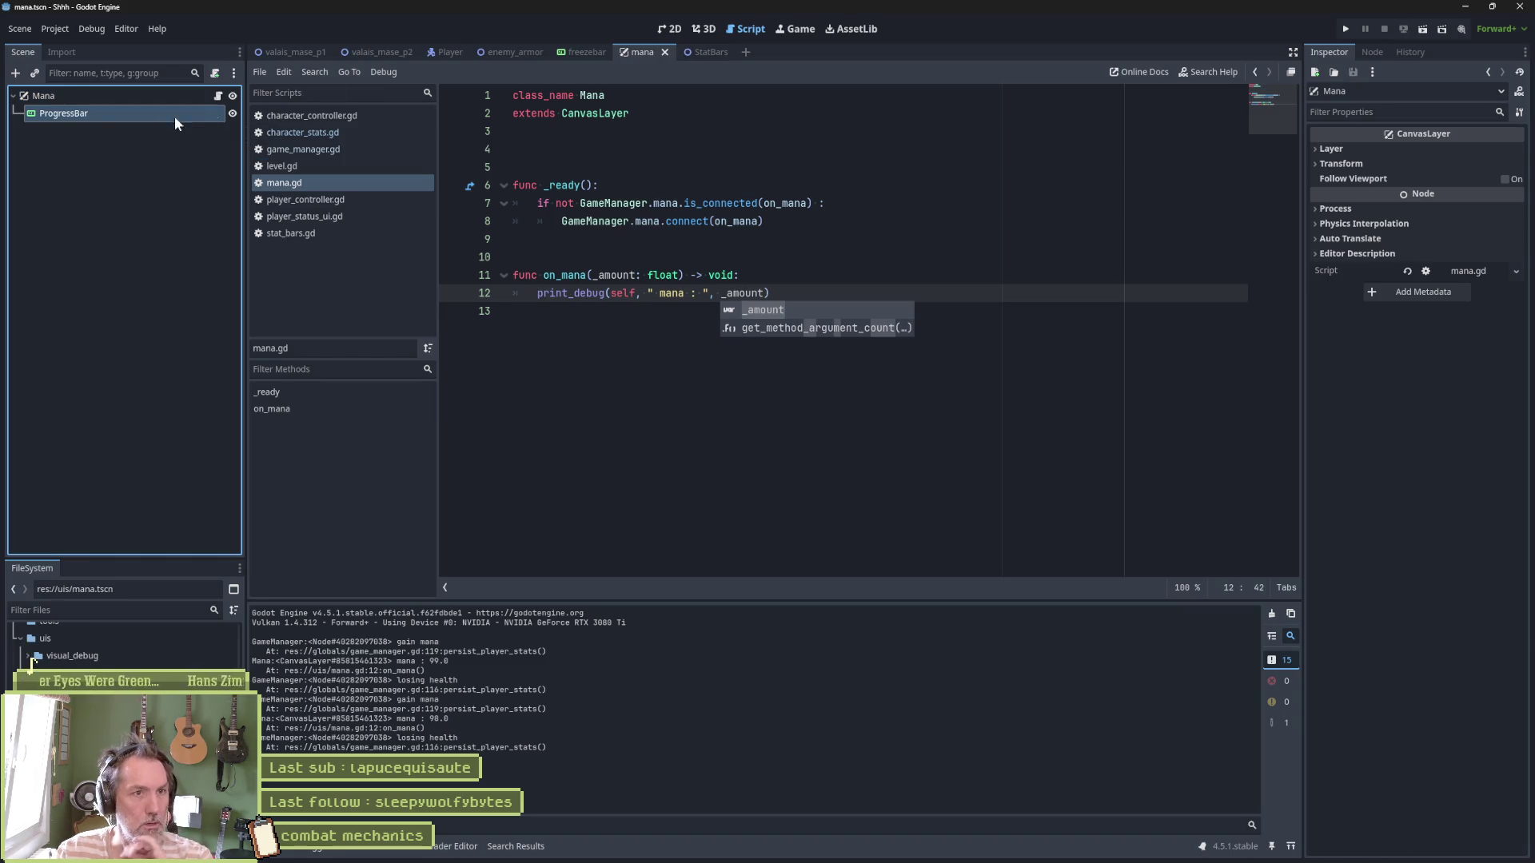
{"action": "left_click", "coordinate": [670, 29]}
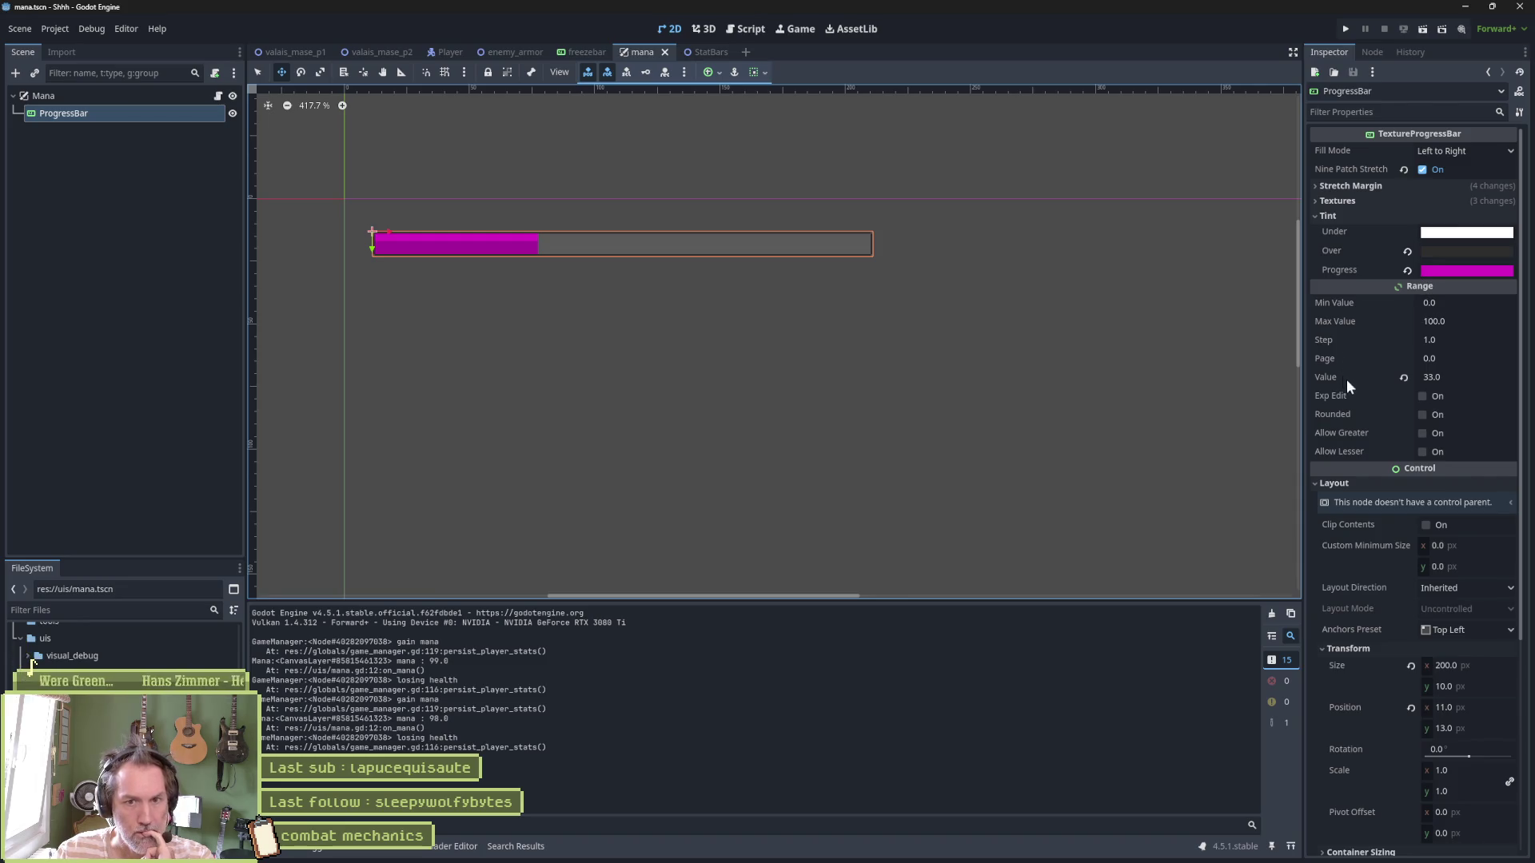
{"action": "mouse_move", "coordinate": [1452, 382]}
{"action": "left_mouse_down"}
{"action": "mouse_move", "coordinate": [1431, 382]}
{"action": "mouse_move", "coordinate": [1452, 382]}
{"action": "left_mouse_up"}
{"action": "left_click", "coordinate": [216, 97]}
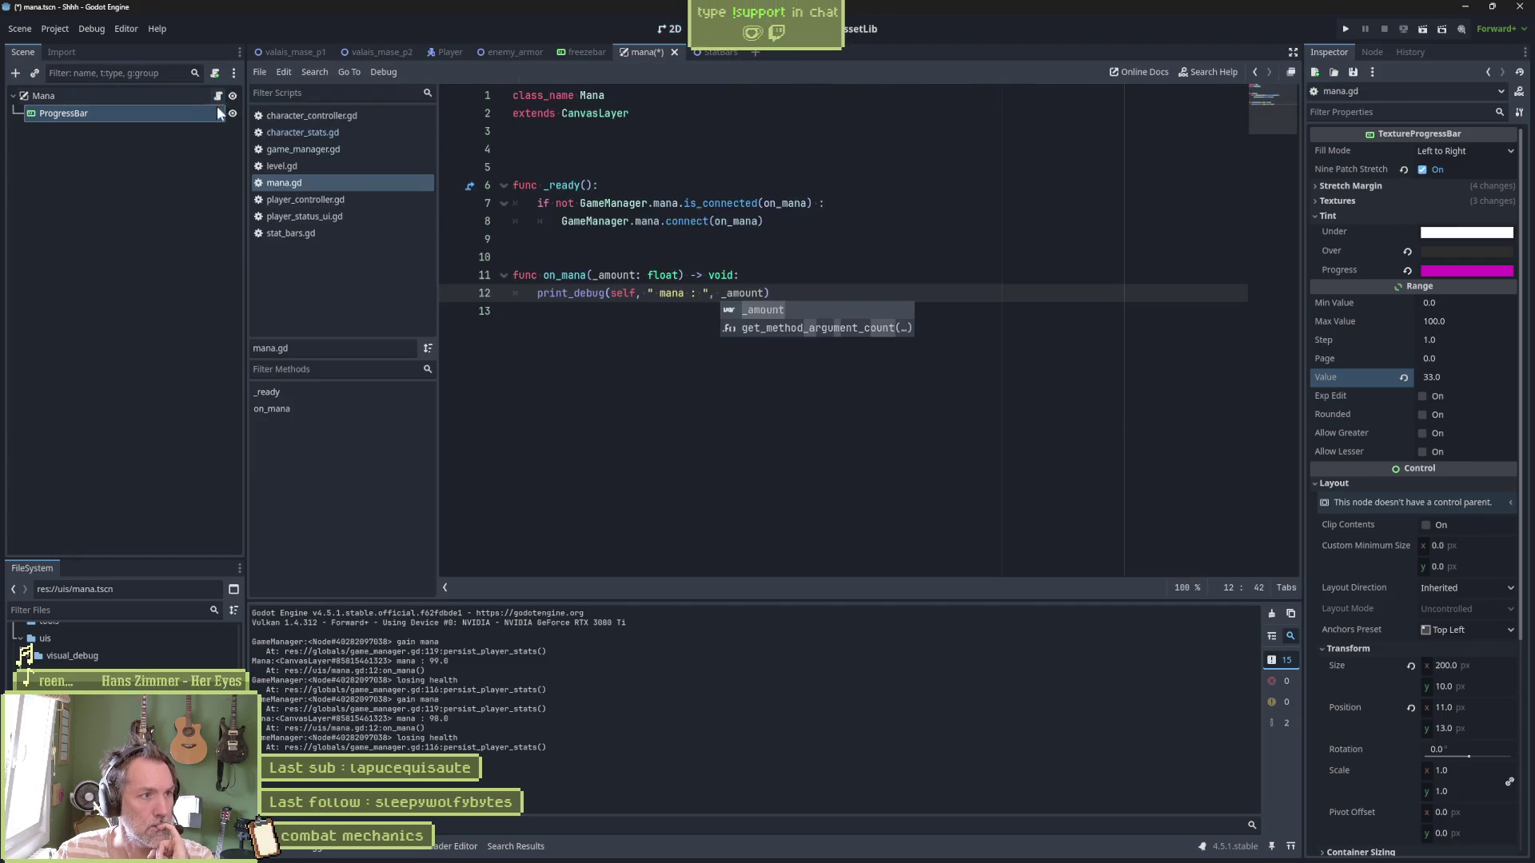
{"action": "key", "text": "Escape"}
{"action": "key", "text": "Up"}
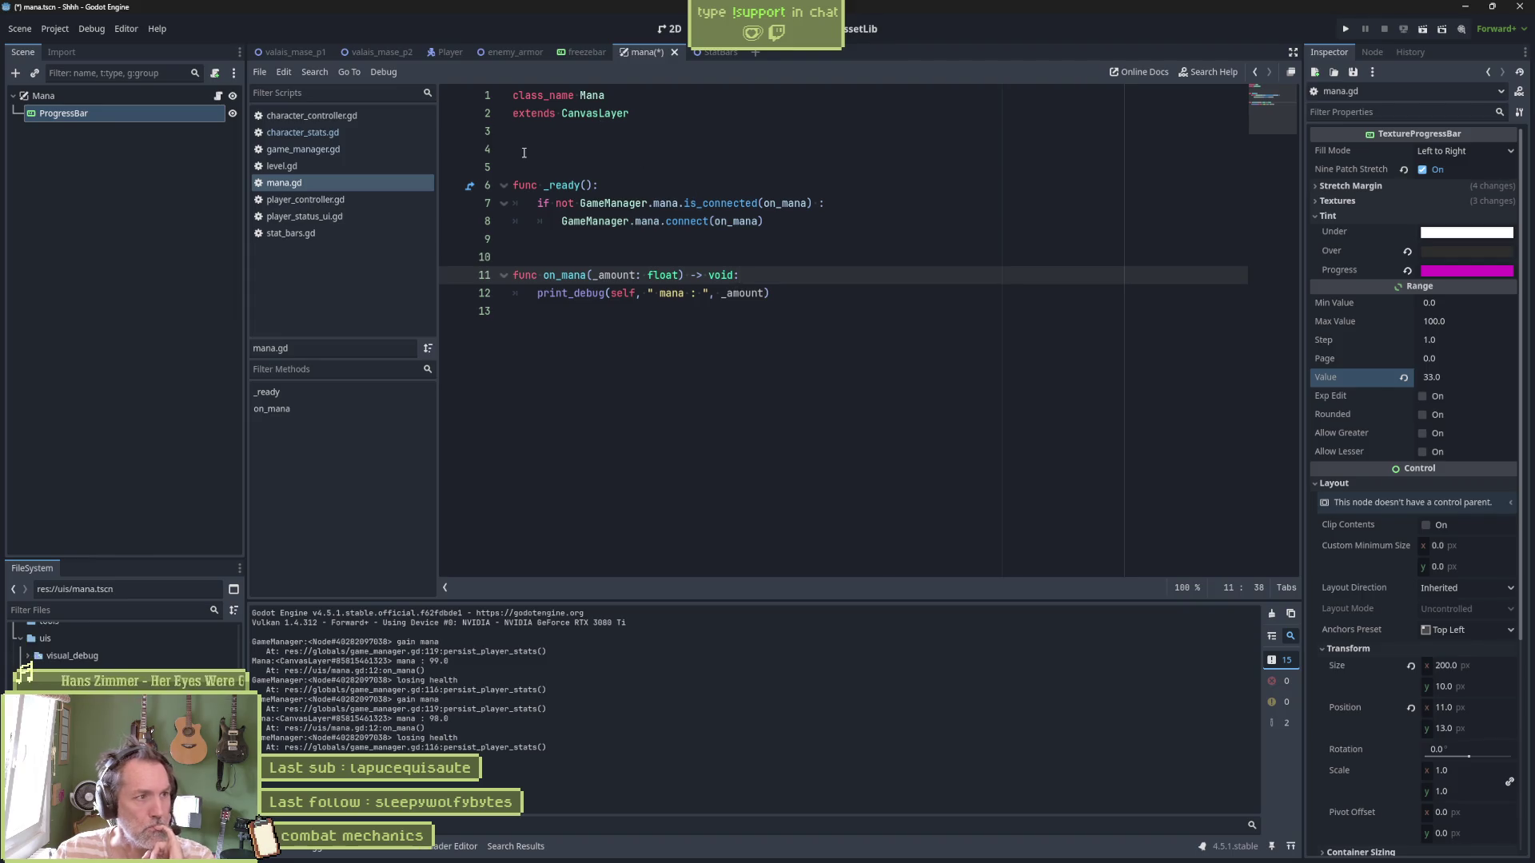
{"action": "left_click", "coordinate": [69, 132]}
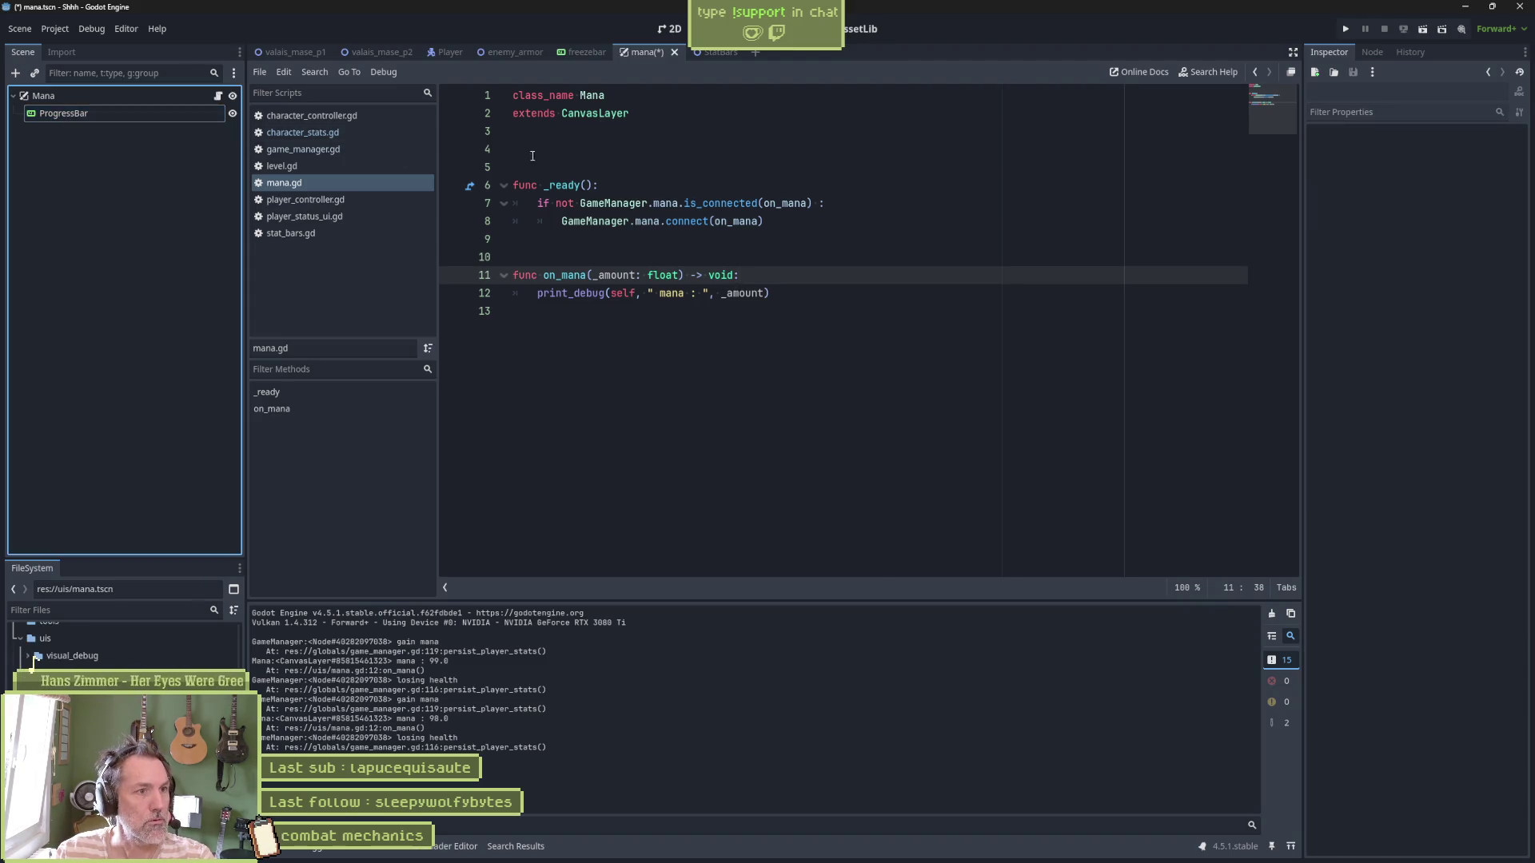
{"action": "left_click_drag", "start_coordinate": [64, 113], "coordinate": [601, 149]}
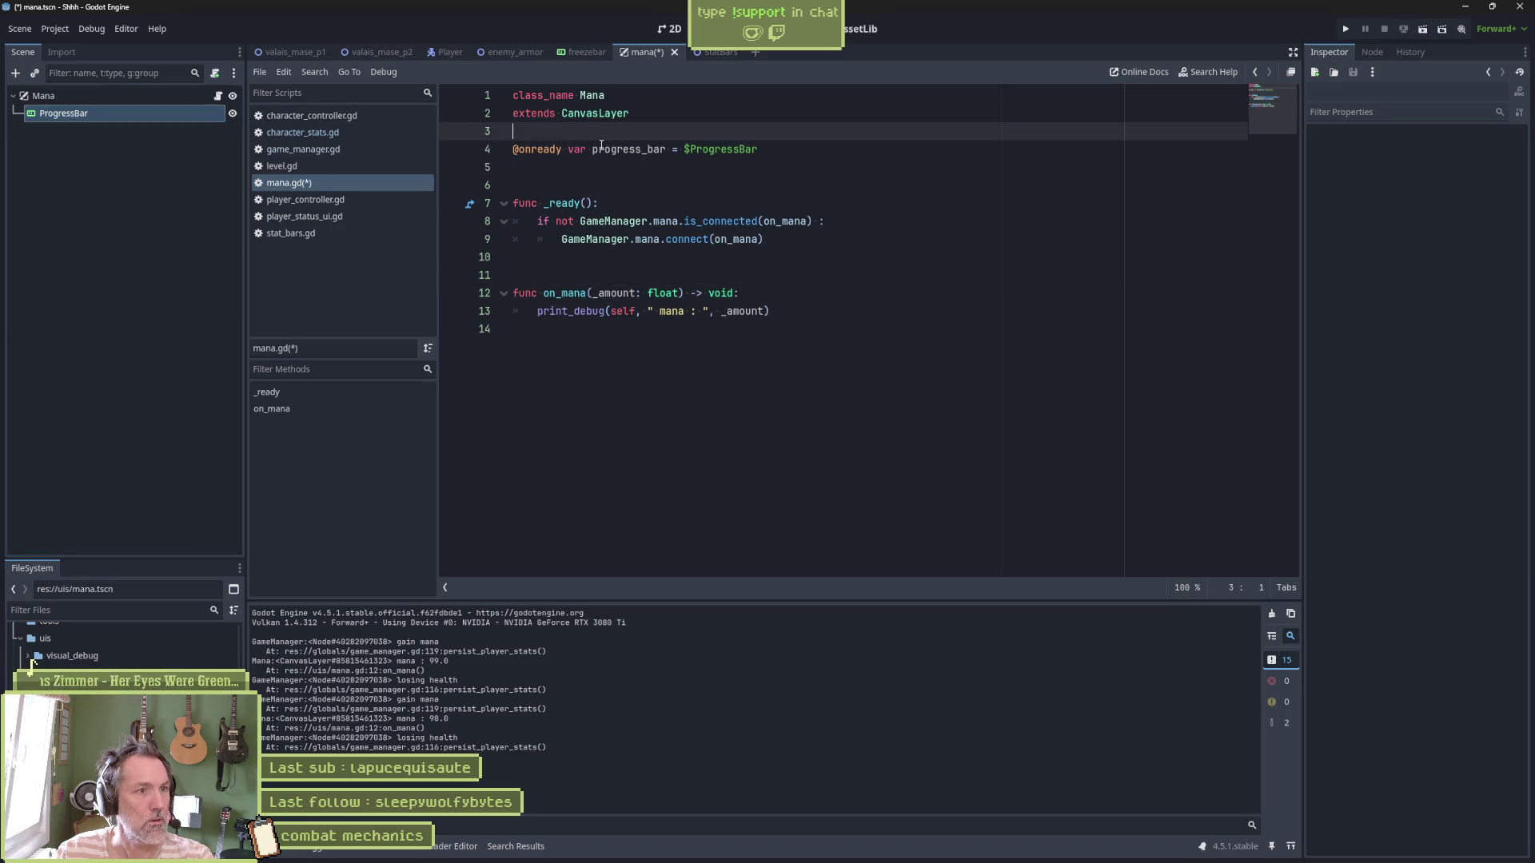
{"action": "key", "text": "Return"}
{"action": "key", "text": "Return"}
{"action": "key", "text": "Down"}
{"action": "key", "text": "Down"}
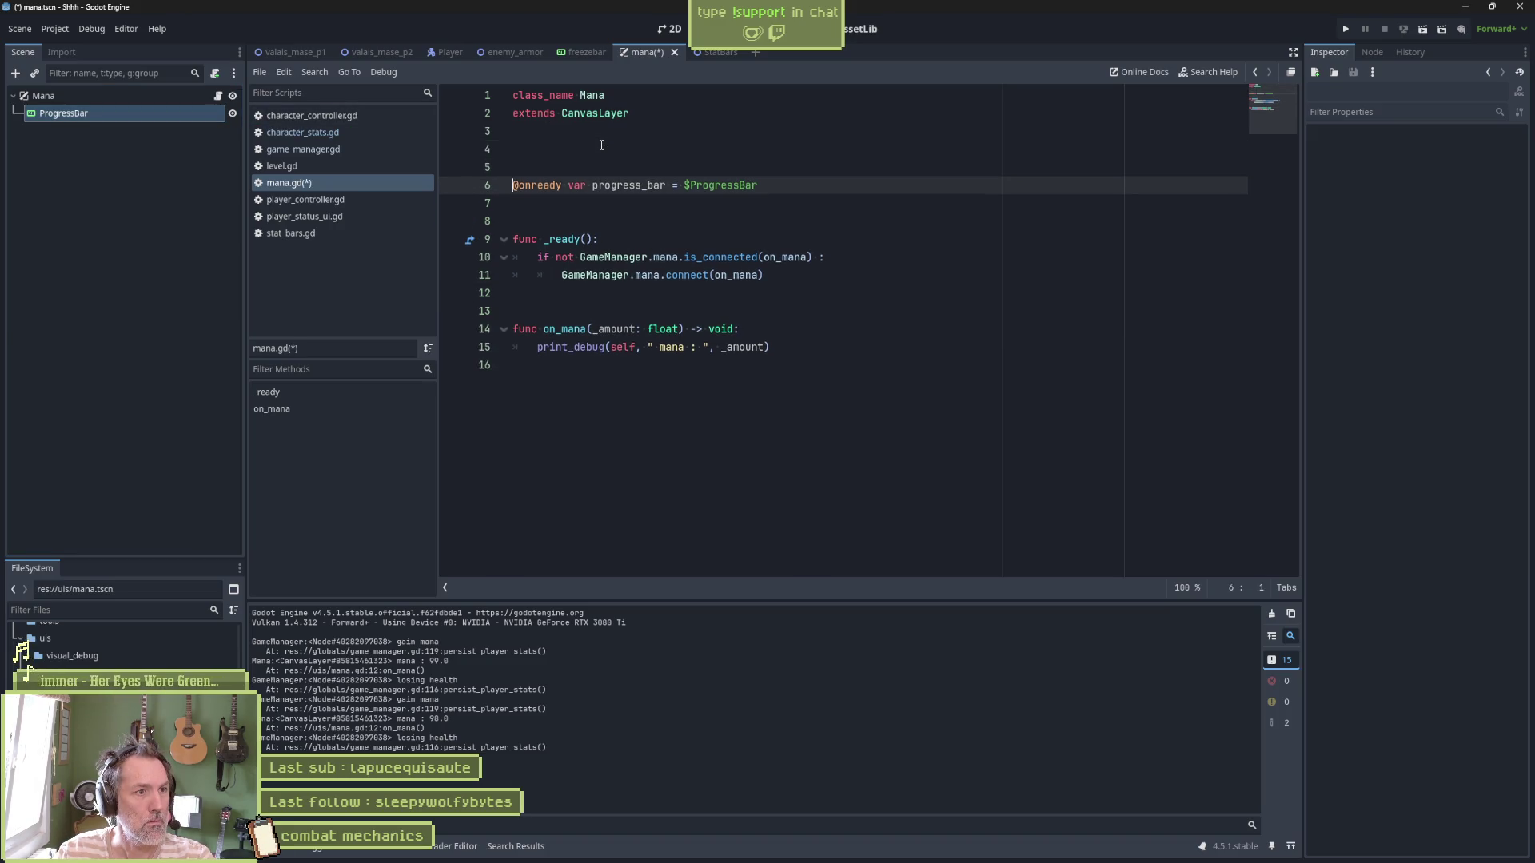
{"action": "key", "text": "Return"}
Add 'progress_bar.value += _amount' at the end of on_mana and save
{"action": "double_click", "coordinate": [622, 185]}
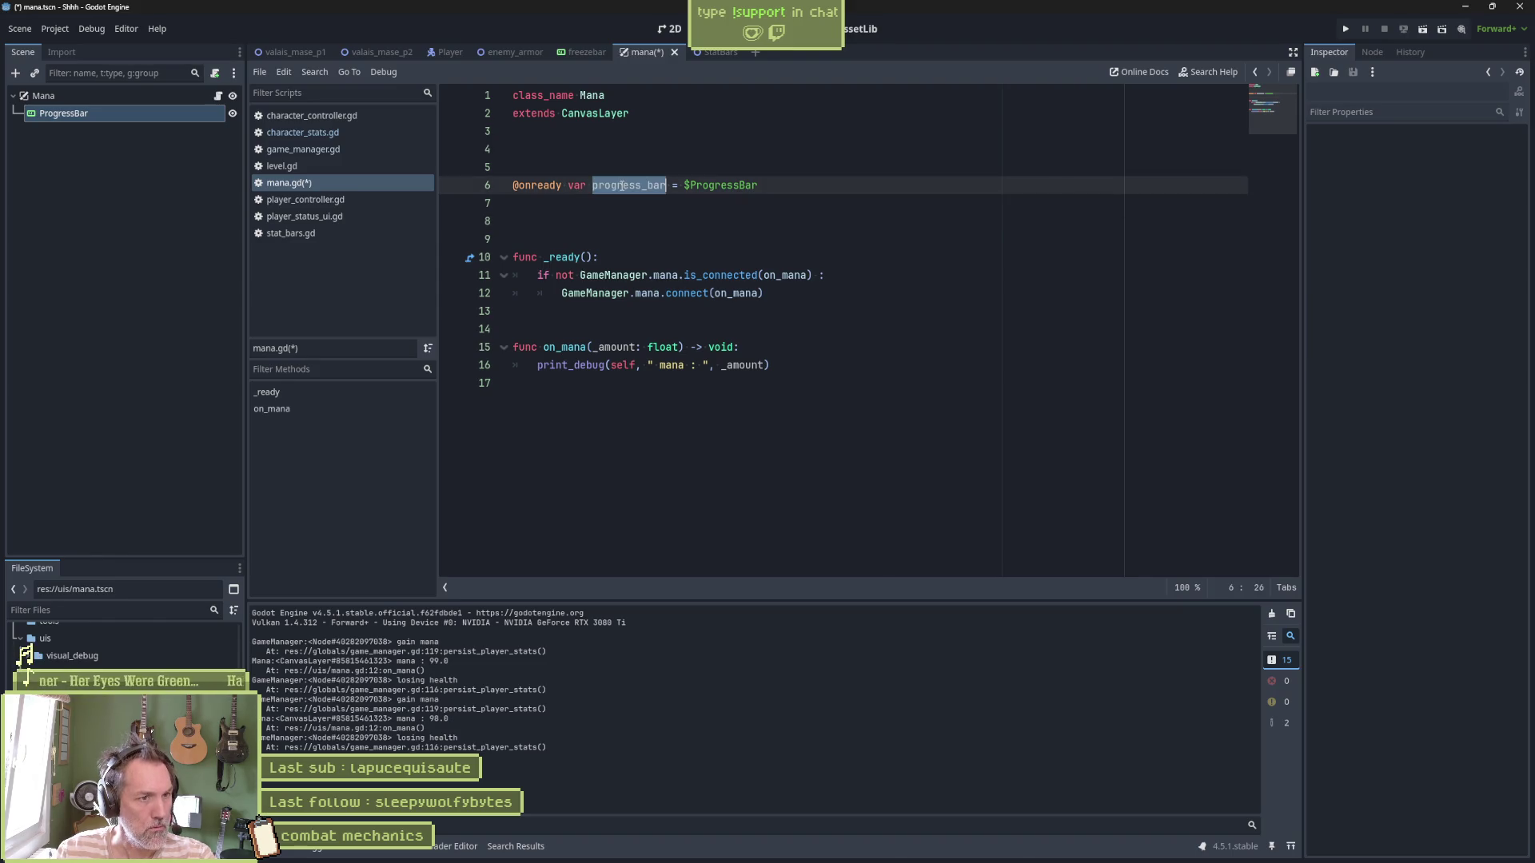
{"action": "key", "text": "ctrl+c"}
{"action": "left_click", "coordinate": [783, 367]}
{"action": "key", "text": "Return"}
{"action": "key", "text": "ctrl+v"}
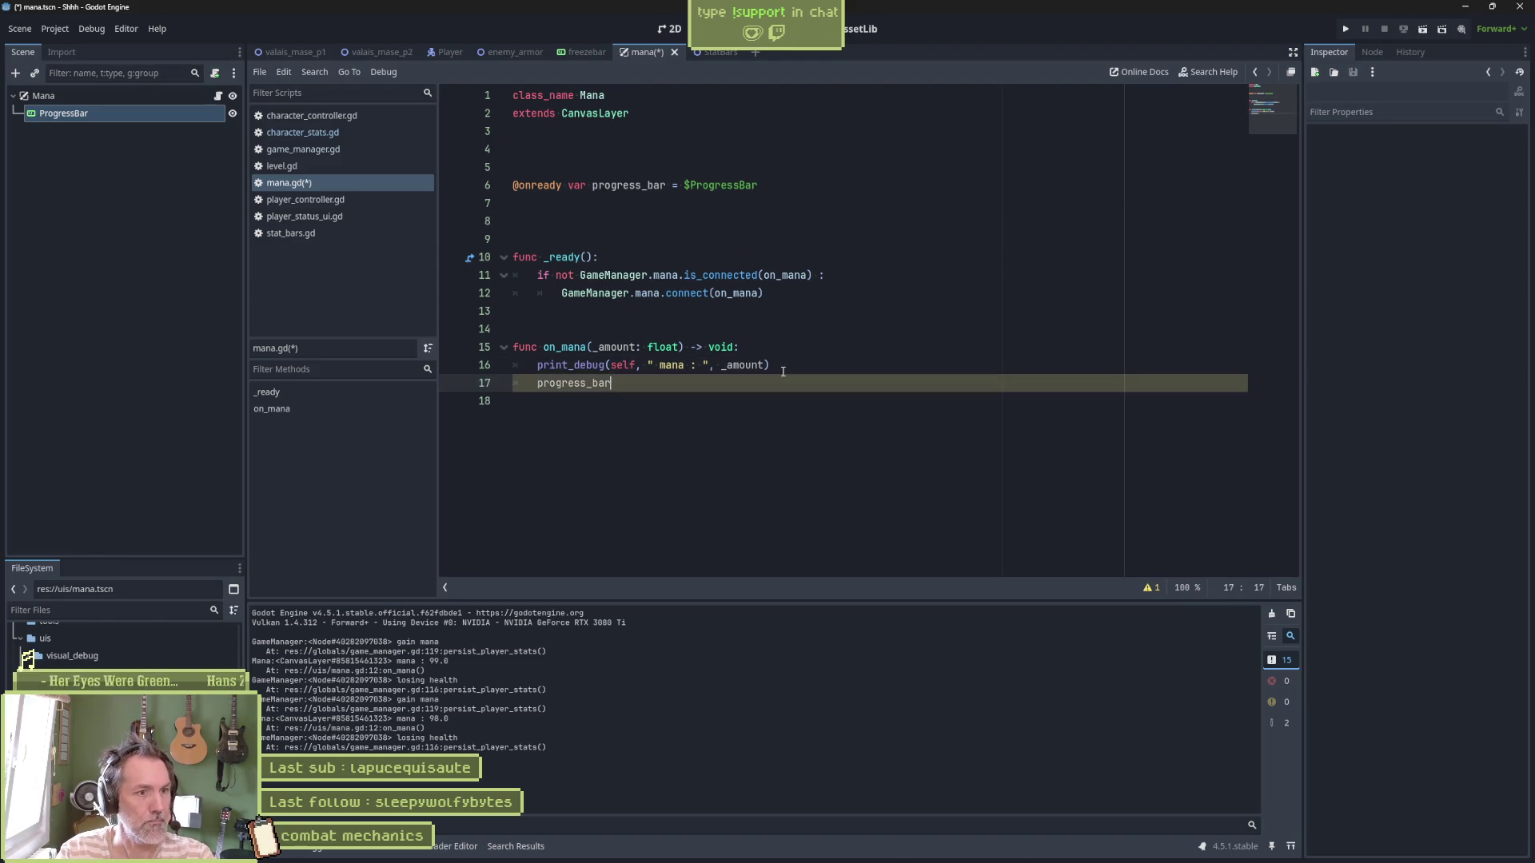
{"action": "type", "text": ".value ="}
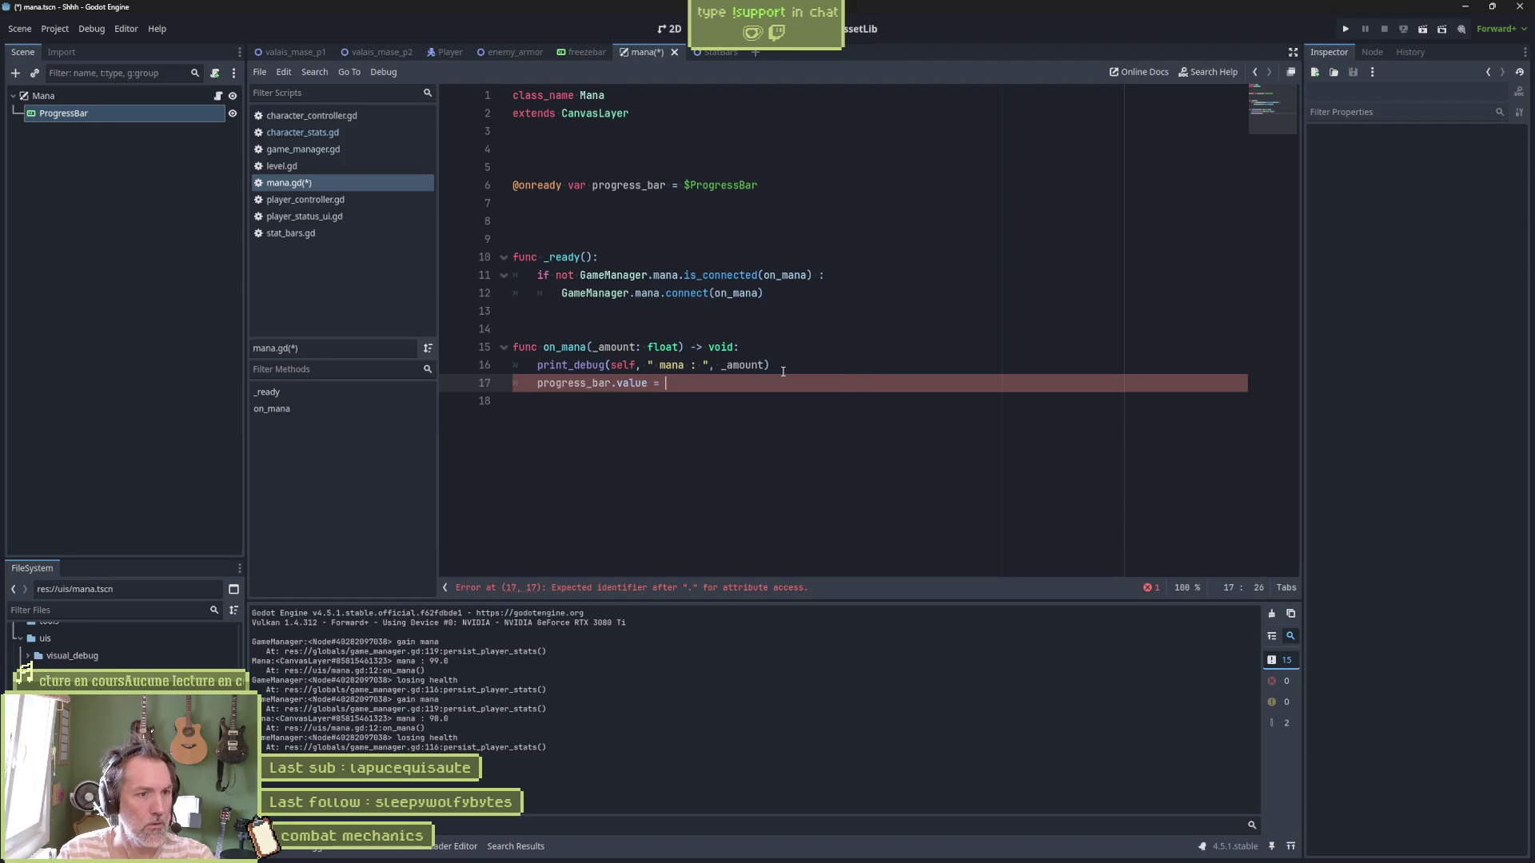
{"action": "key", "text": "Left"}
{"action": "key", "text": "Left"}
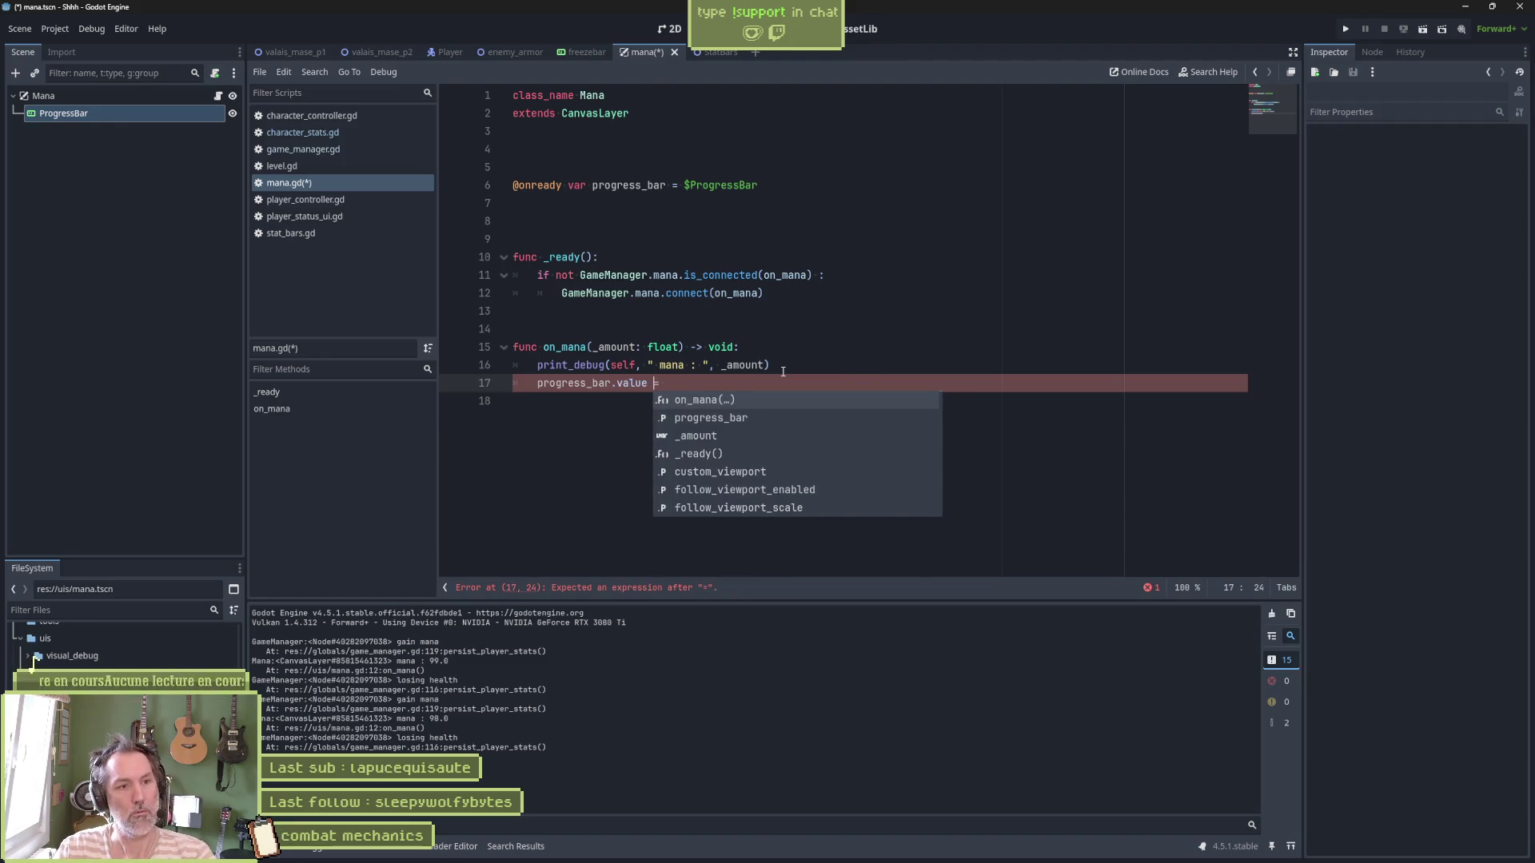
{"action": "type", "text": "+"}
{"action": "key", "text": "End"}
{"action": "type", "text": "+,"}
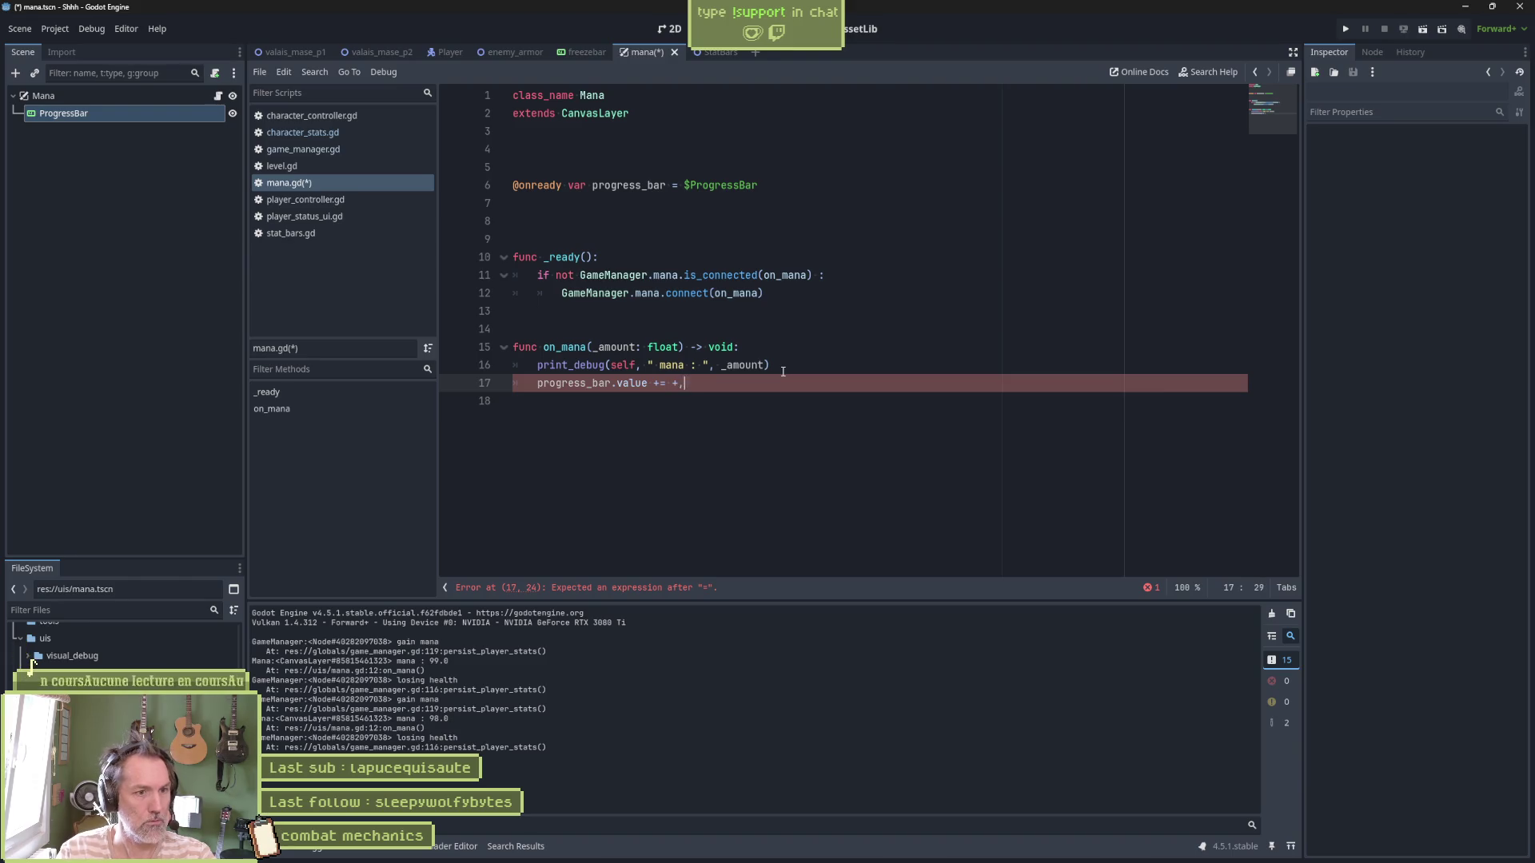
{"action": "key", "text": "BackSpace"}
{"action": "key", "text": "BackSpace"}
{"action": "type", "text": "_"}
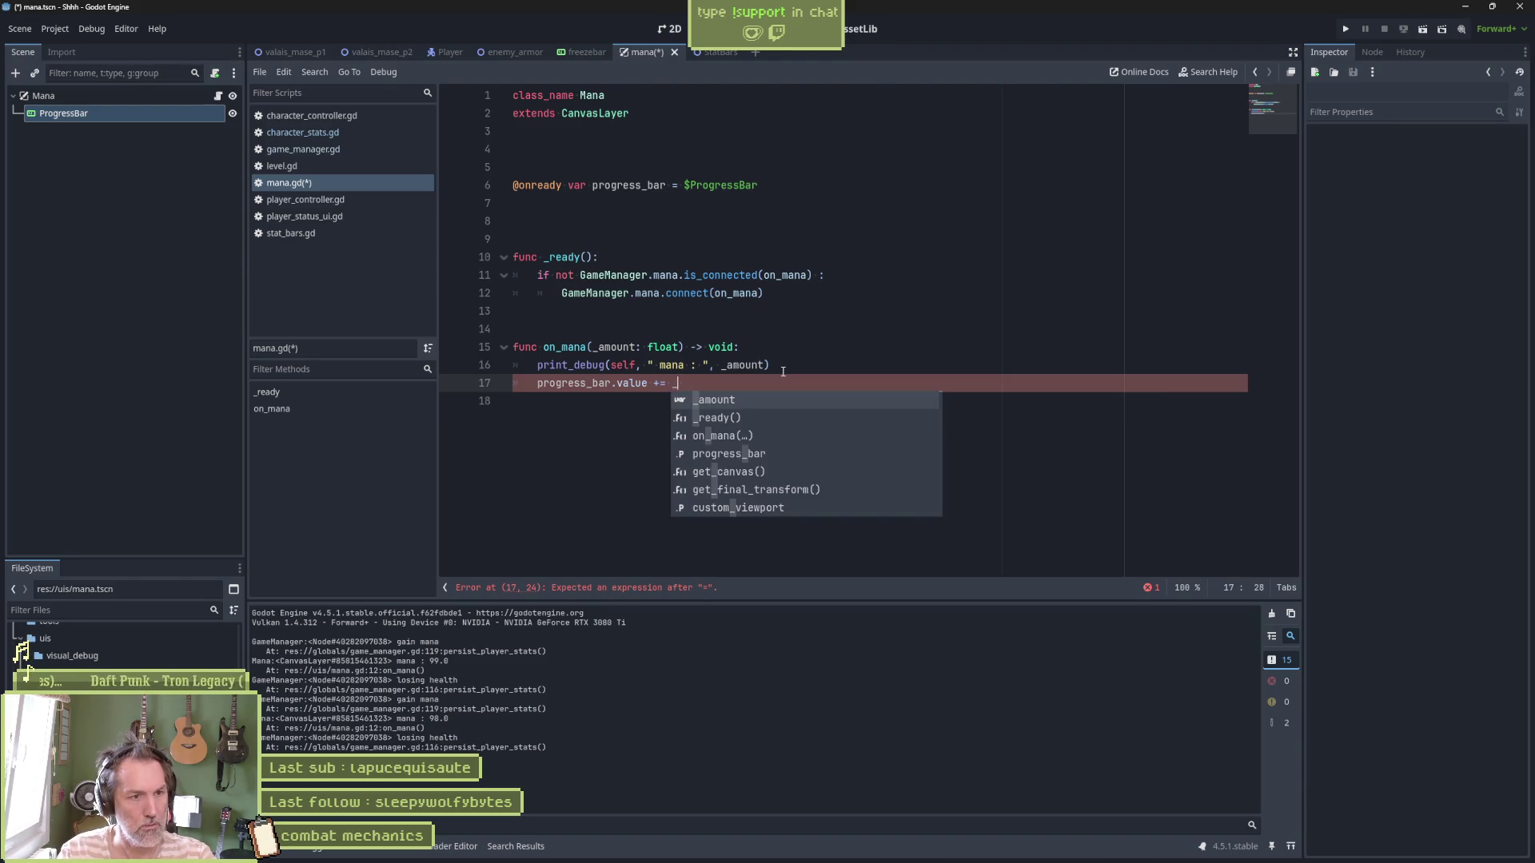
{"action": "type", "text": "amount"}
{"action": "key", "text": "ctrl+s"}
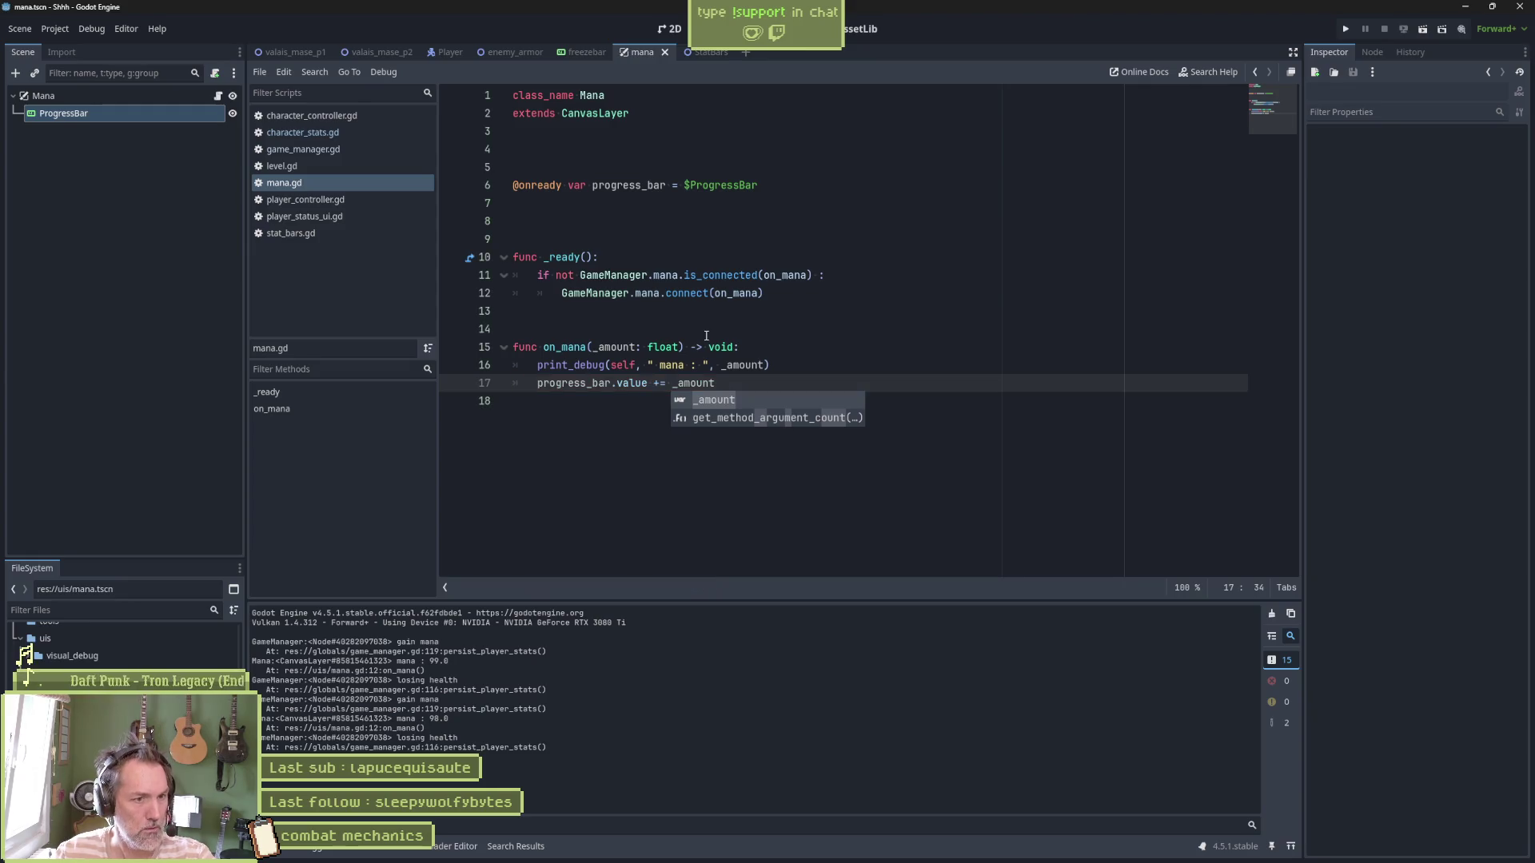
Go back to the enemy_armor scene
{"action": "left_click", "coordinate": [676, 383]}
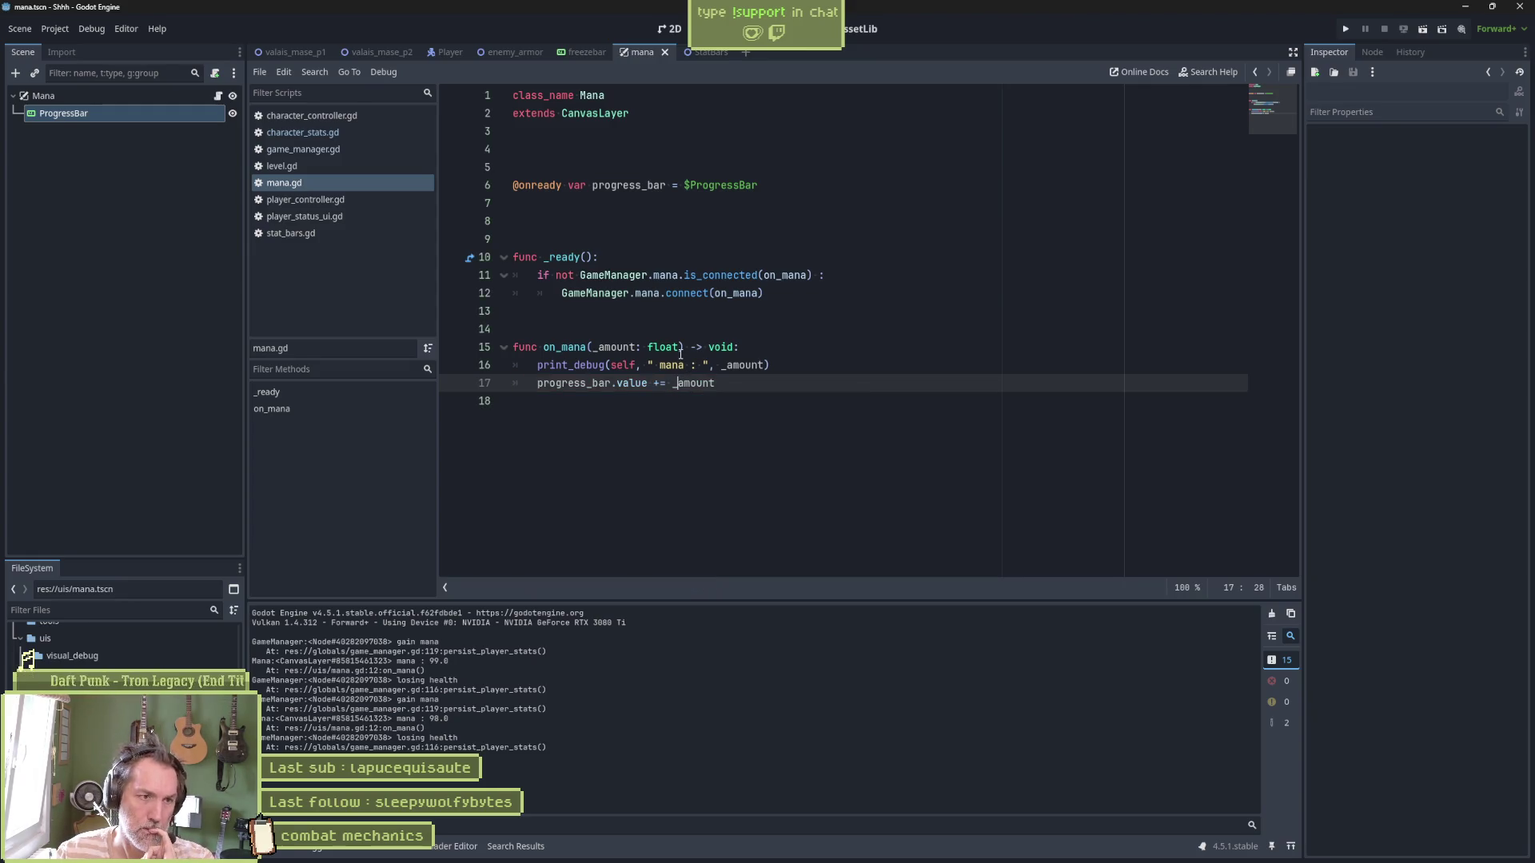
{"action": "mouse_move", "coordinate": [680, 354]}
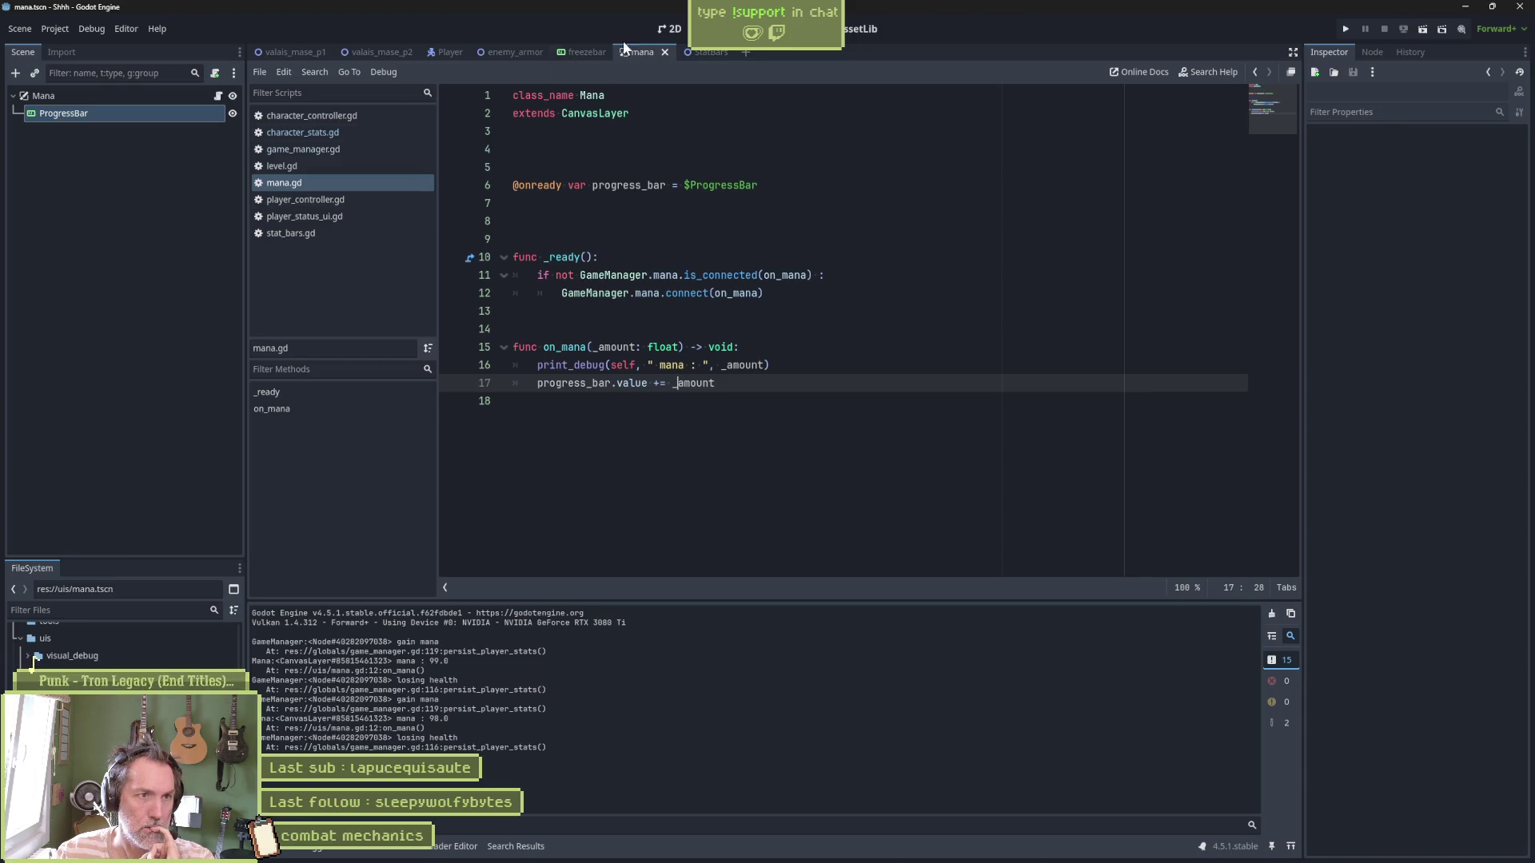
{"action": "left_click", "coordinate": [527, 53]}
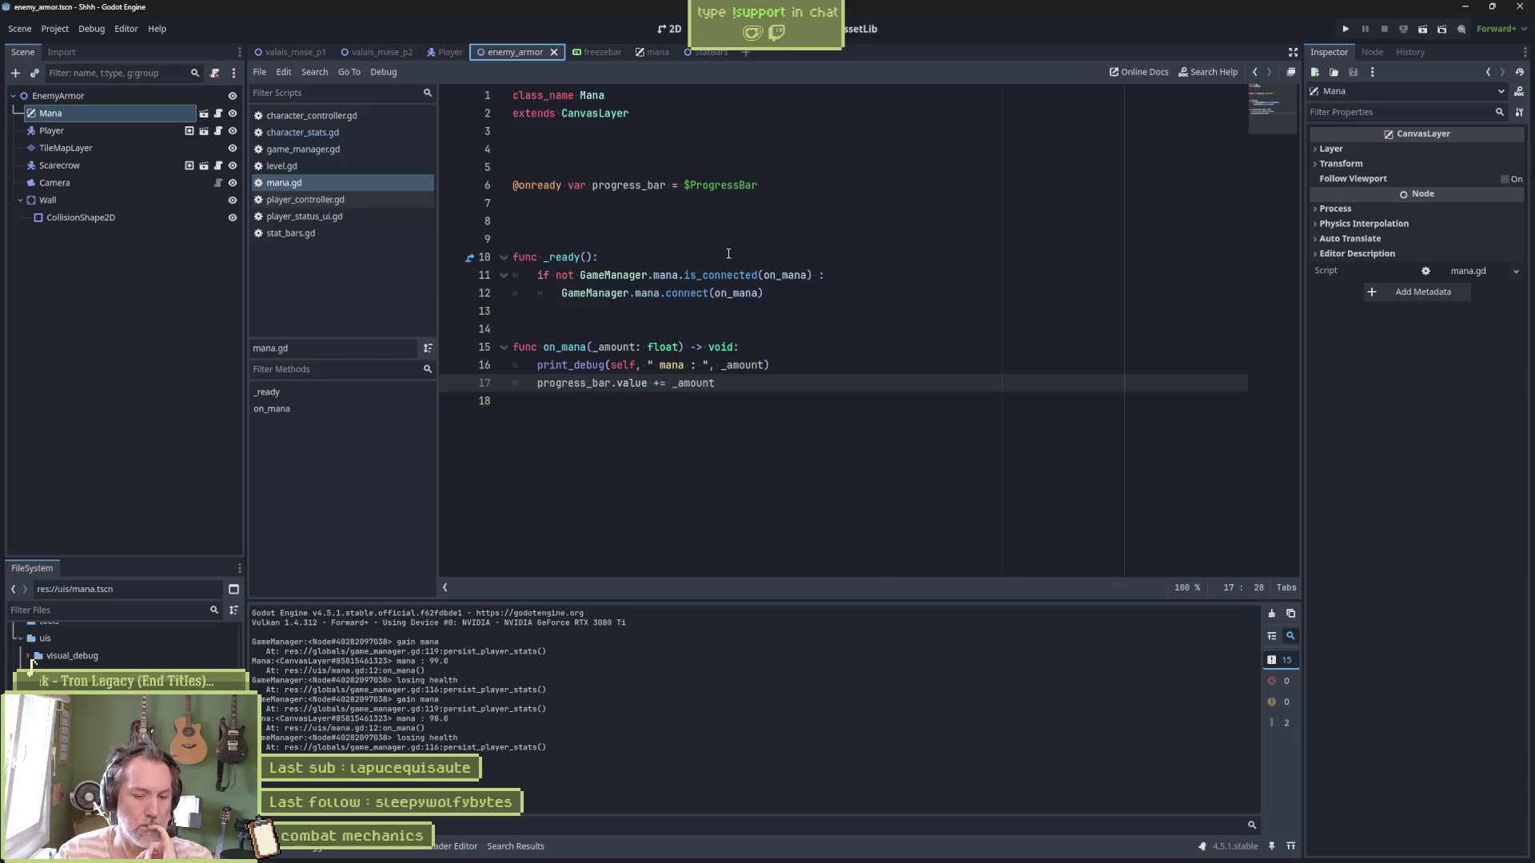
Run enemy_armor, strike the scarecrow with J to watch the mana bar fill, then stop
{"action": "key", "text": "F6"}
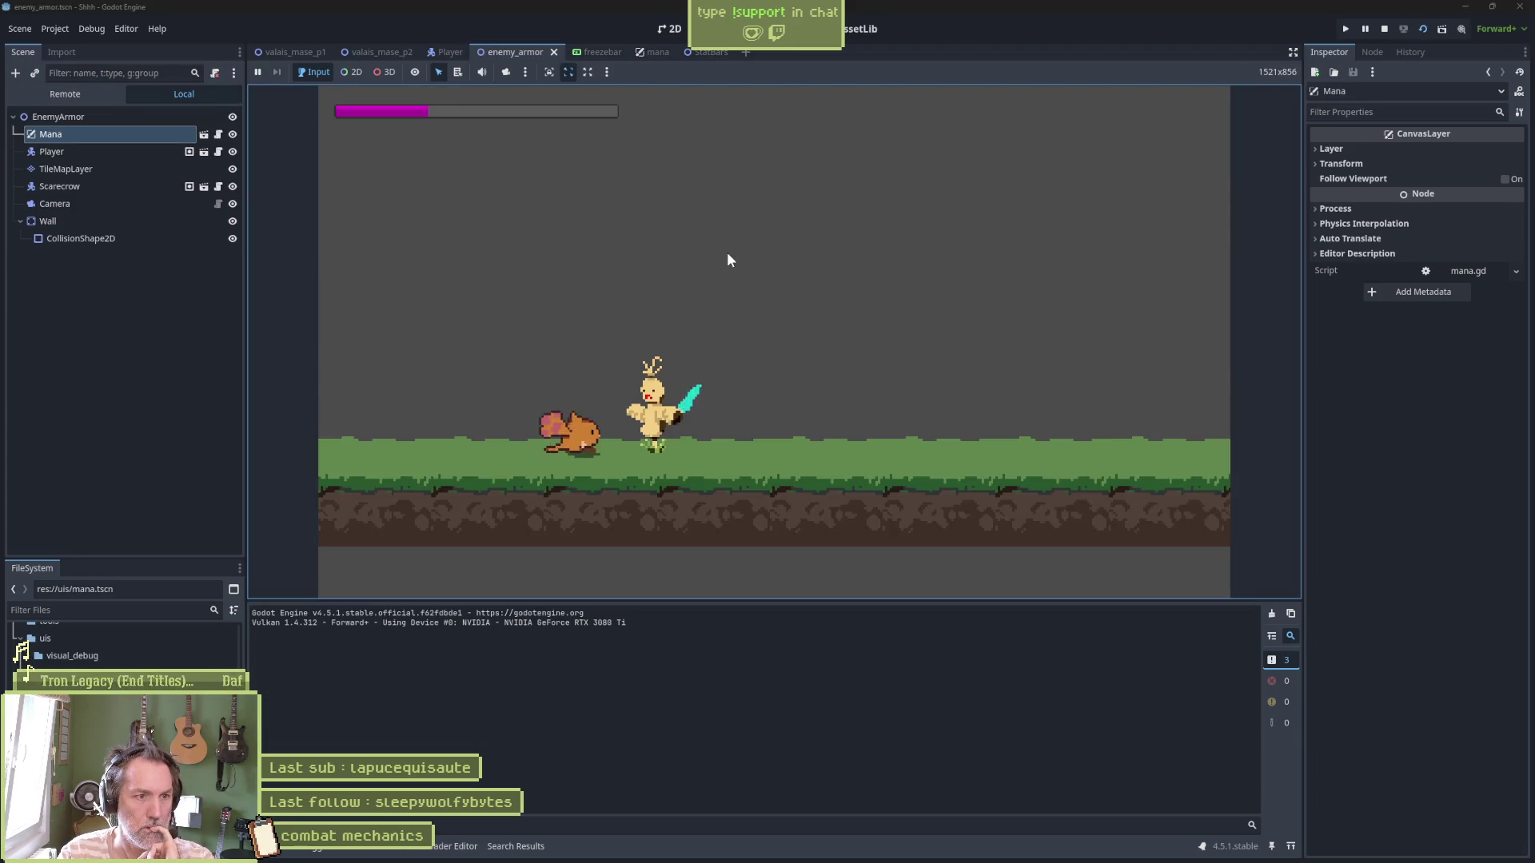
{"action": "key", "text": "j"}
{"action": "key", "text": "j"}
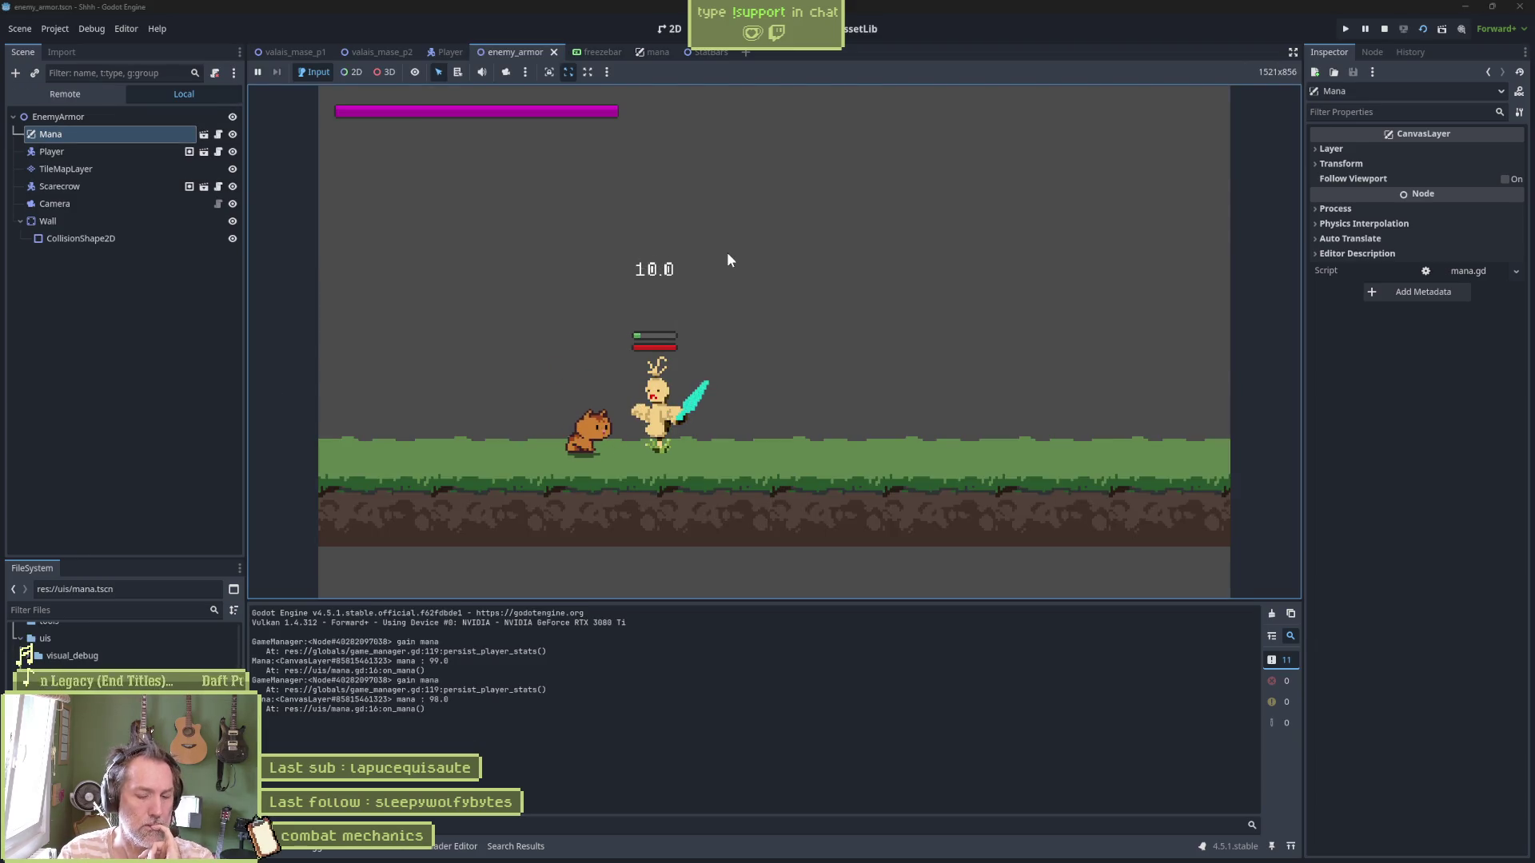
{"action": "key", "text": "F8"}
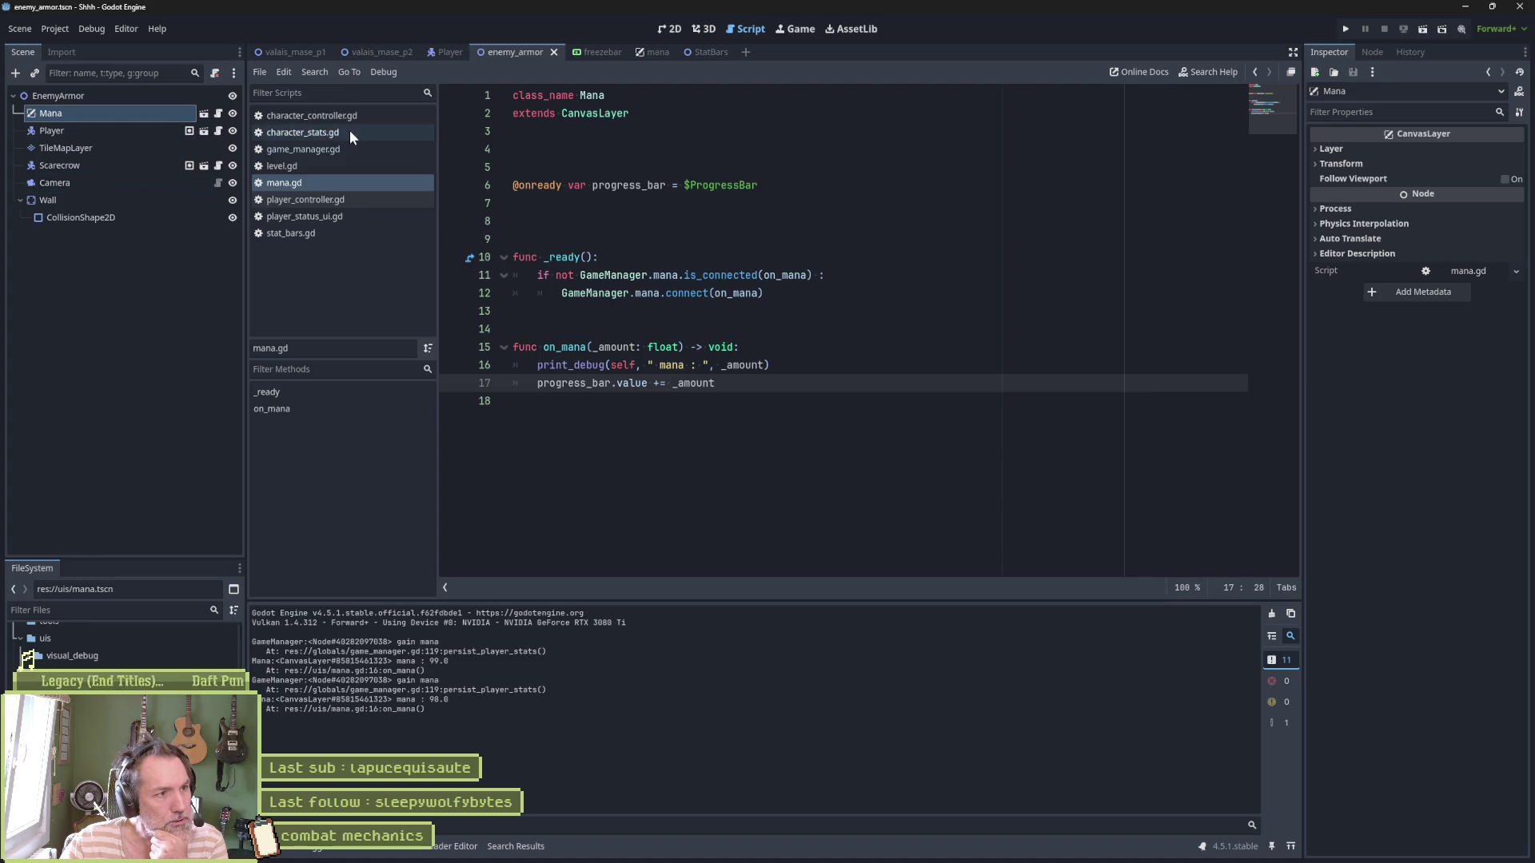
Open player_controller.gd at on_hit and highlight every use of the 'other' parameter
{"action": "left_click", "coordinate": [335, 200]}
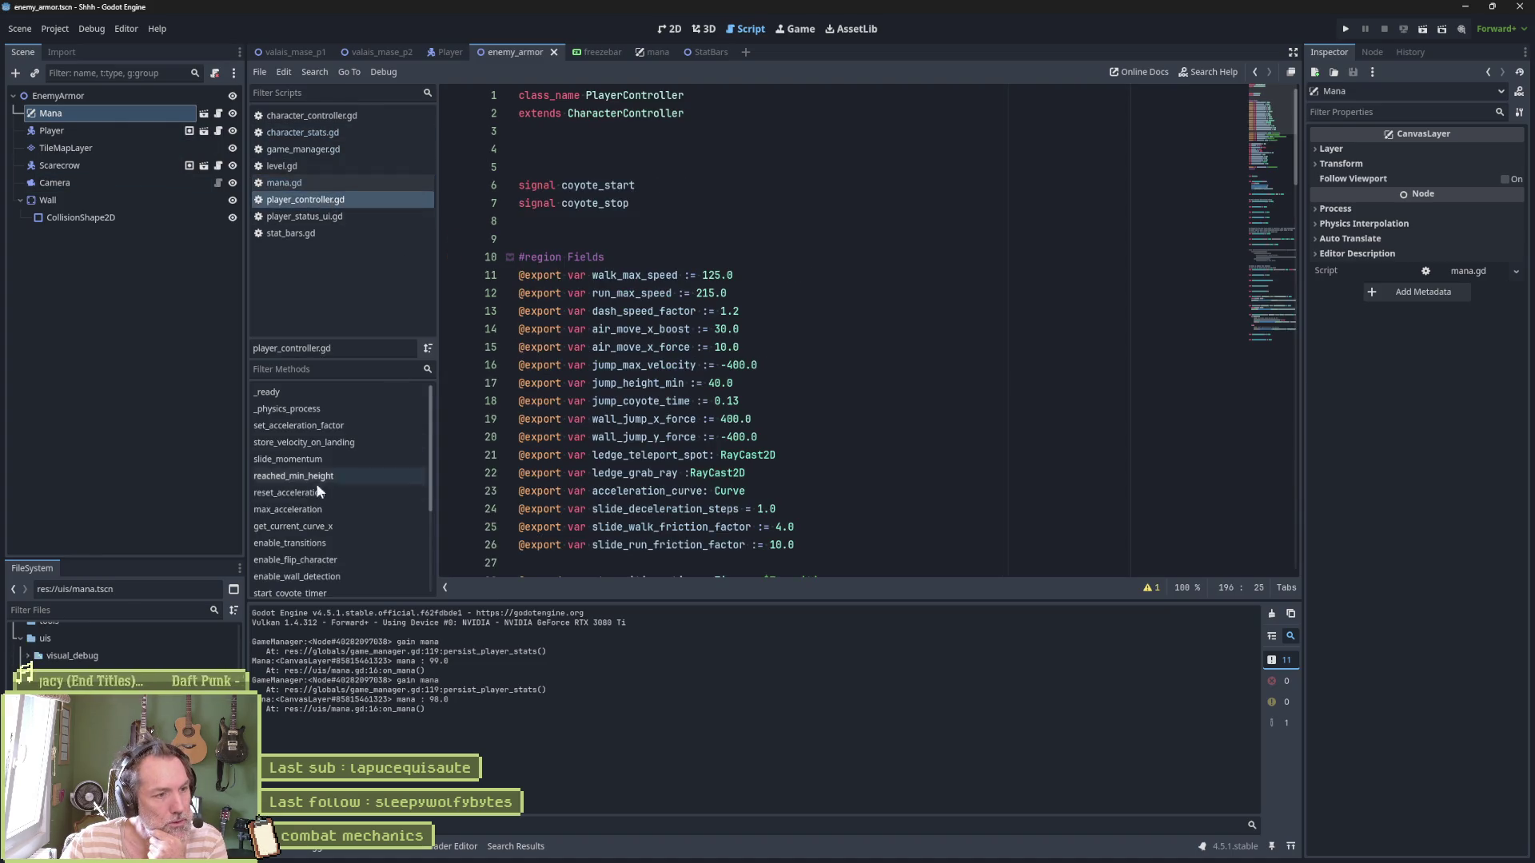
{"action": "scroll", "coordinate": [320, 512], "scroll_direction": "down", "scroll_amount": 5}
{"action": "left_click", "coordinate": [315, 536]}
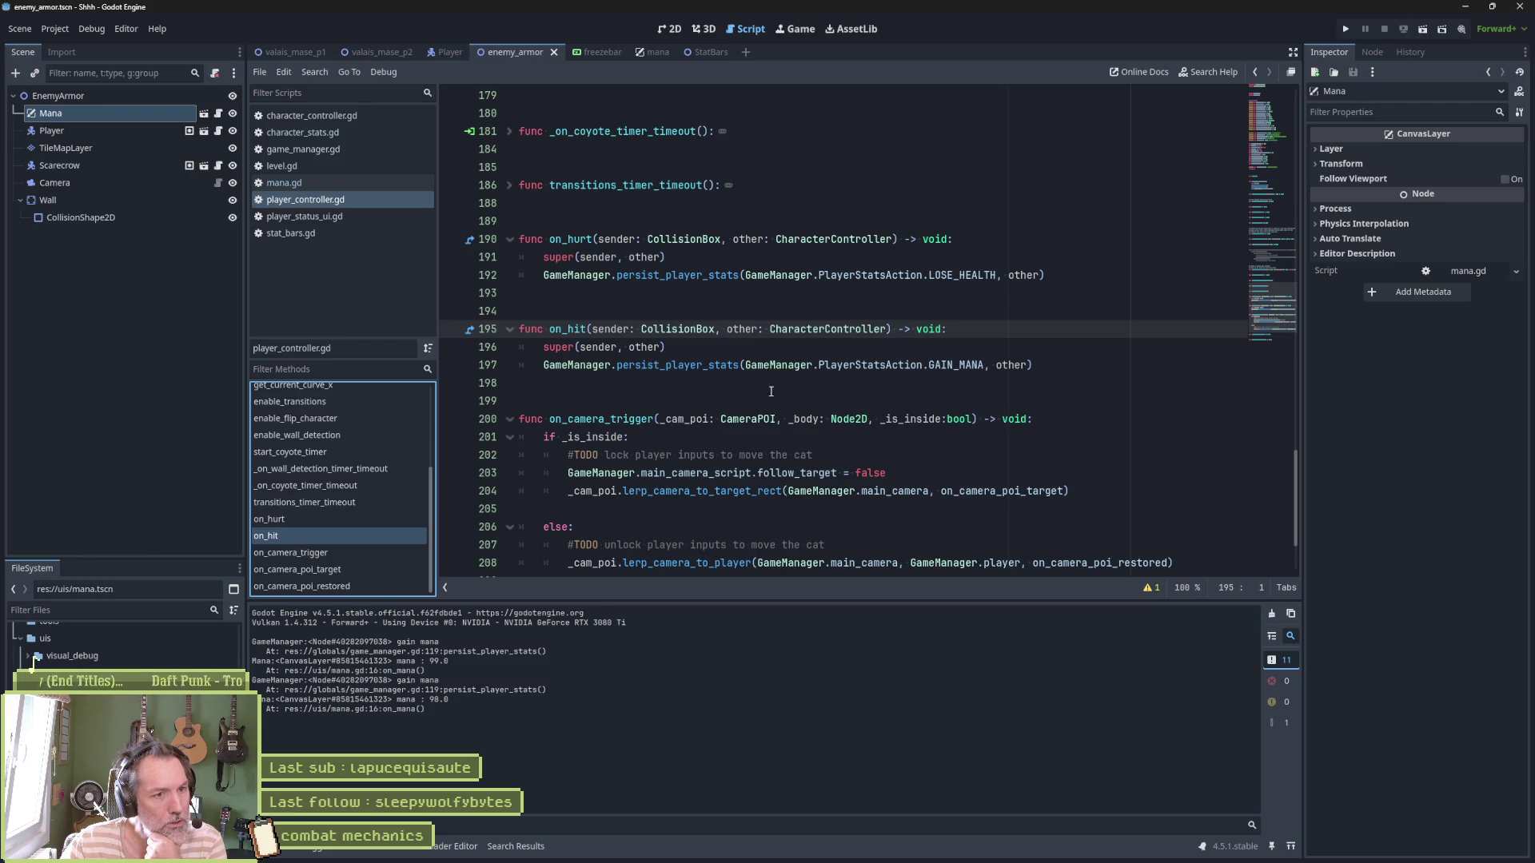
{"action": "double_click", "coordinate": [1004, 365]}
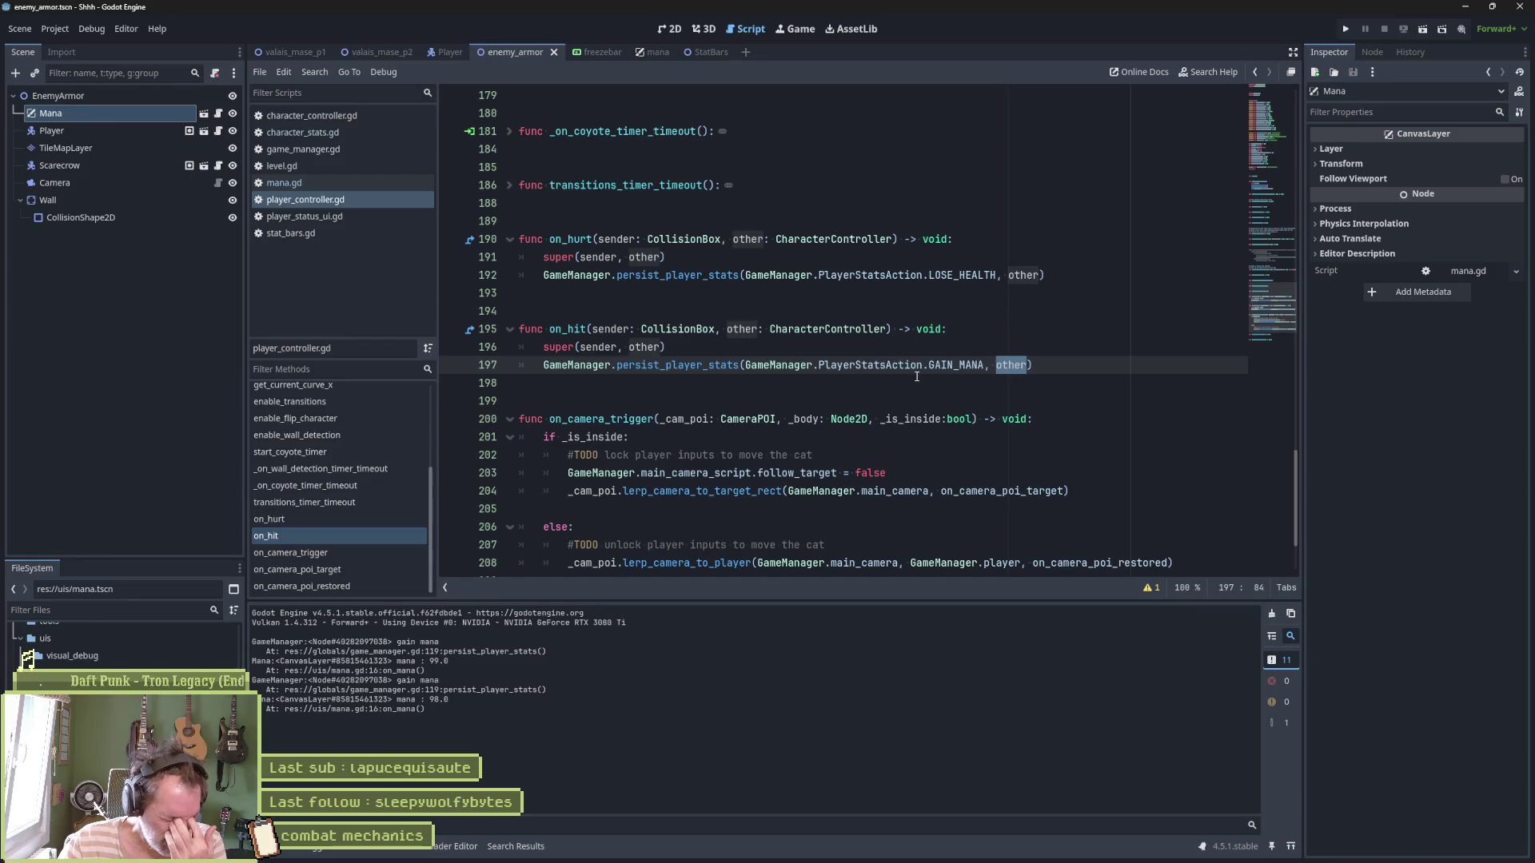
{"action": "mouse_move", "coordinate": [916, 374]}
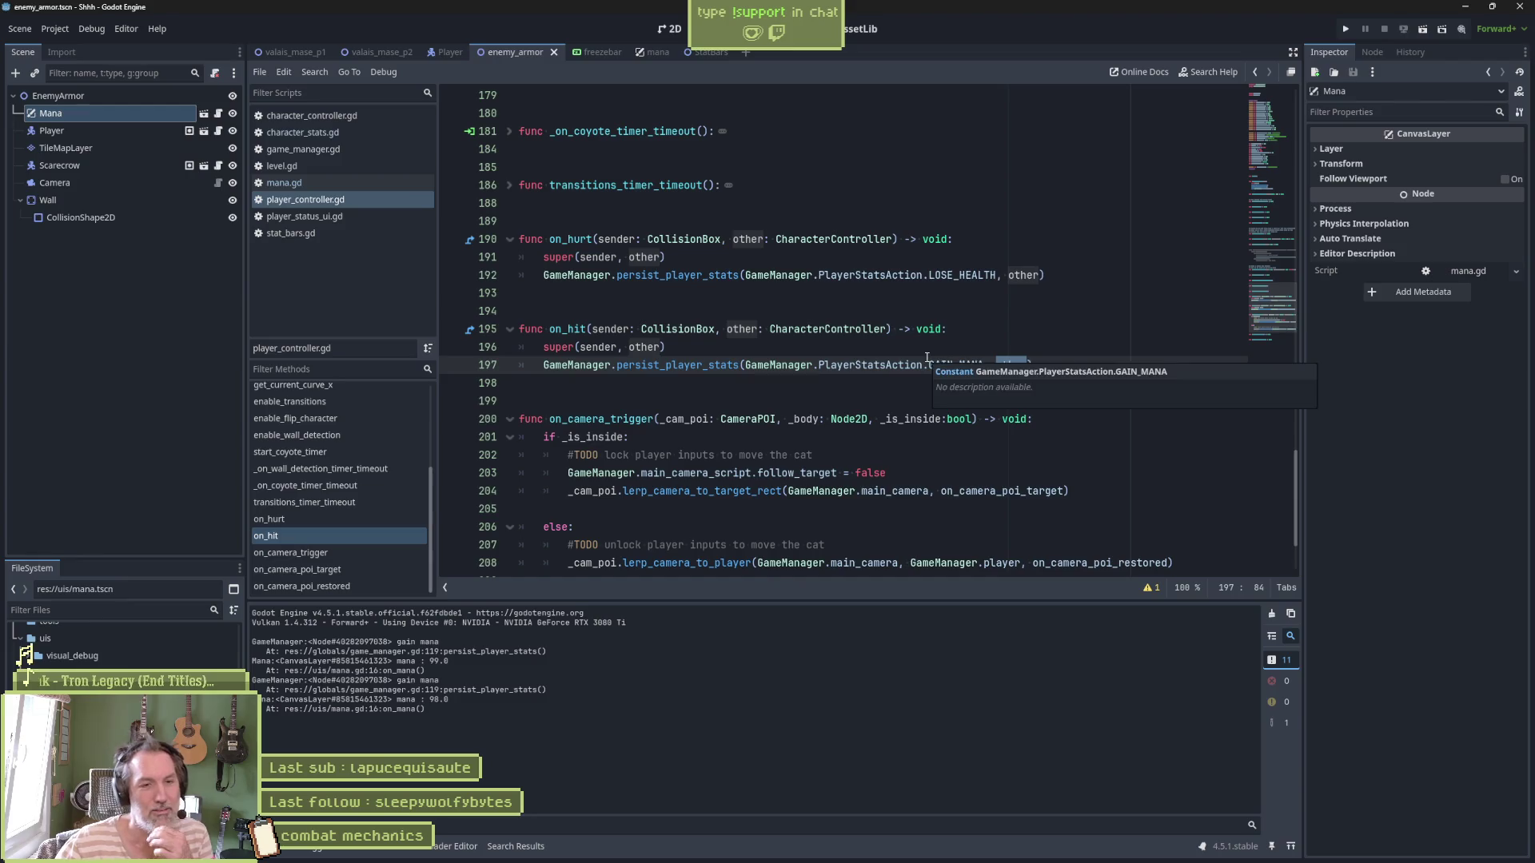
Read on_hit and on_hurt, highlighting 'other', then switch to the Player scene tab
{"action": "left_click", "coordinate": [850, 353]}
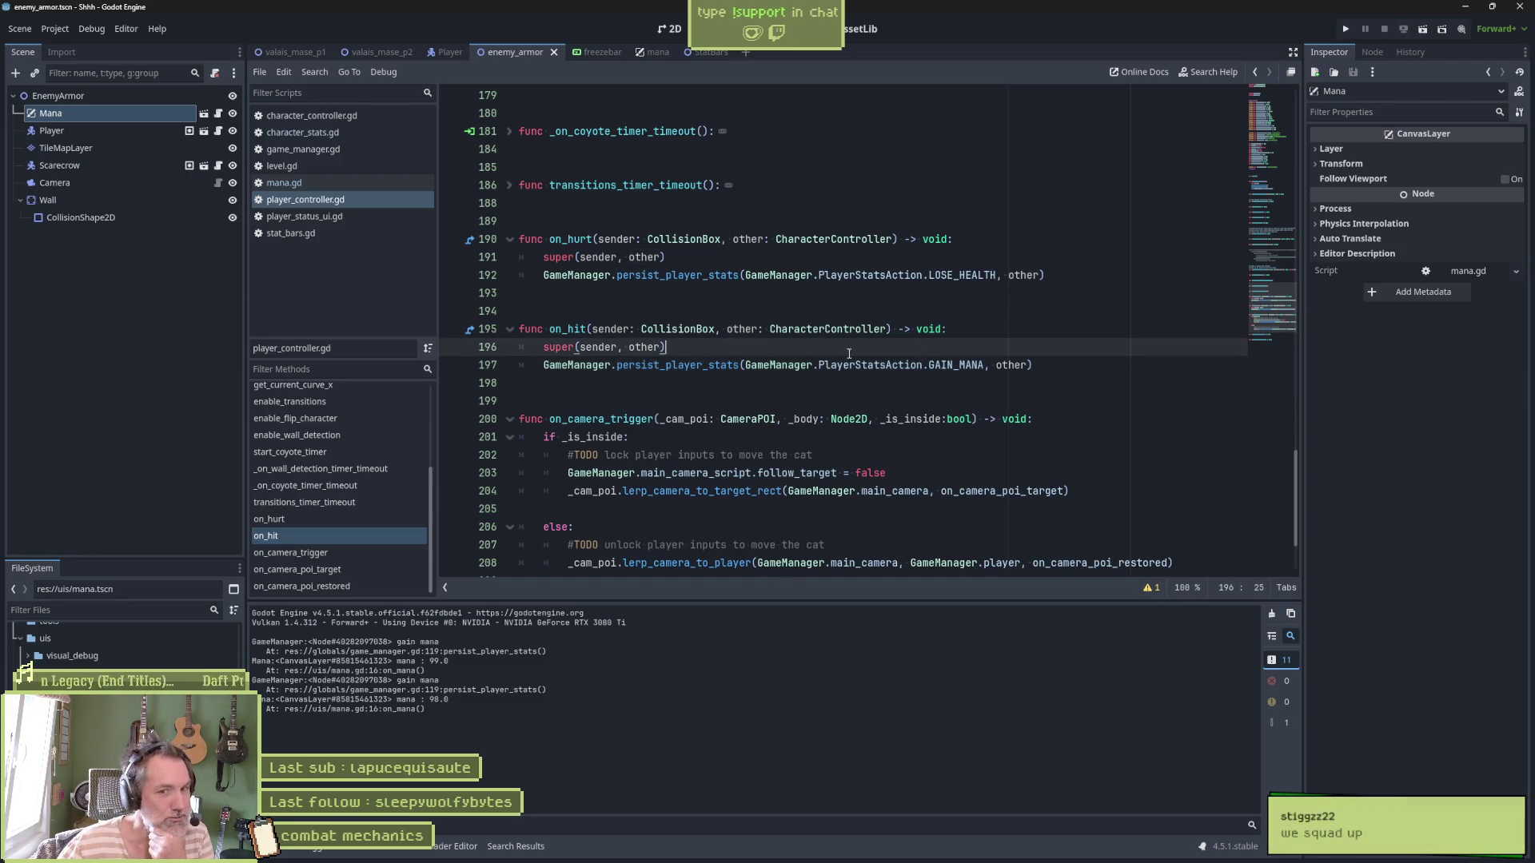
{"action": "mouse_move", "coordinate": [884, 373]}
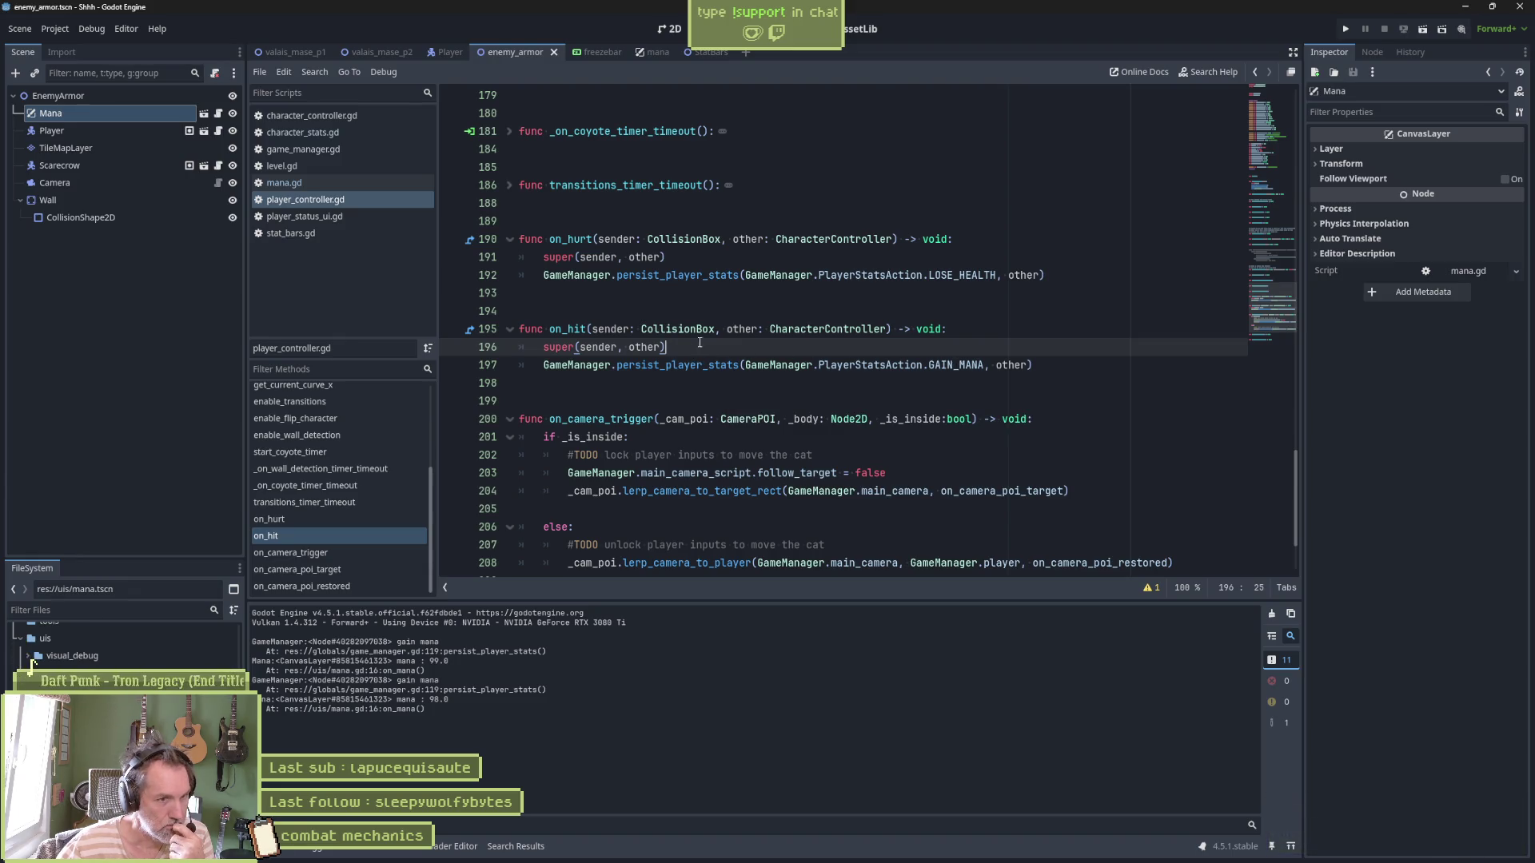
{"action": "double_click", "coordinate": [742, 330]}
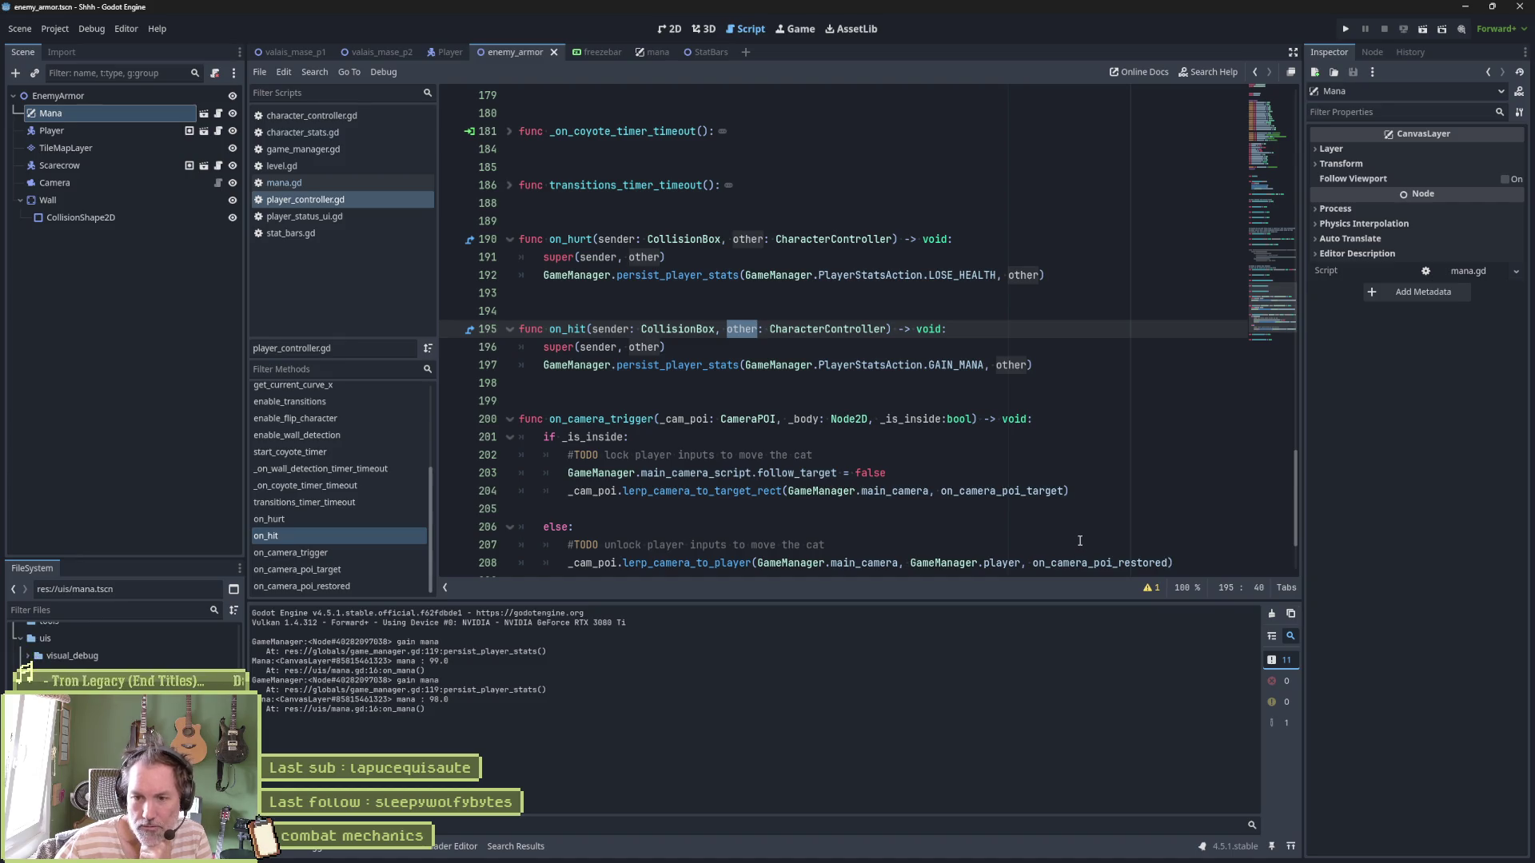
{"action": "mouse_move", "coordinate": [969, 492]}
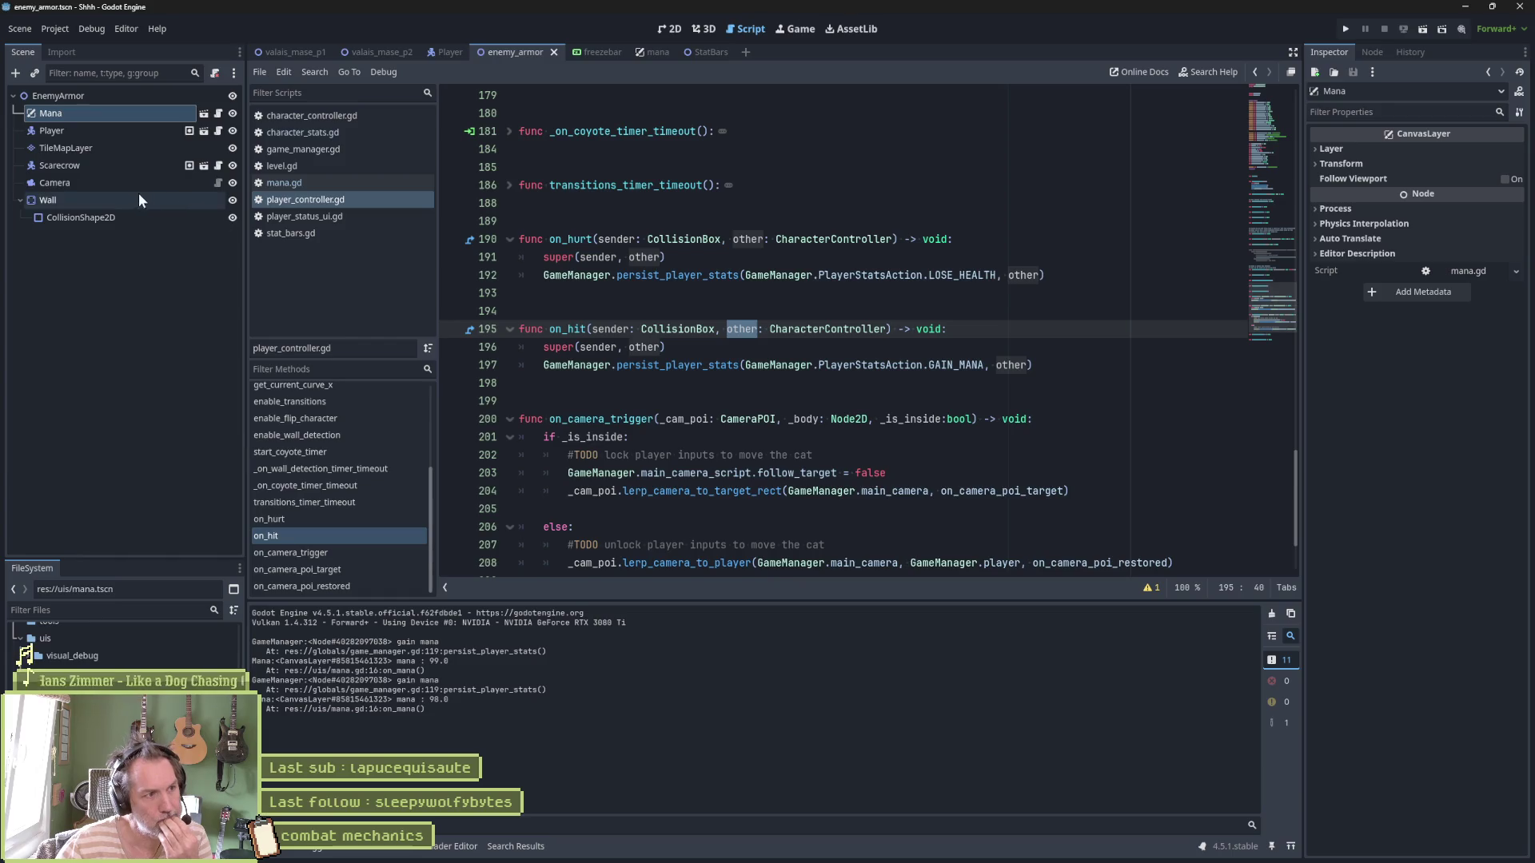
{"action": "left_click", "coordinate": [432, 53]}
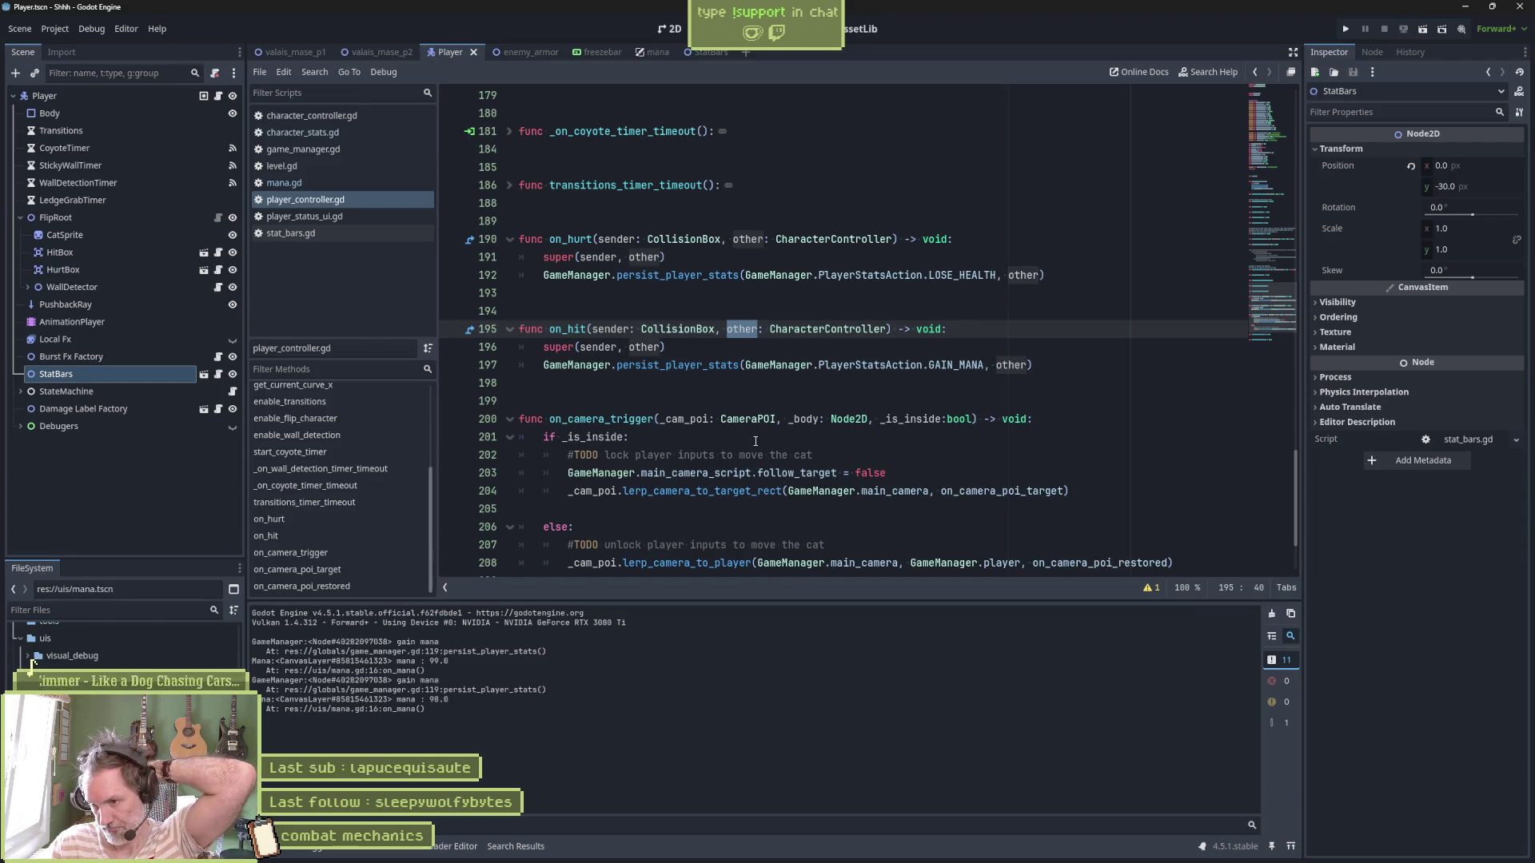
Look over the super call in on_hit, then bring up the Asana task board
{"action": "mouse_move", "coordinate": [756, 859]}
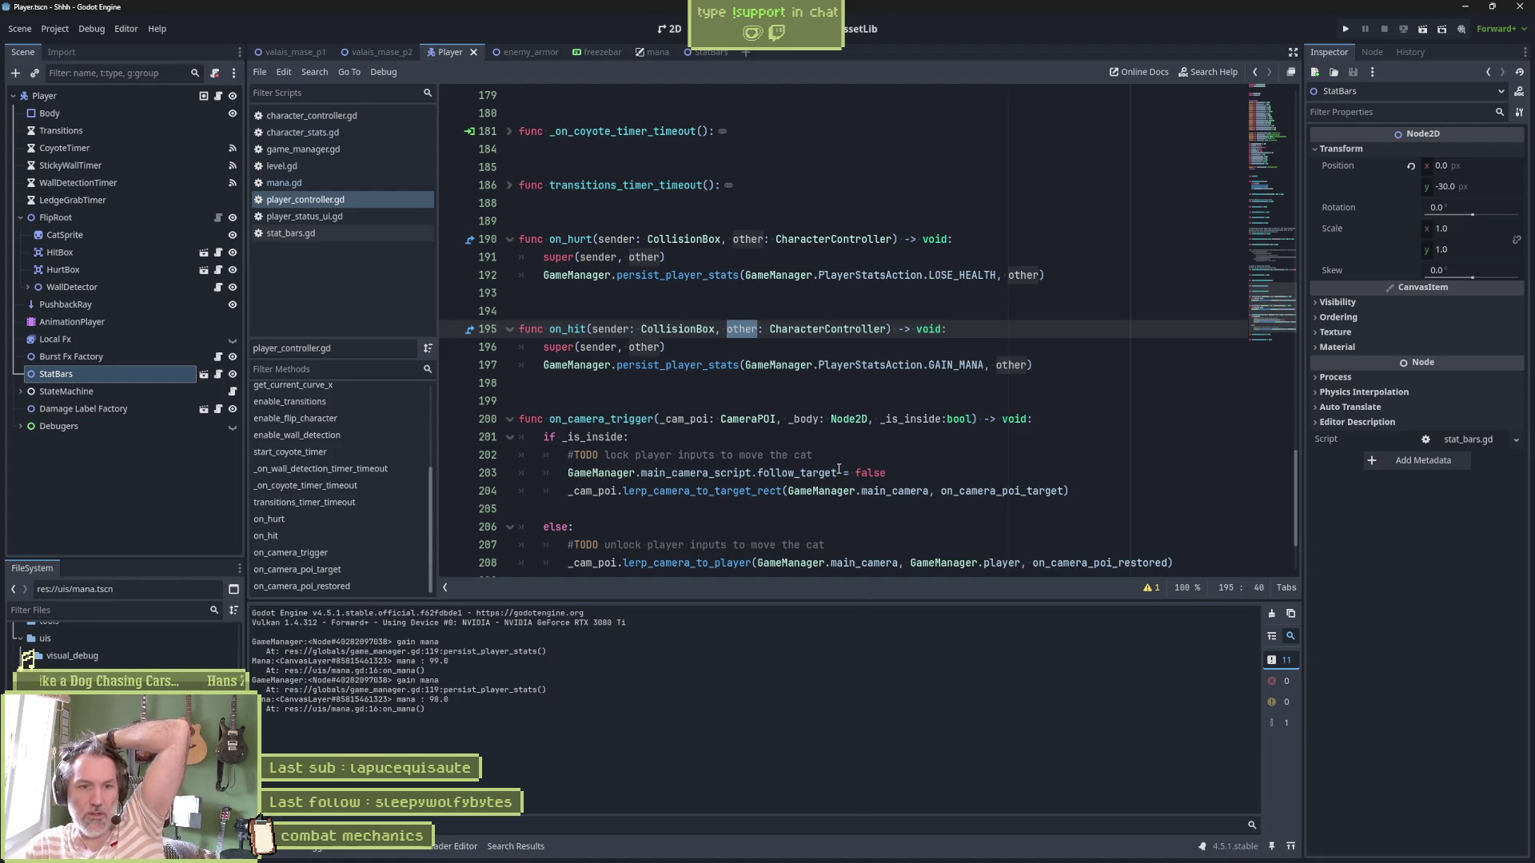
{"action": "left_click", "coordinate": [672, 350]}
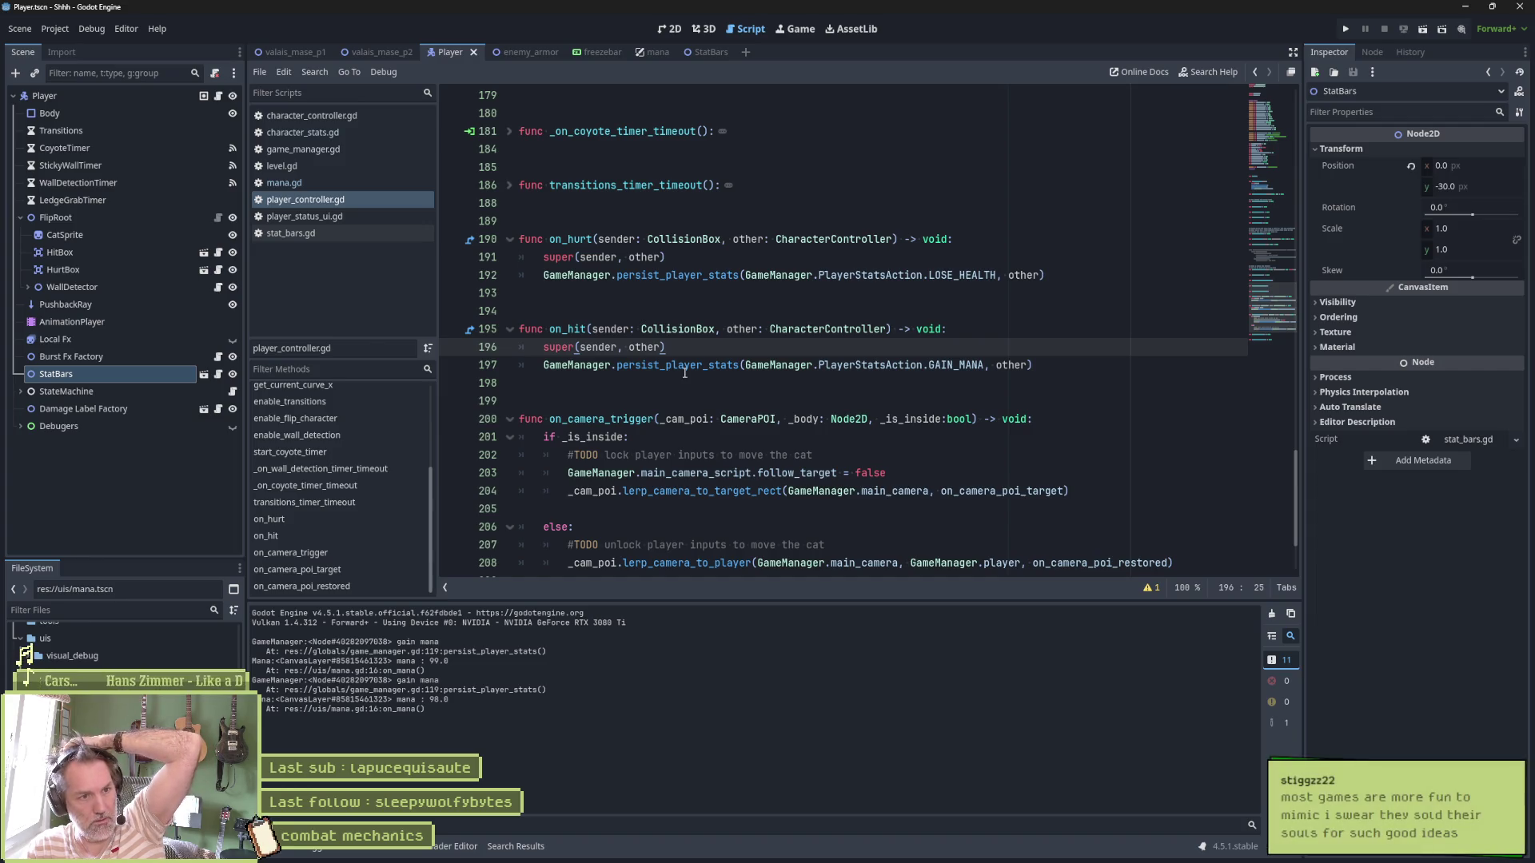
{"action": "mouse_move", "coordinate": [686, 364]}
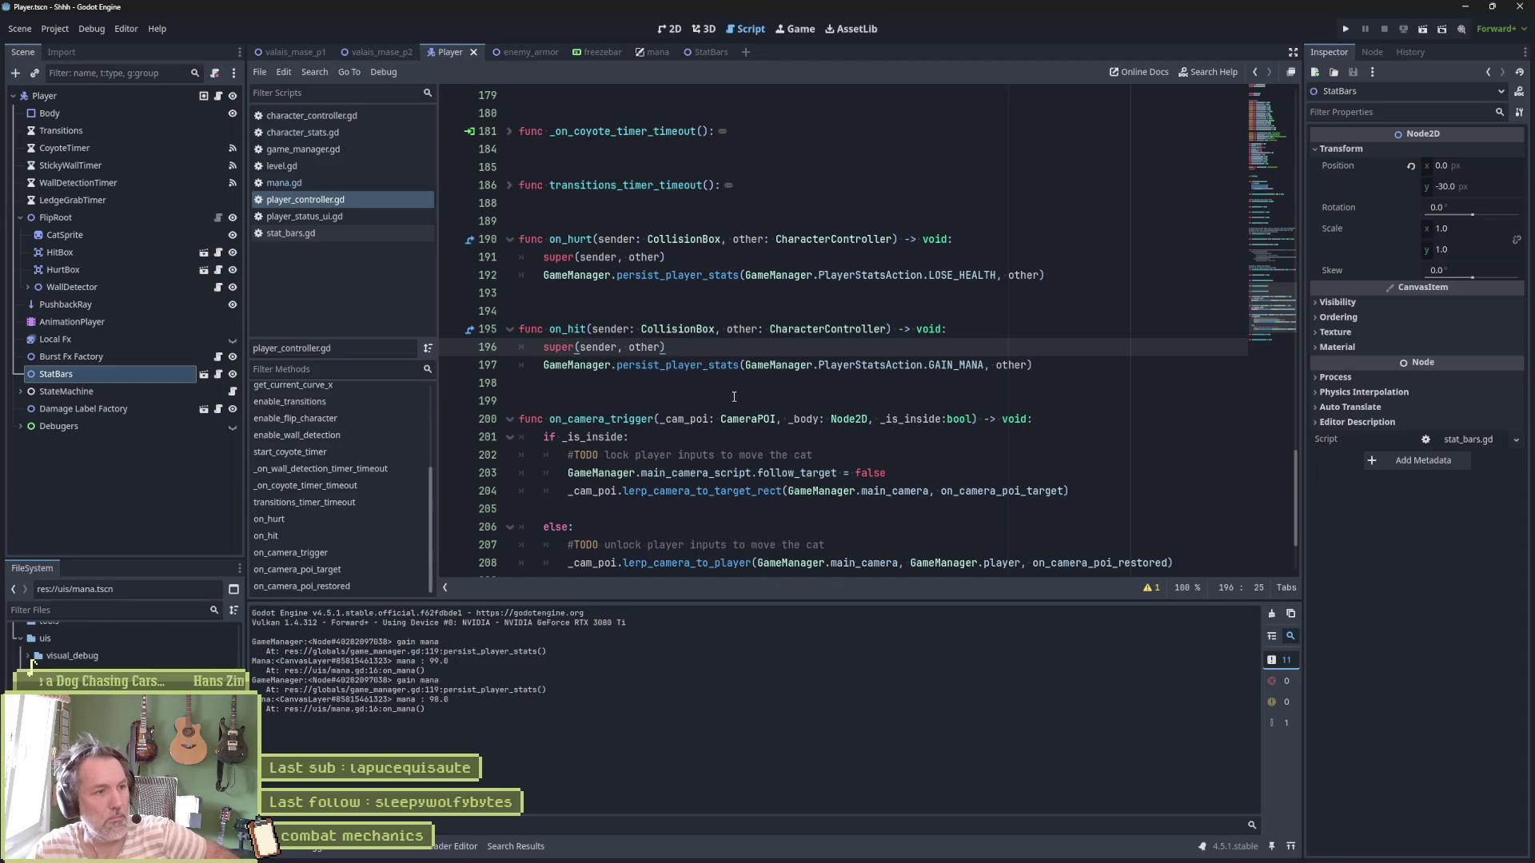
{"action": "left_click", "coordinate": [585, 512]}
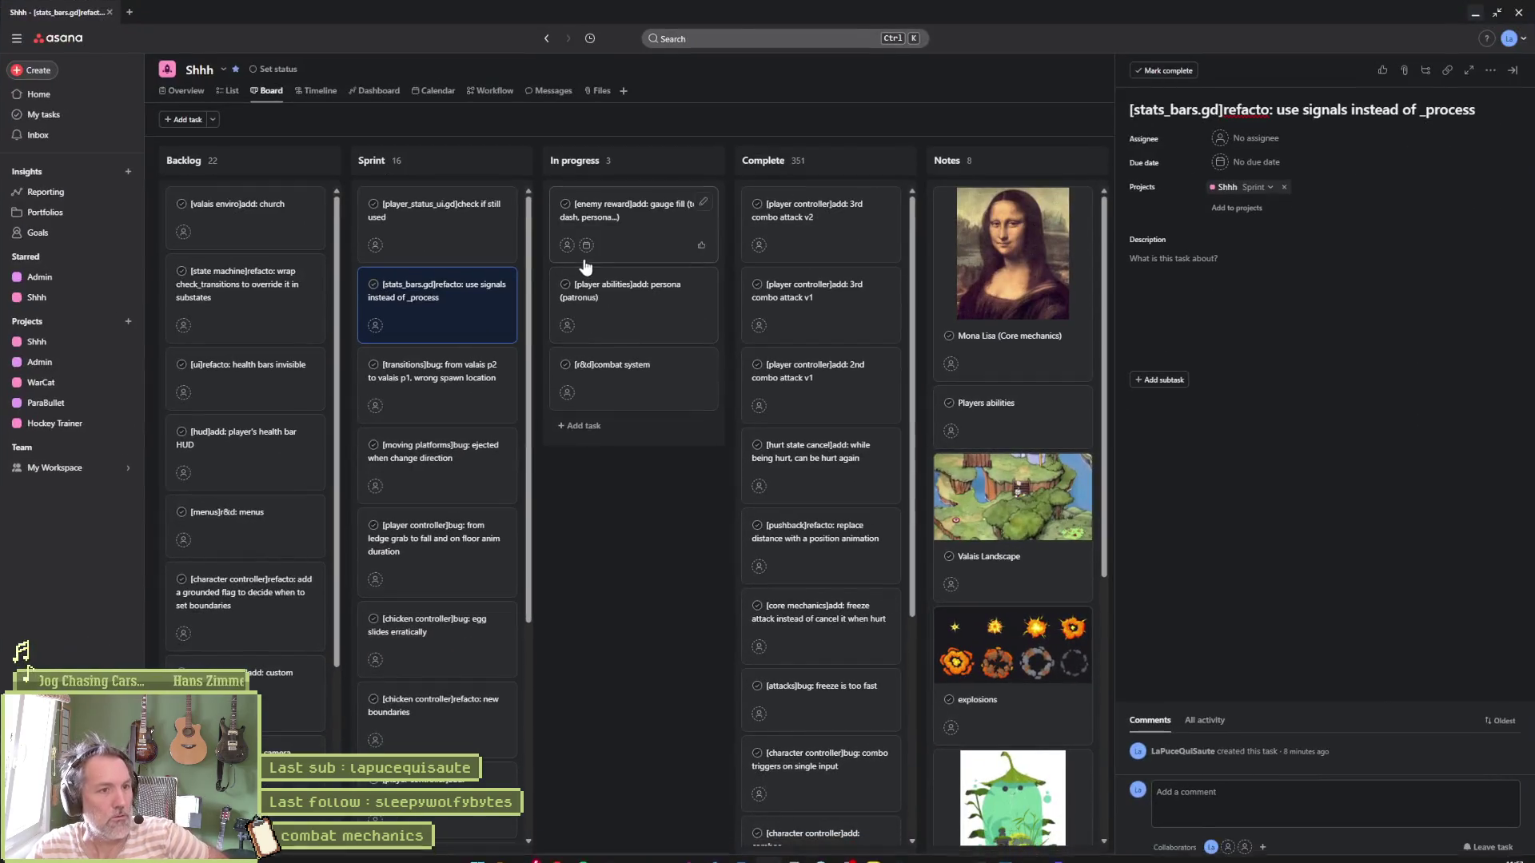
Open the '[enemy reward]add: gauge fill' task, then switch to the Godot docs window
{"action": "left_click", "coordinate": [632, 222]}
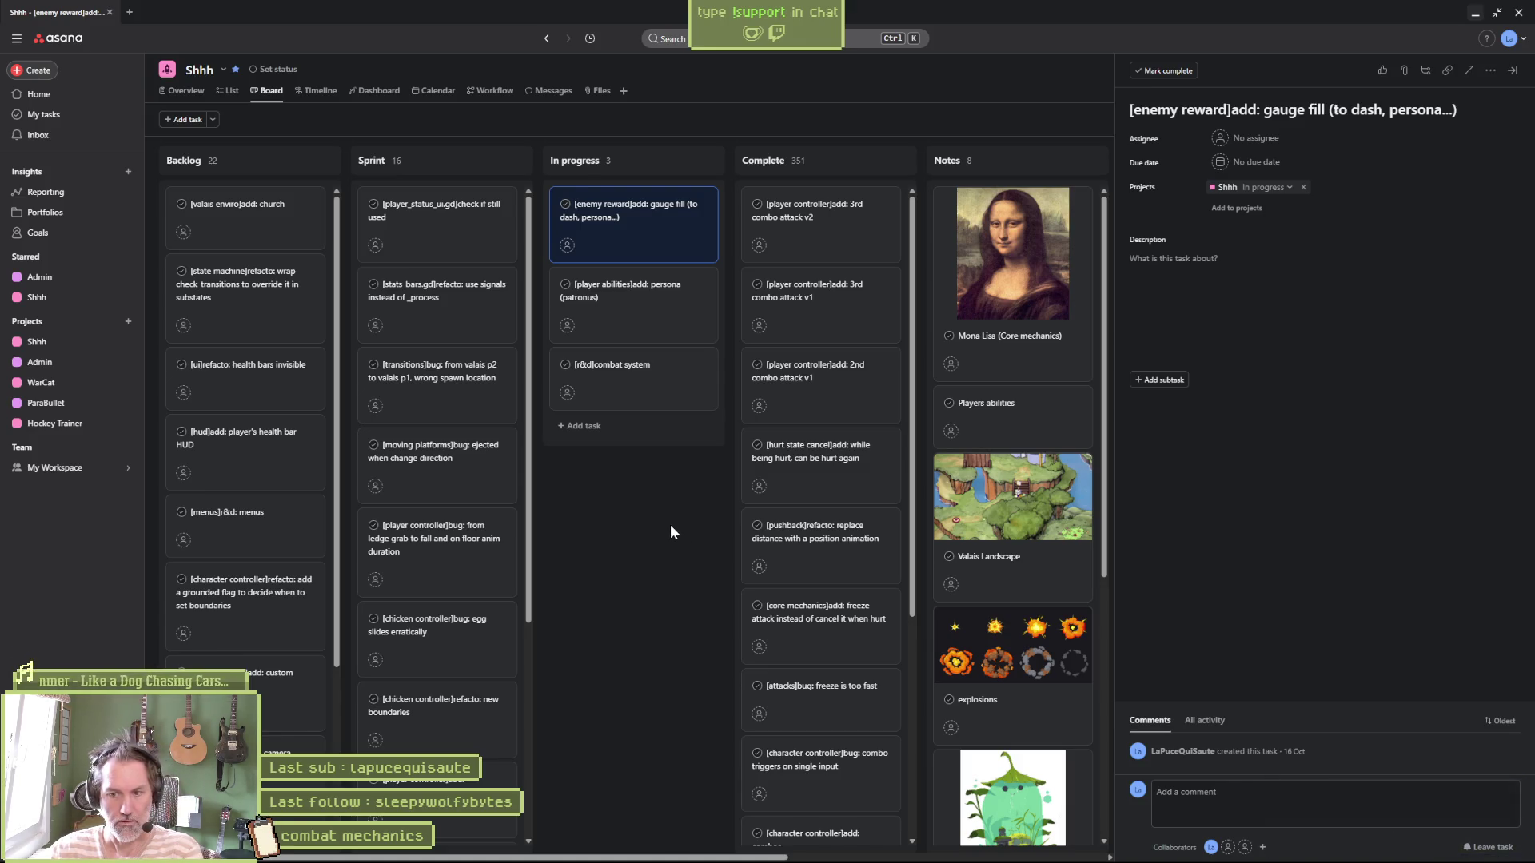
{"action": "left_click", "coordinate": [615, 851]}
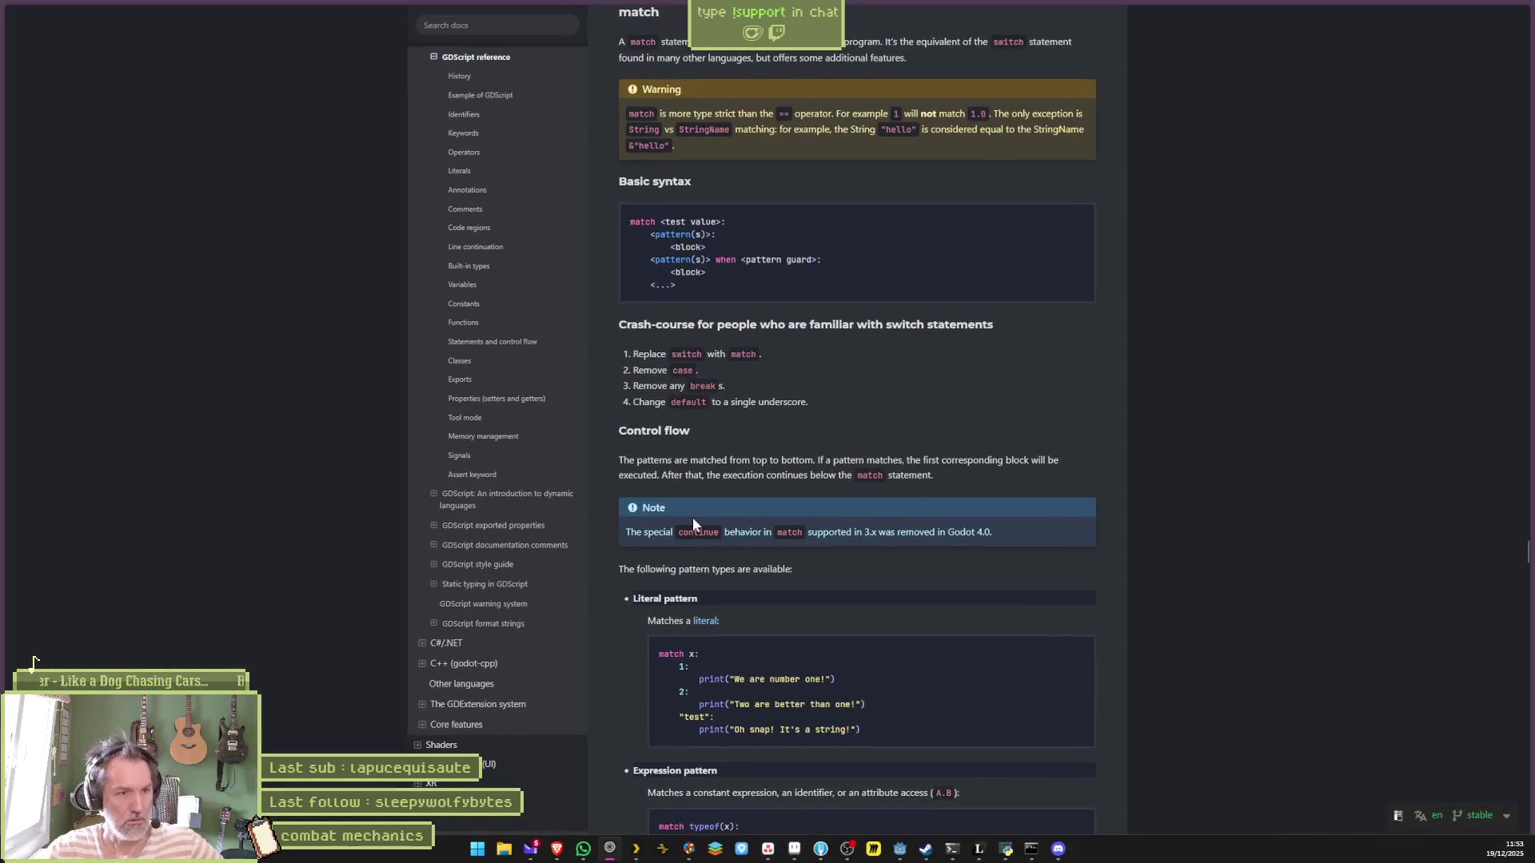
Search the web for 'oregon trail gold' in a new tab
{"action": "key", "text": "ctrl+t"}
{"action": "type", "text": "oregon t"}
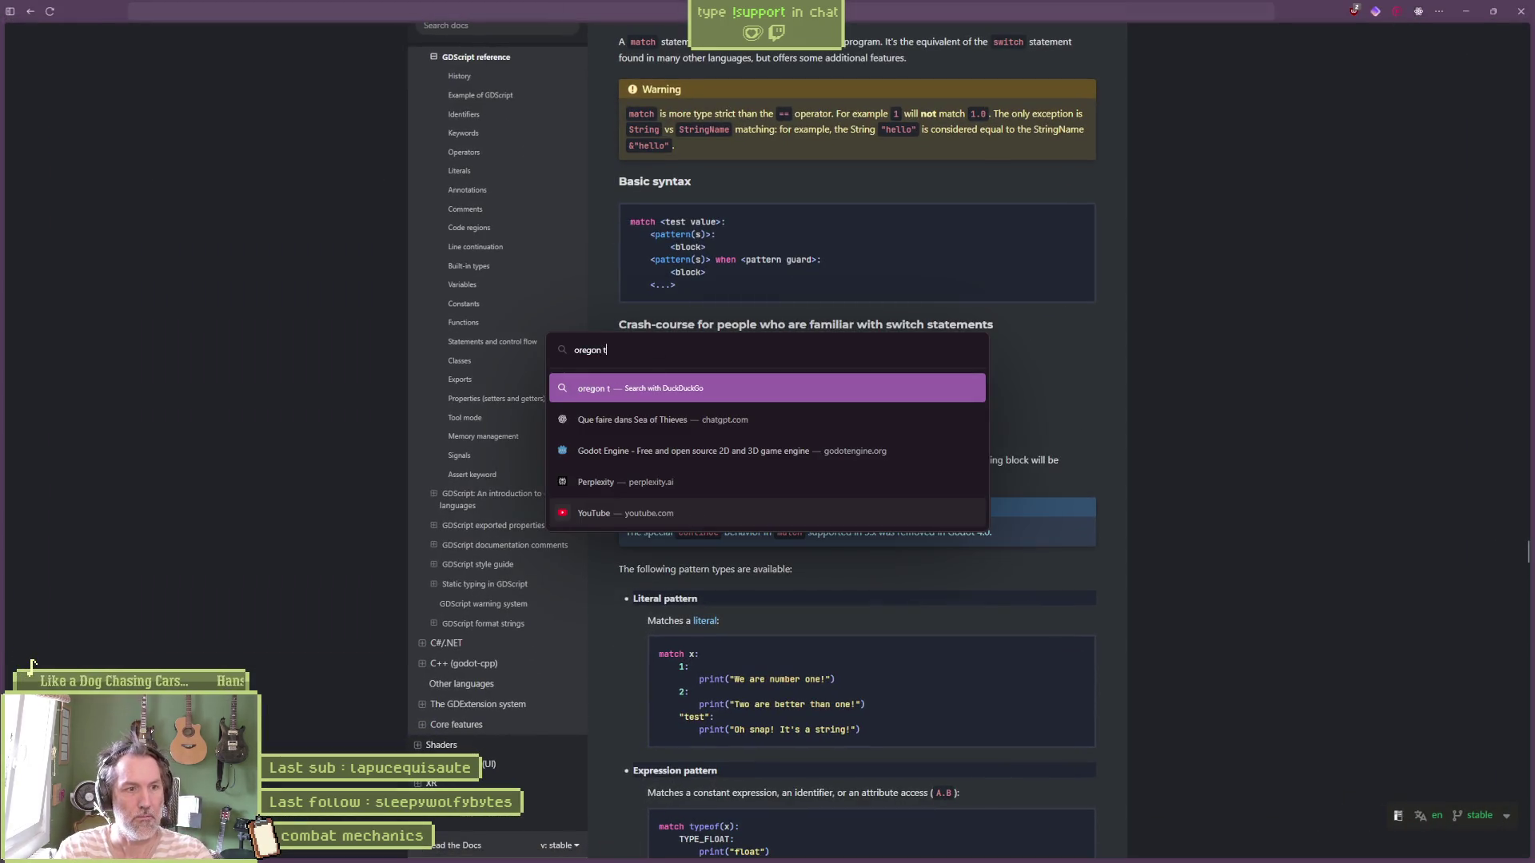
{"action": "type", "text": "rail "}
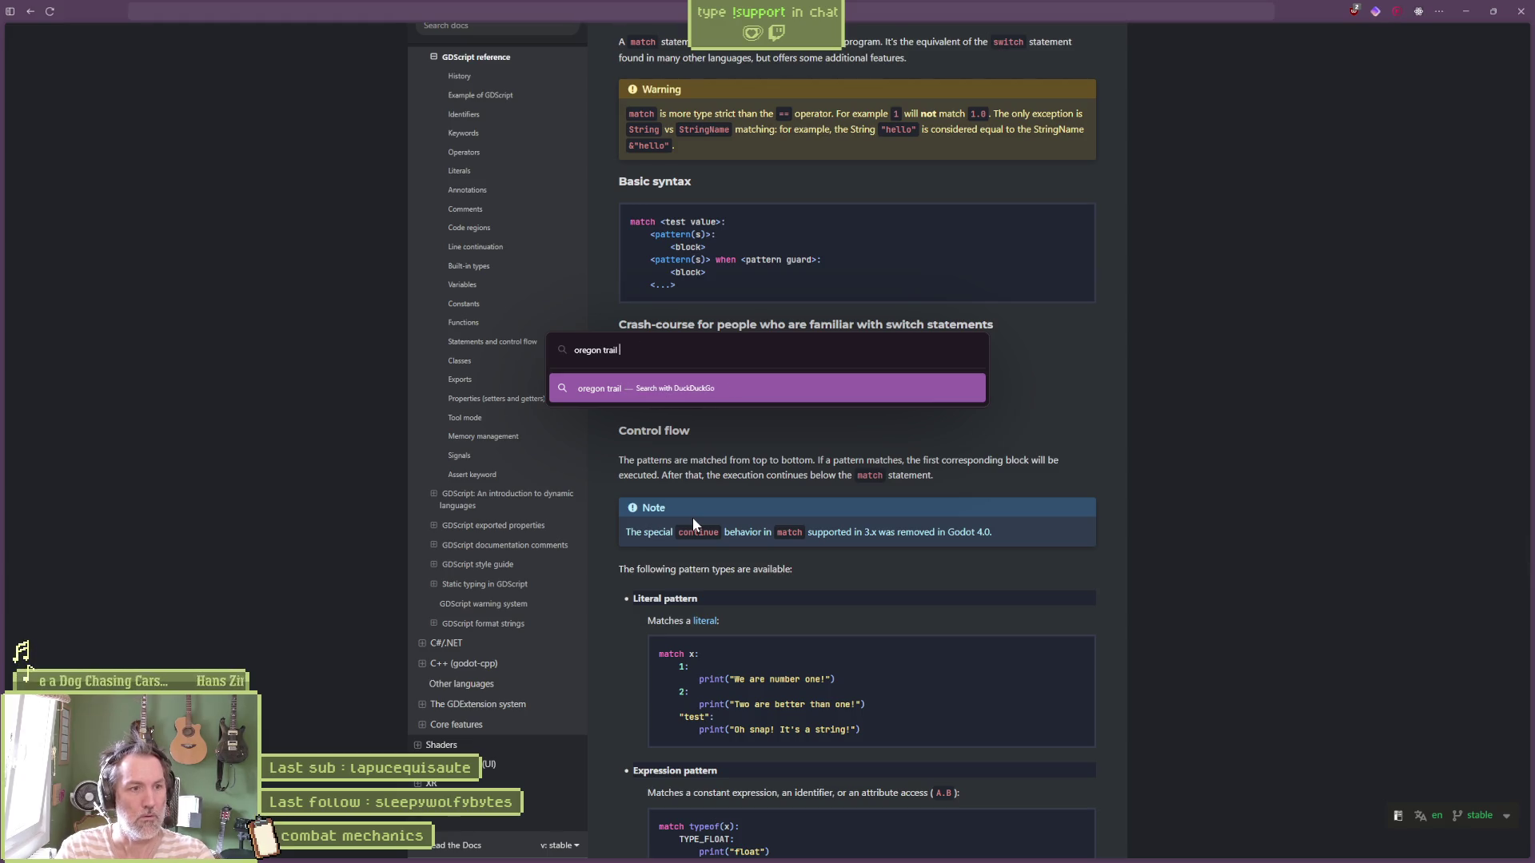
{"action": "type", "text": "gold"}
{"action": "key", "text": "Return"}
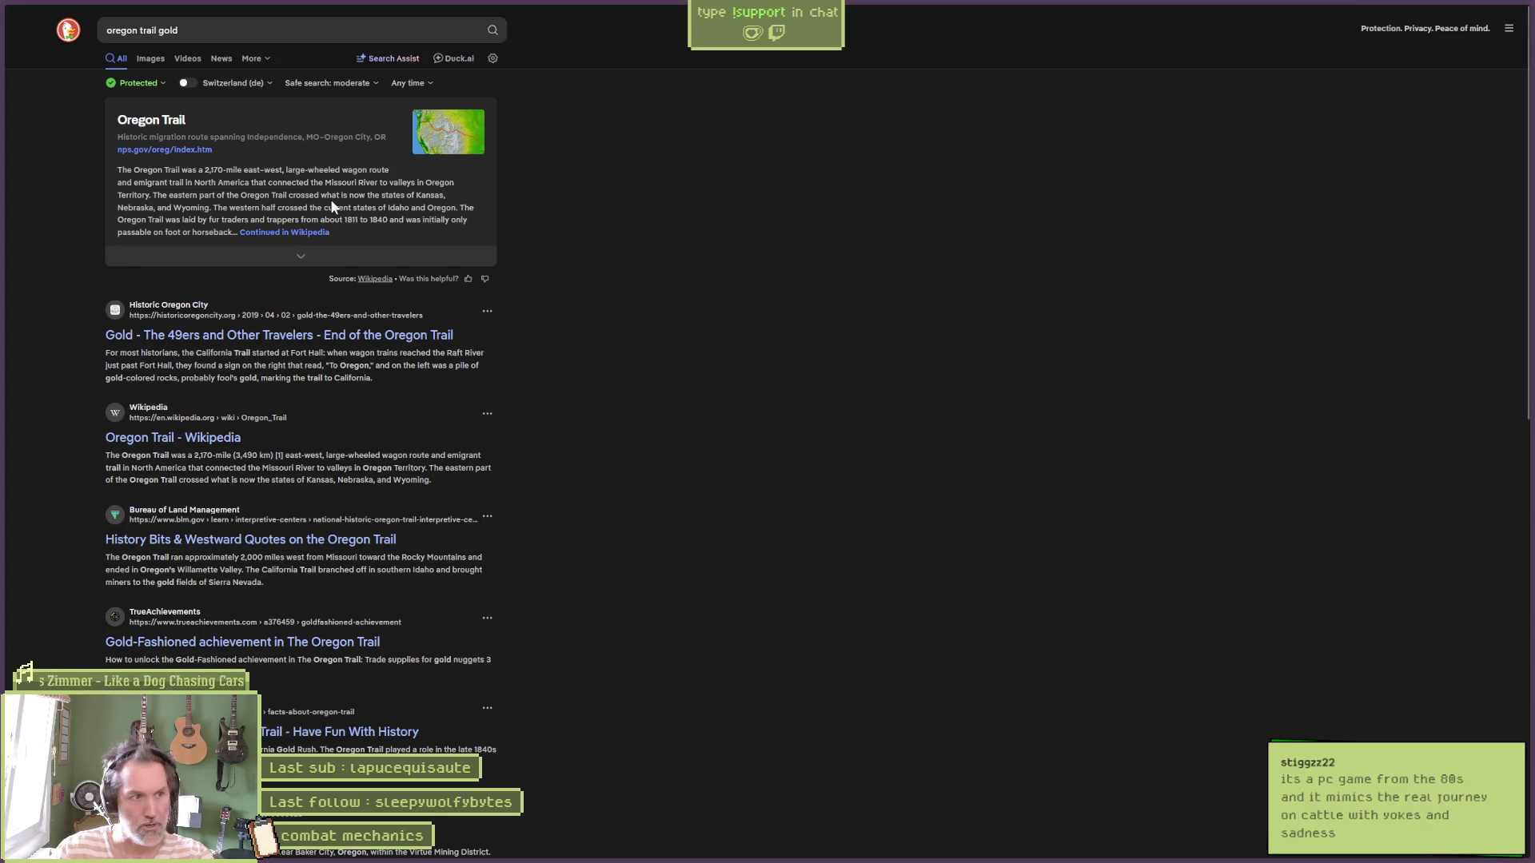
Change the query to 'oregon trail videogame' and play the first walkthrough video result
{"action": "left_click", "coordinate": [257, 33]}
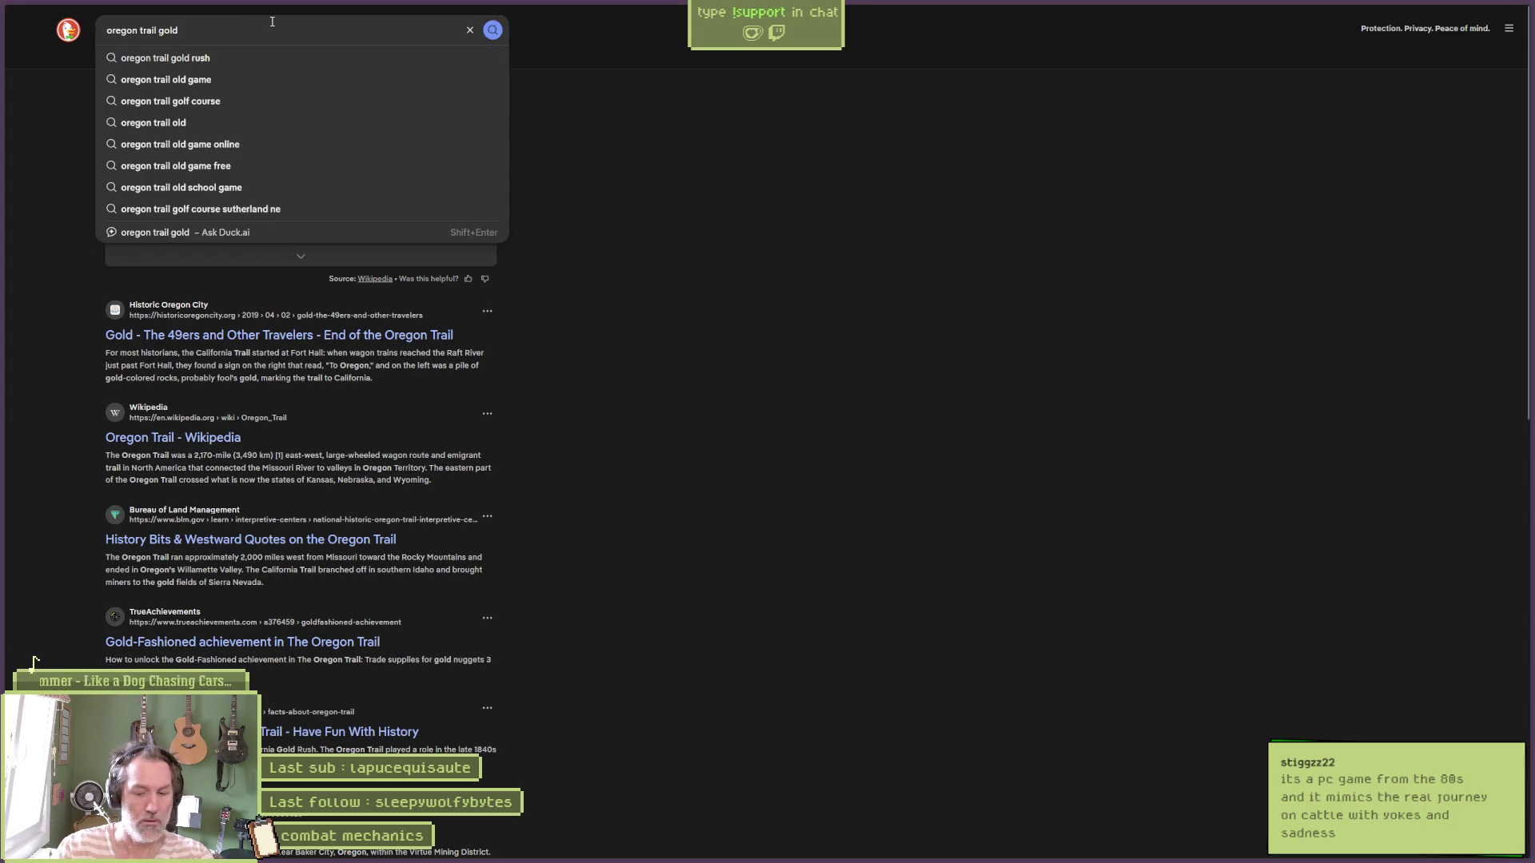
{"action": "key", "text": "BackSpace"}
{"action": "key", "text": "BackSpace"}
{"action": "key", "text": "BackSpace"}
{"action": "type", "text": "videogame"}
{"action": "key", "text": "Return"}
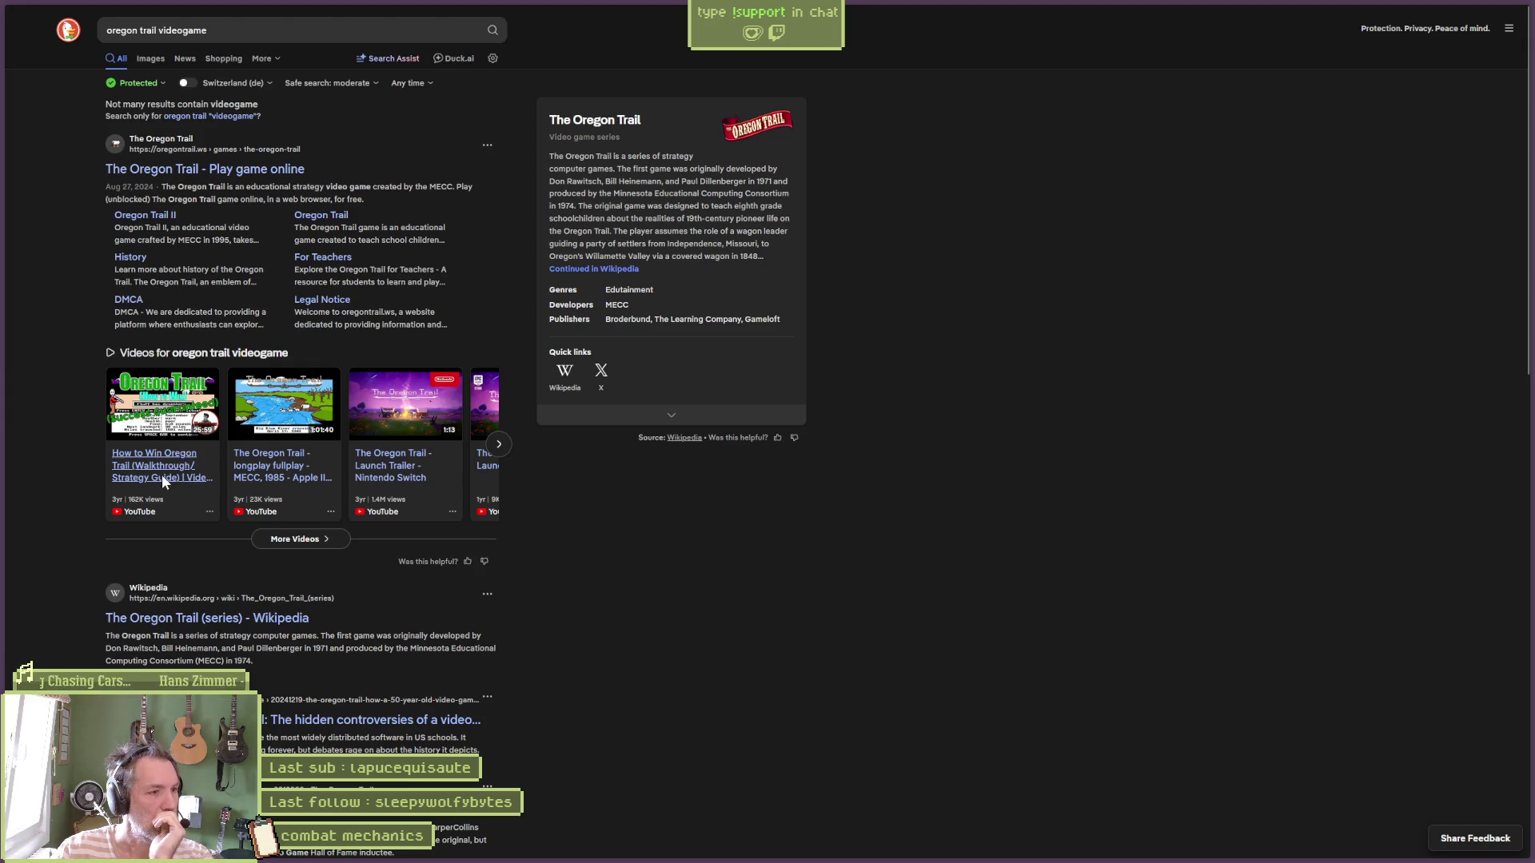
{"action": "left_click", "coordinate": [160, 472]}
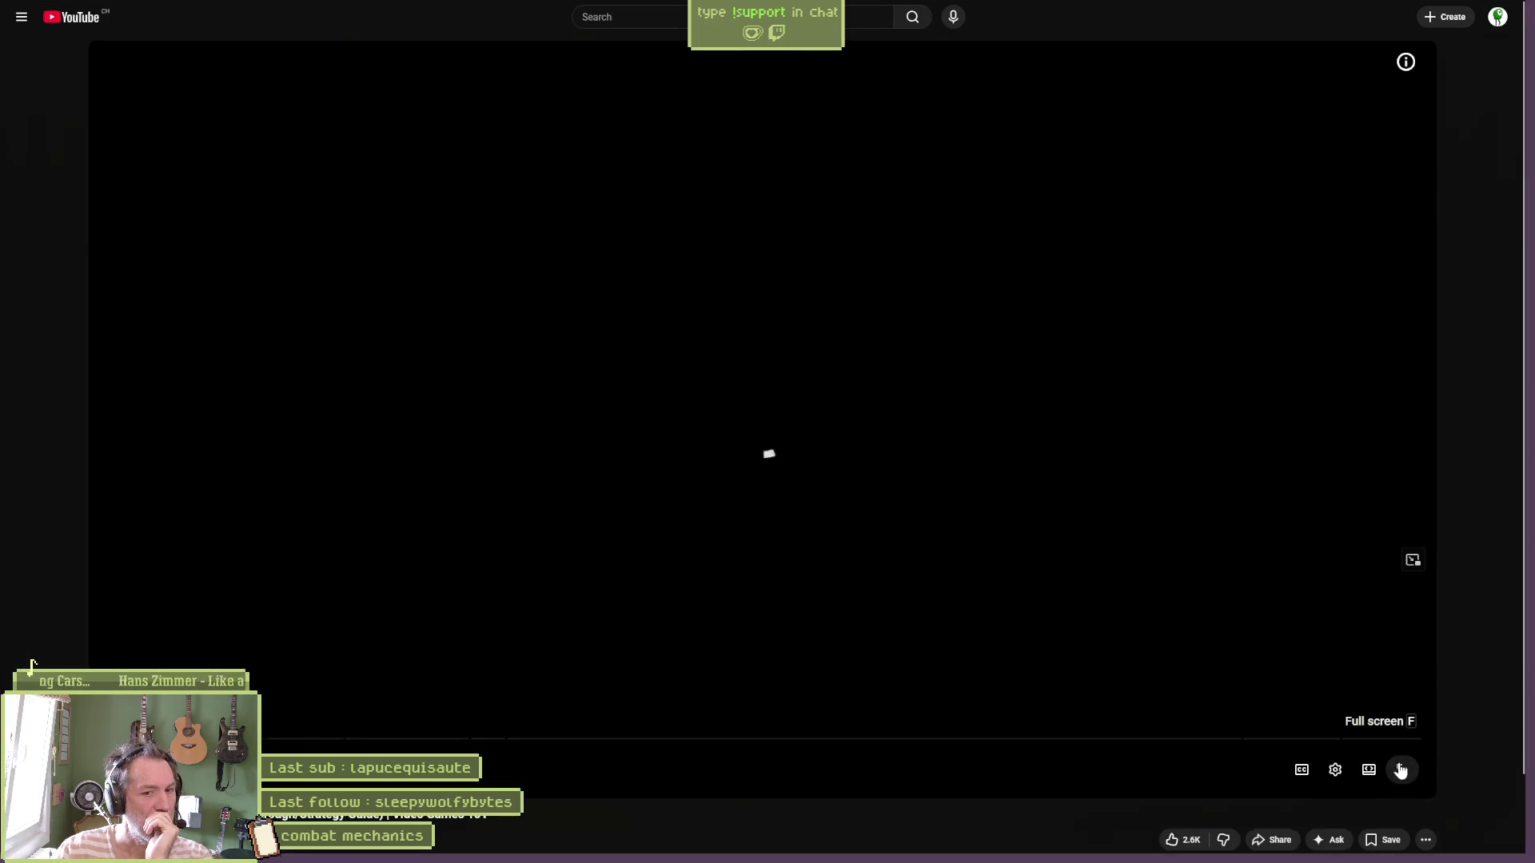
Go full screen and seek past Matt's General Store to the 'Independence, May 1, 1848' screen
{"action": "left_click", "coordinate": [1403, 771]}
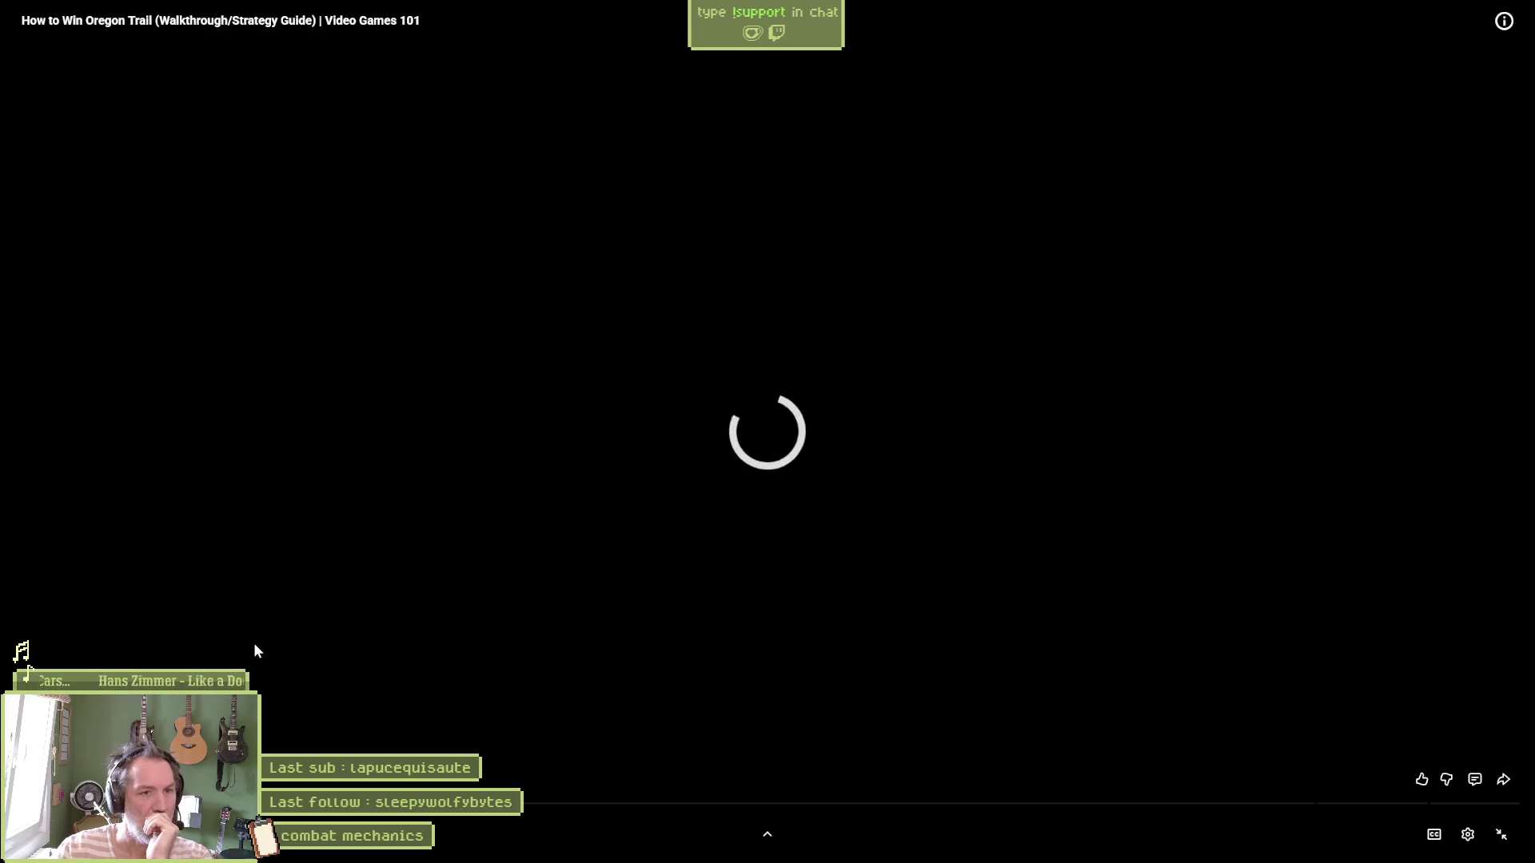
{"action": "left_click_drag", "start_coordinate": [120, 803], "coordinate": [92, 803]}
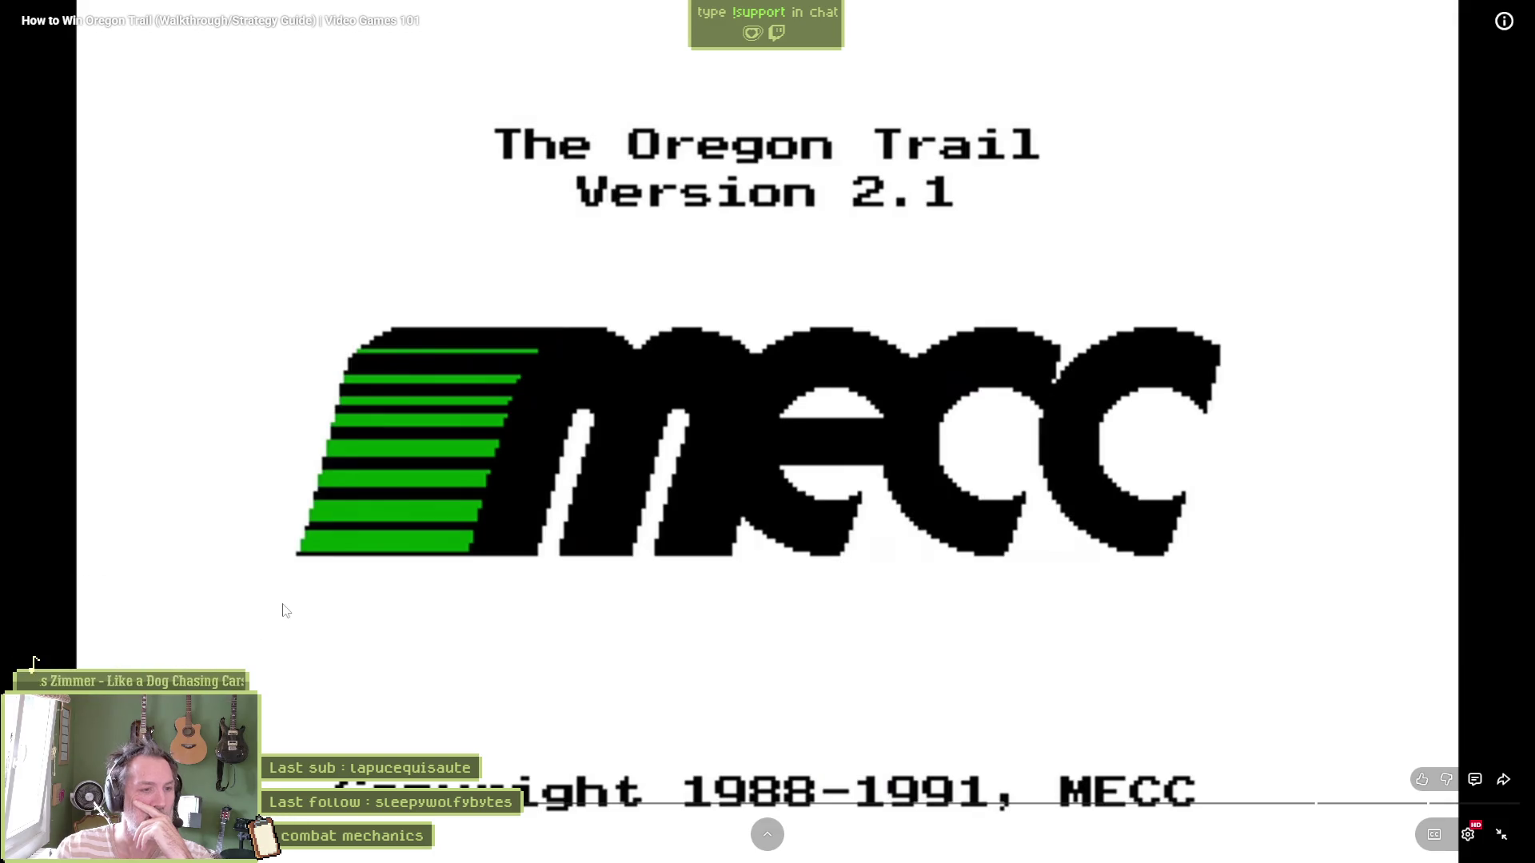
{"action": "left_click_drag", "start_coordinate": [124, 803], "coordinate": [124, 804]}
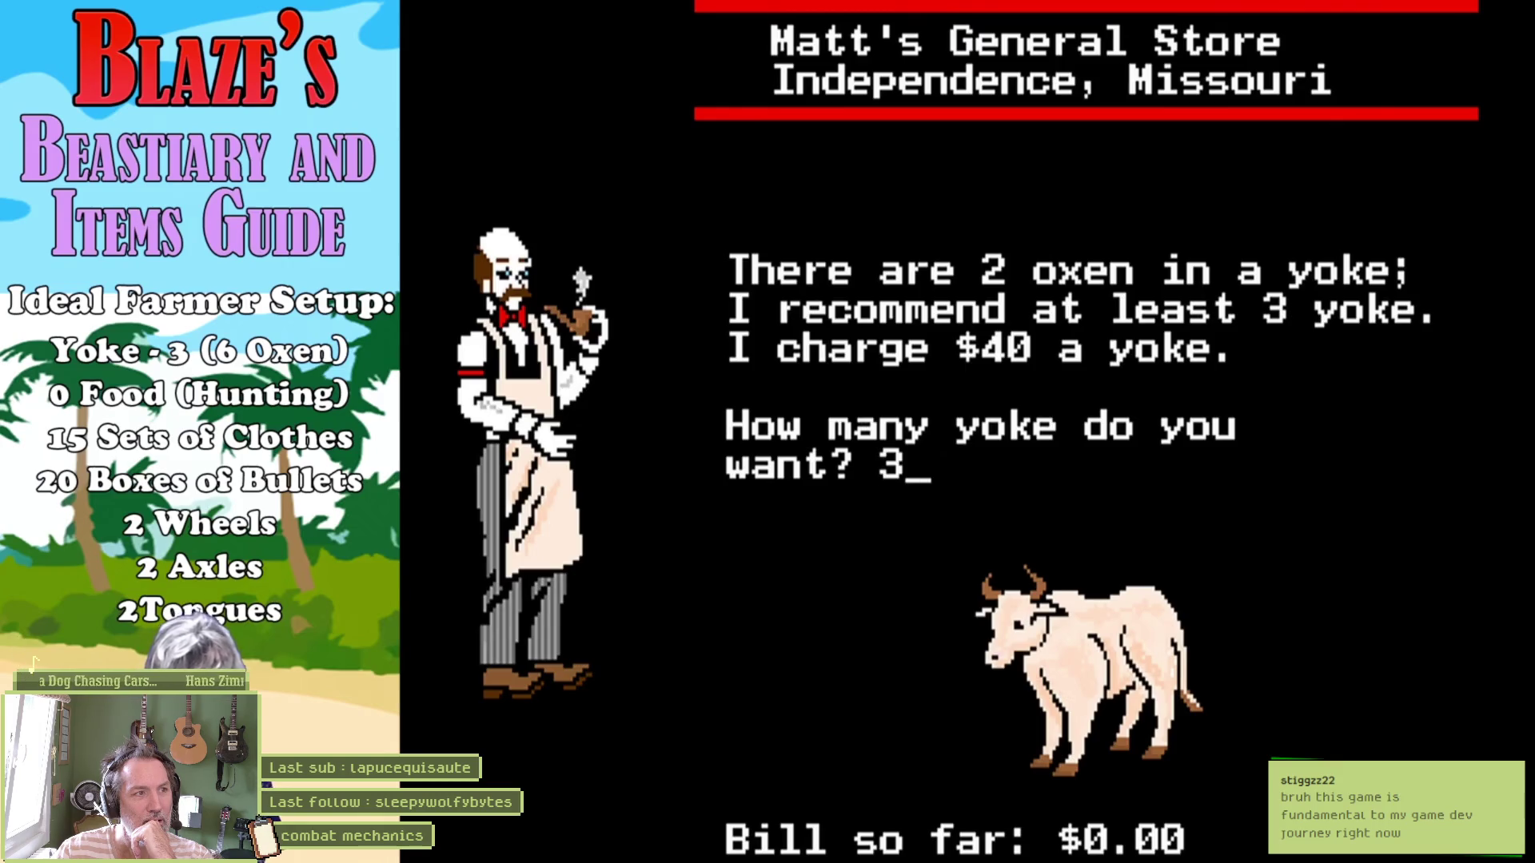
{"action": "left_click_drag", "start_coordinate": [851, 800], "coordinate": [851, 800]}
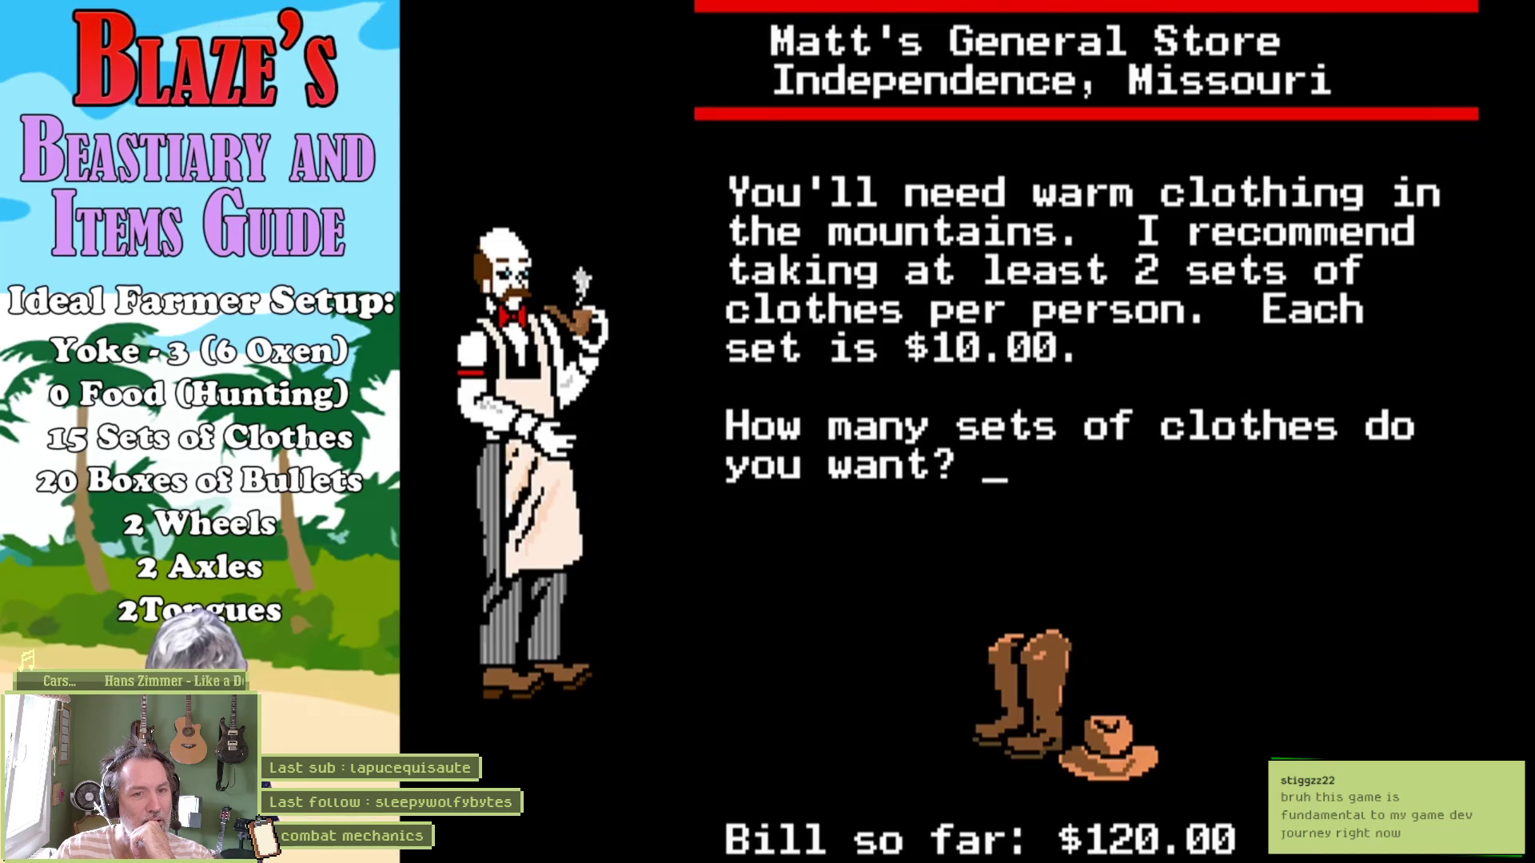
{"action": "left_click_drag", "start_coordinate": [210, 791], "coordinate": [220, 792]}
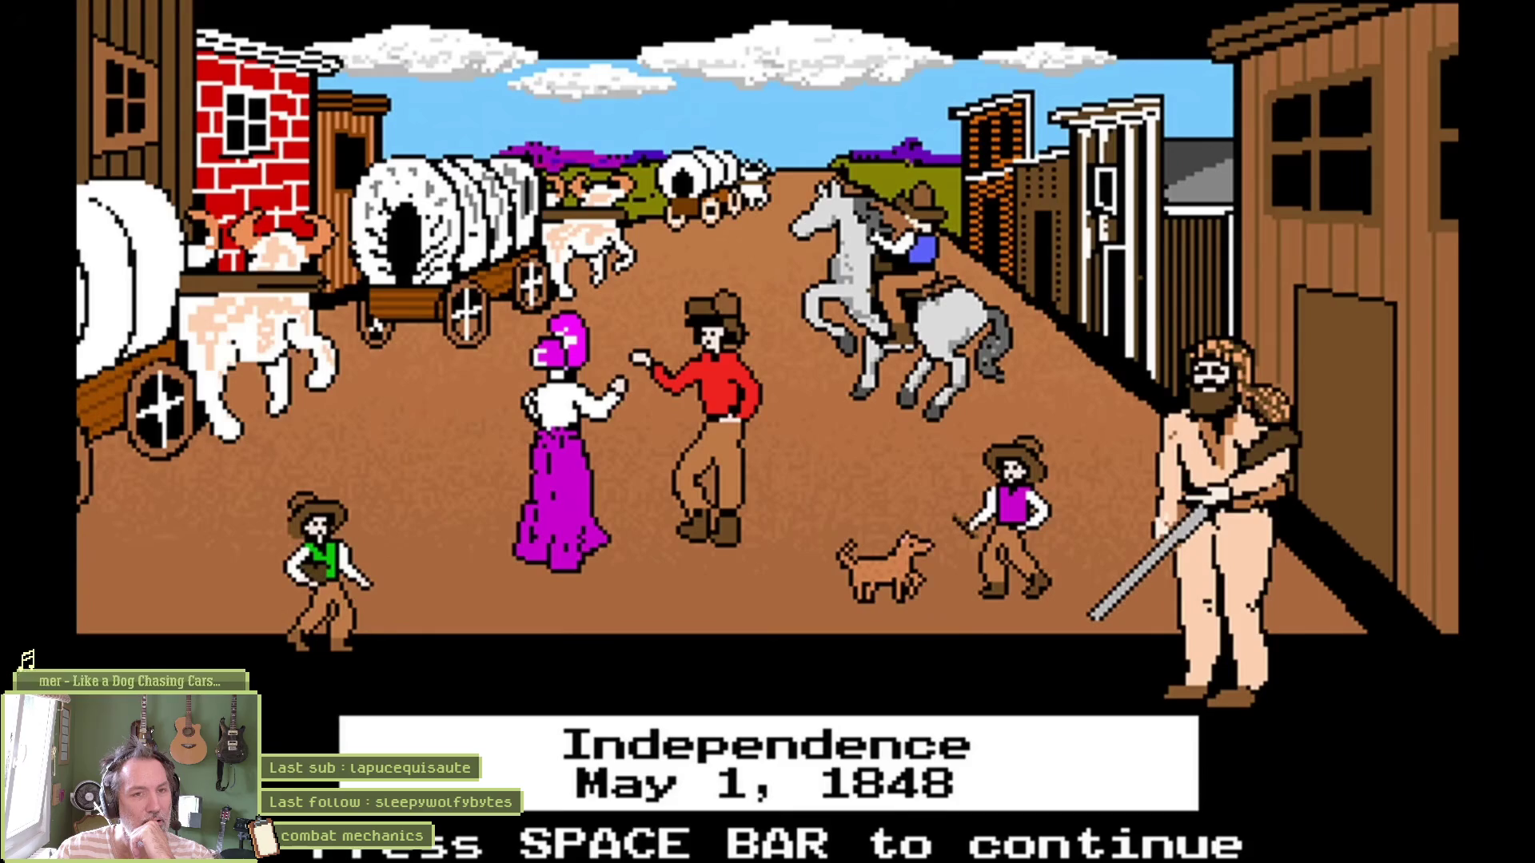
Advance through the trail menu and pace screens to the May 2, 1848 hunting instructions
{"action": "key", "text": "space"}
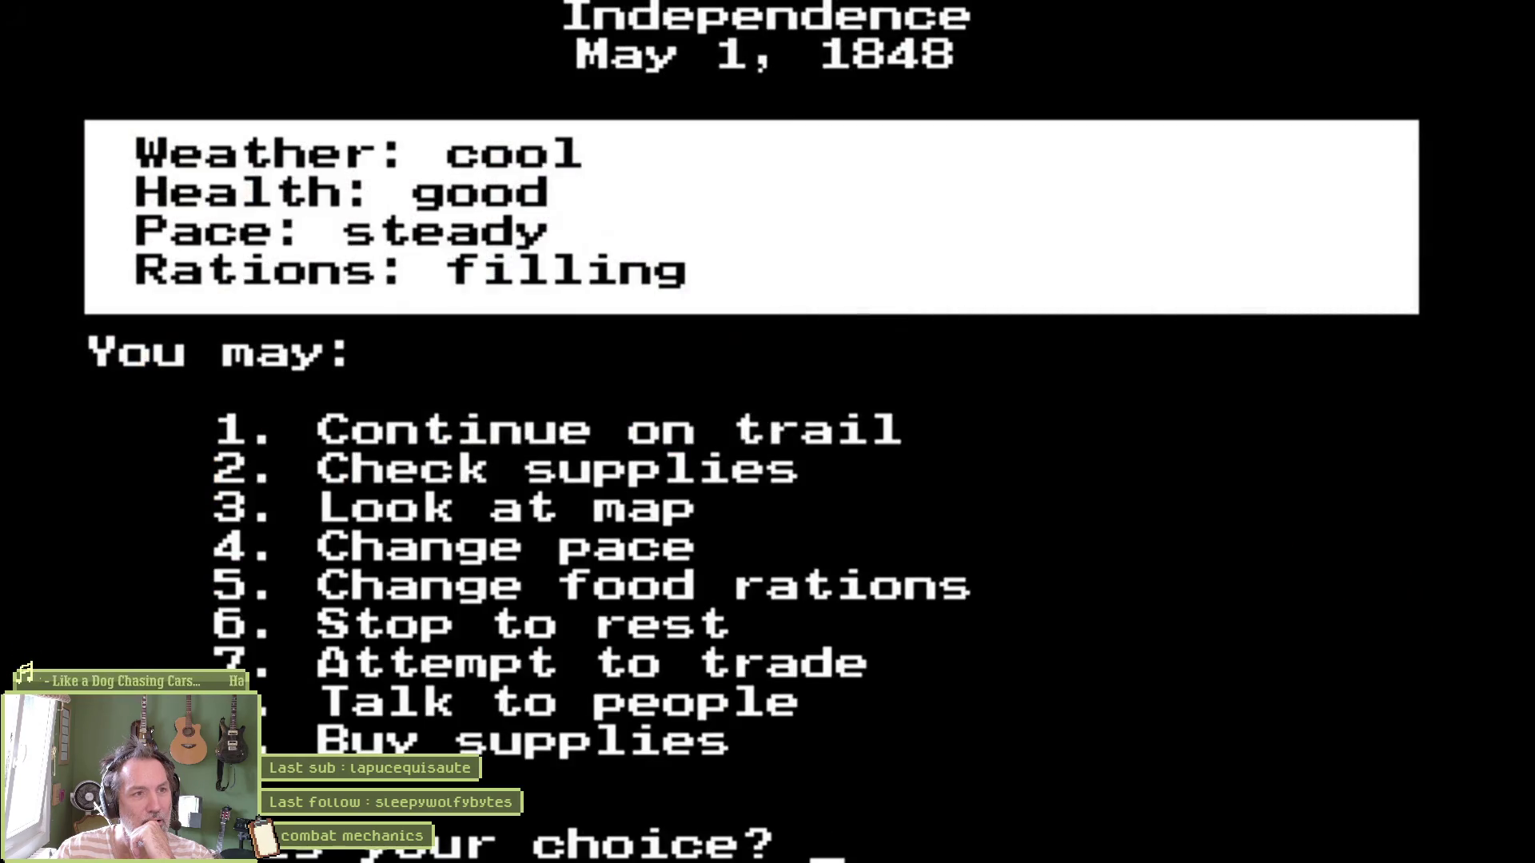
{"action": "type", "text": "4"}
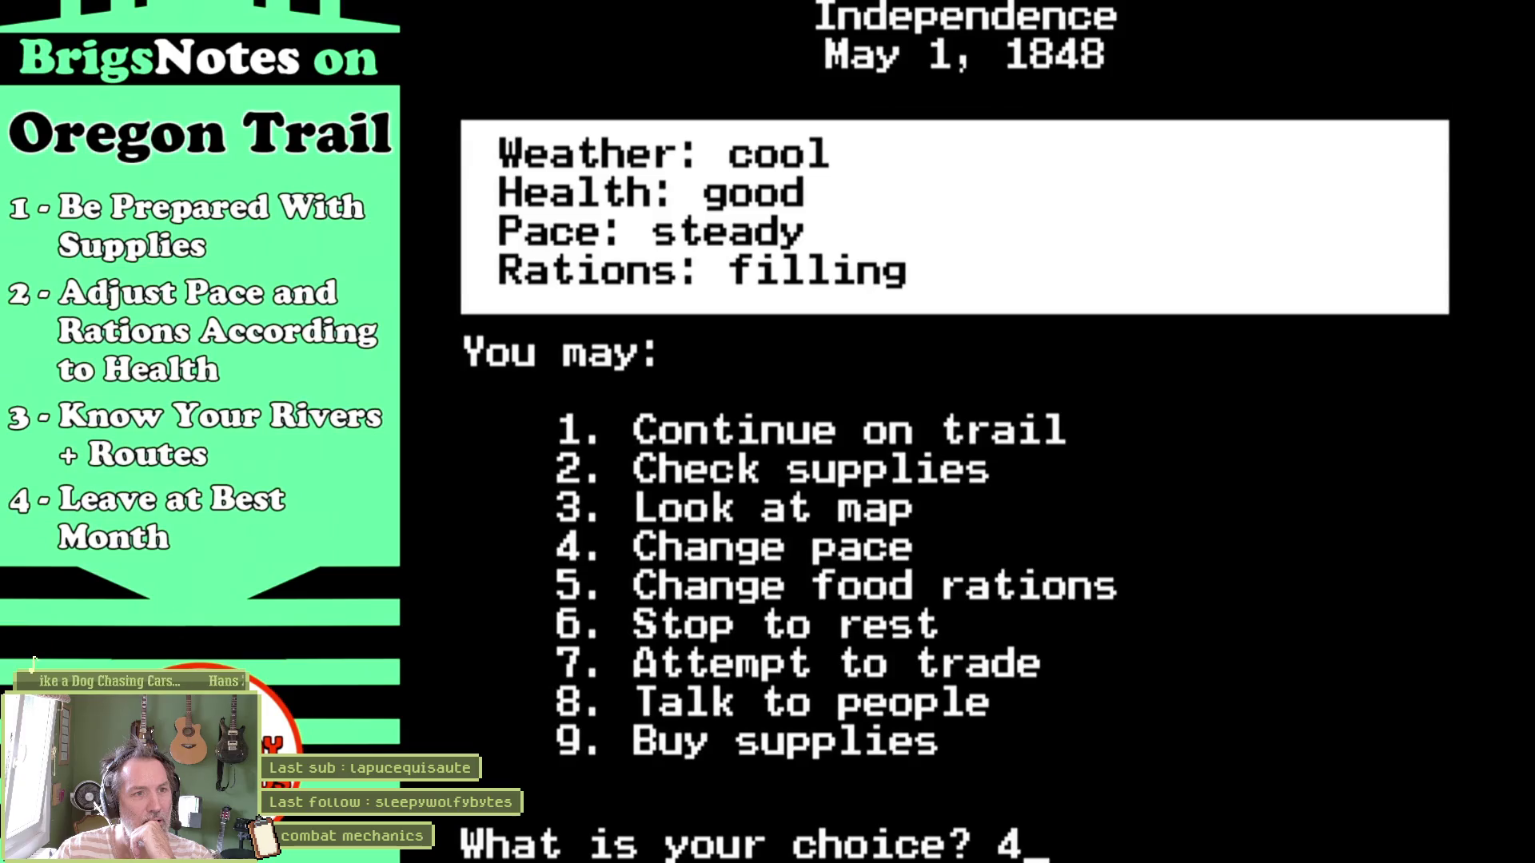
{"action": "key", "text": "Return"}
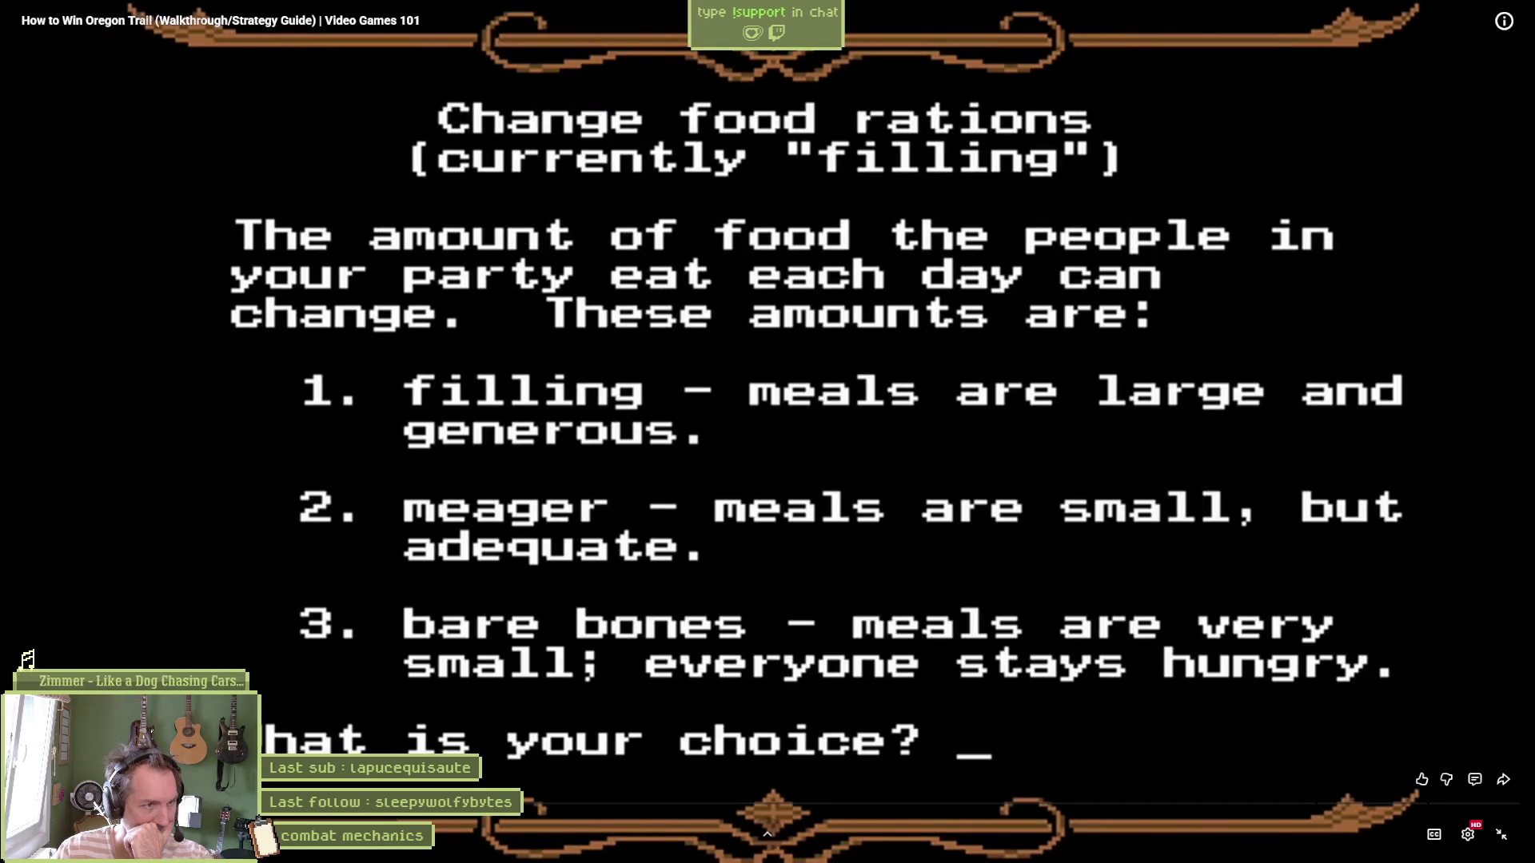
{"action": "mouse_move", "coordinate": [318, 646]}
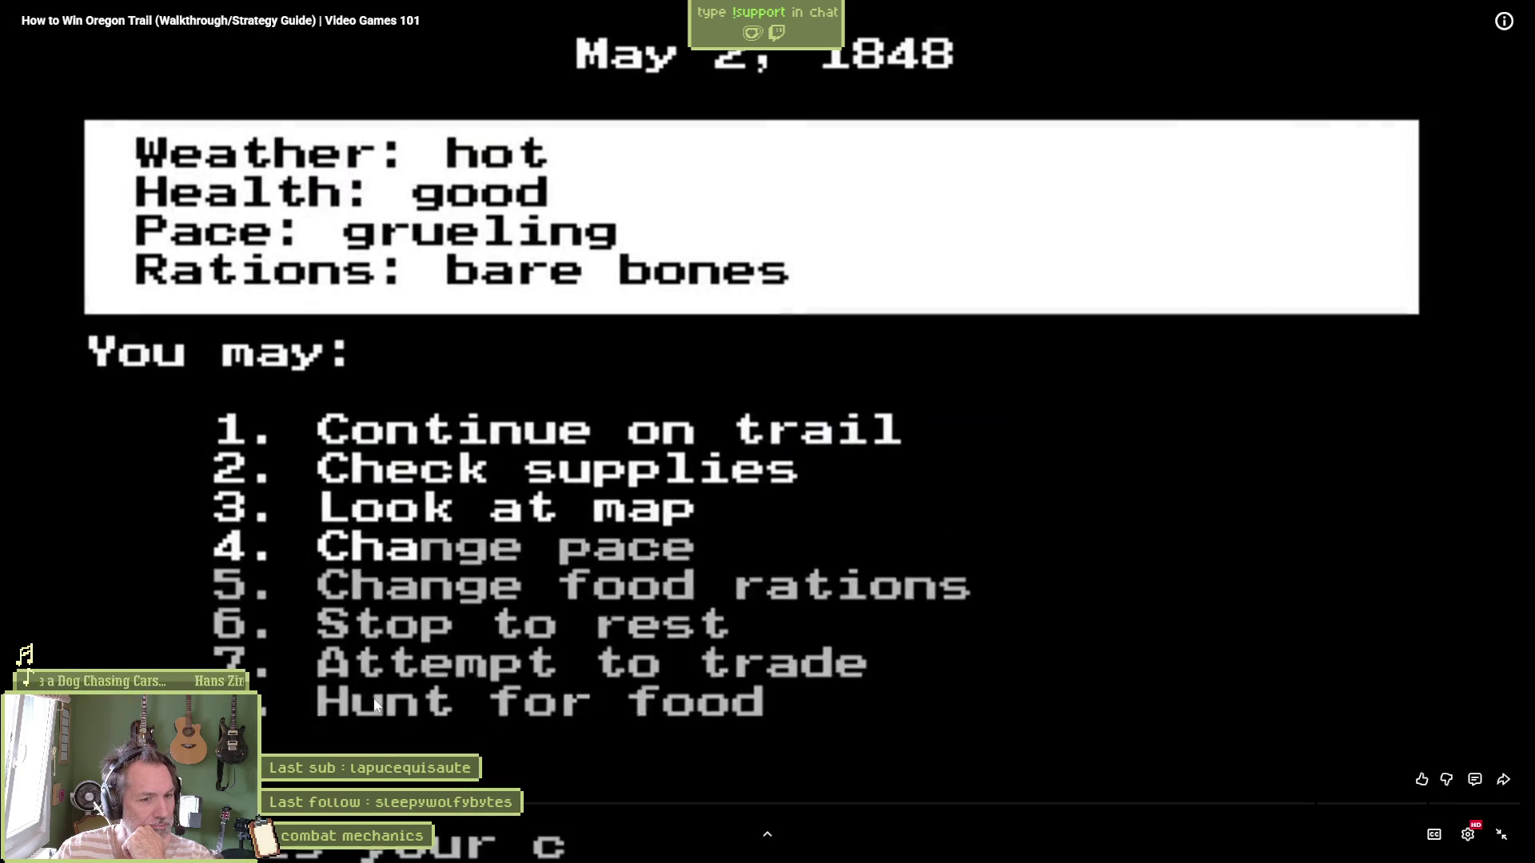
{"action": "mouse_move", "coordinate": [372, 704]}
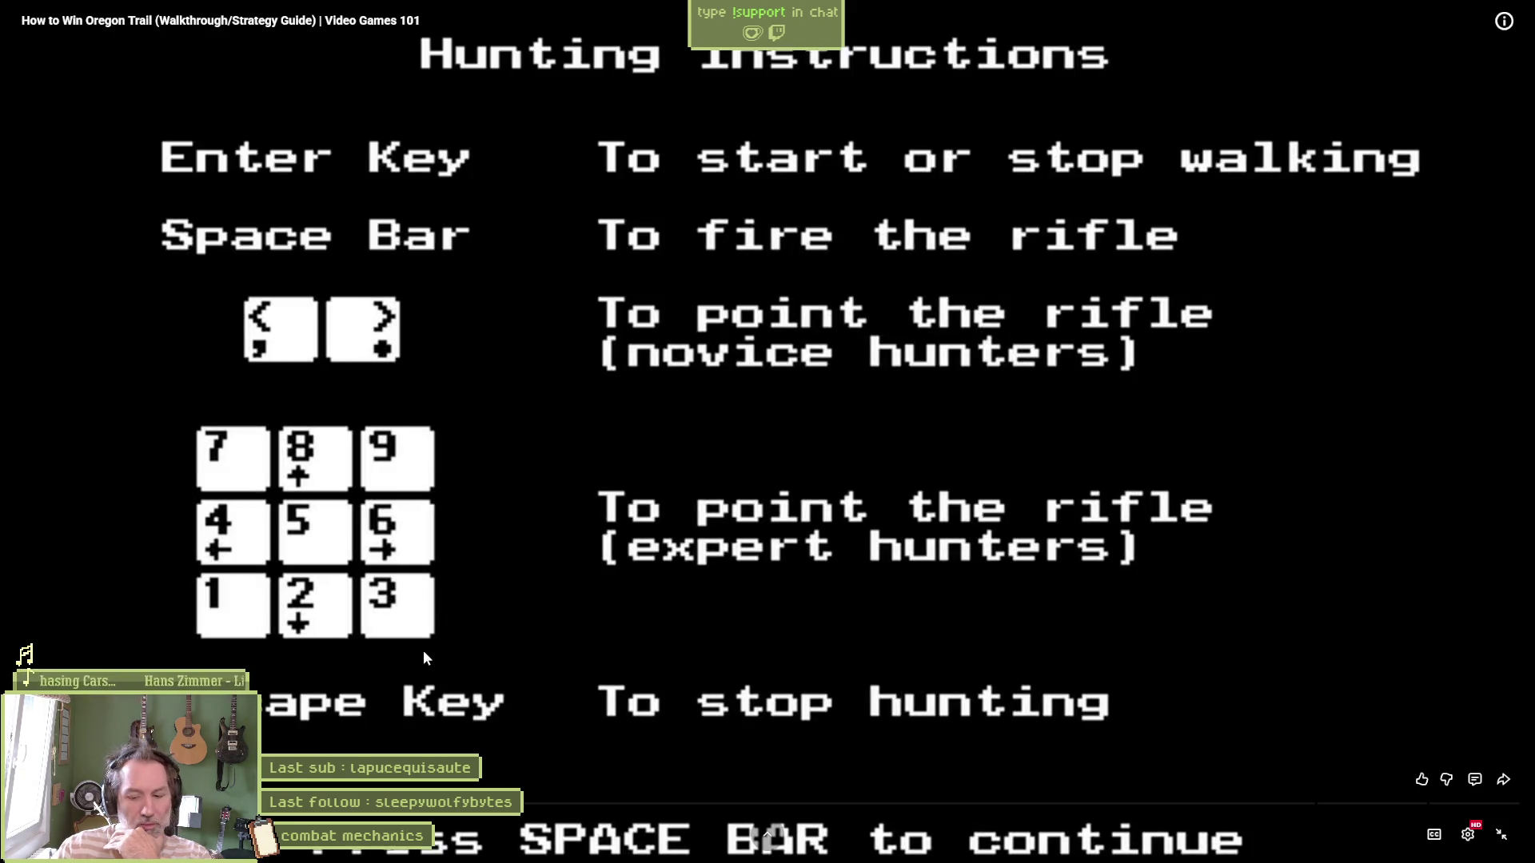
Rewind a few seconds and replay the hunting instructions
{"action": "key", "text": "Left"}
{"action": "key", "text": "space"}
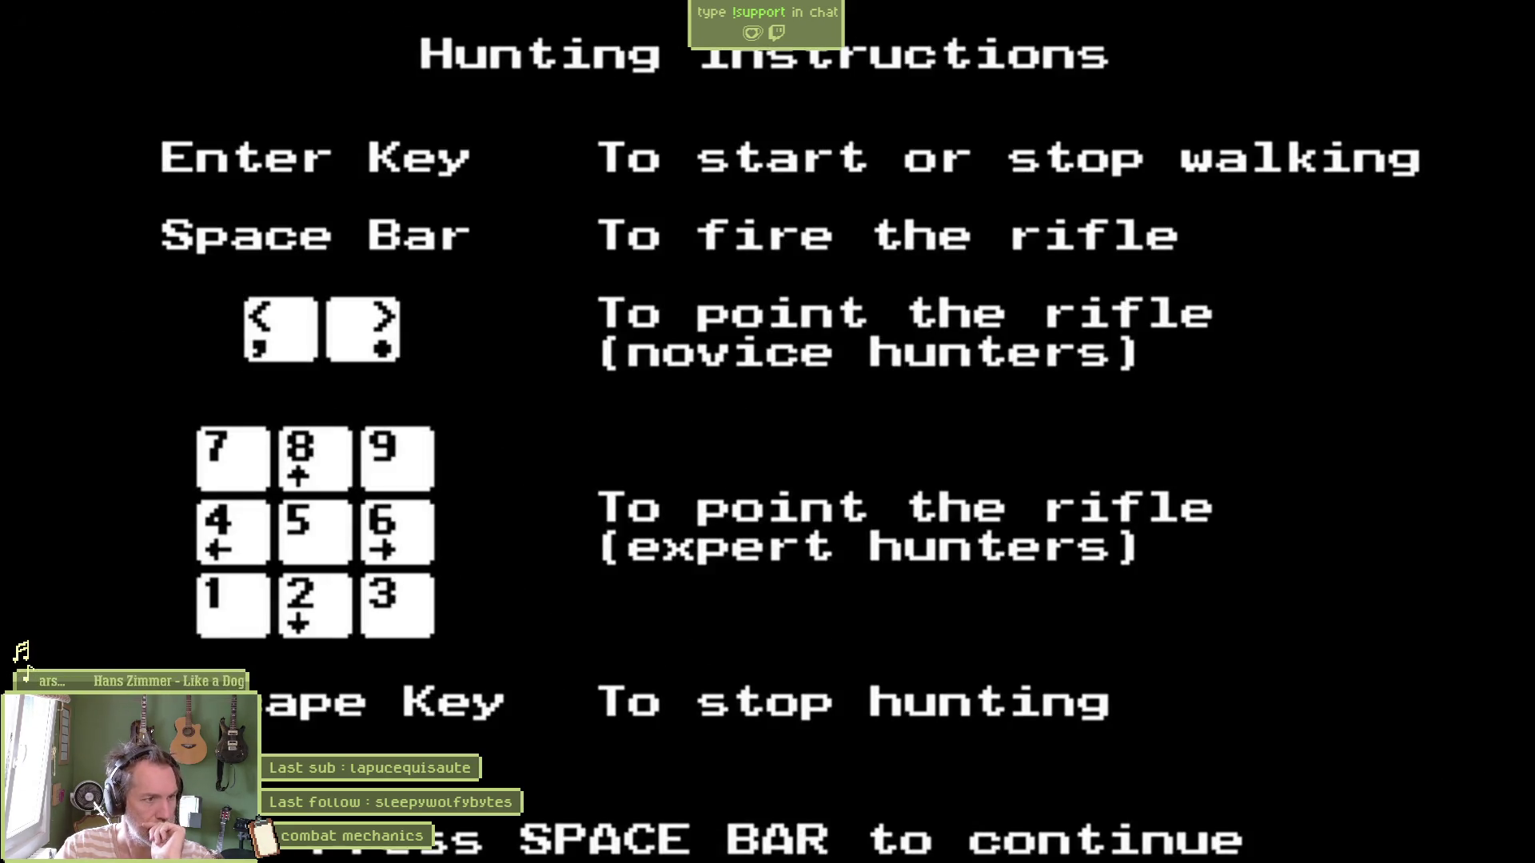
{"action": "key", "text": "space"}
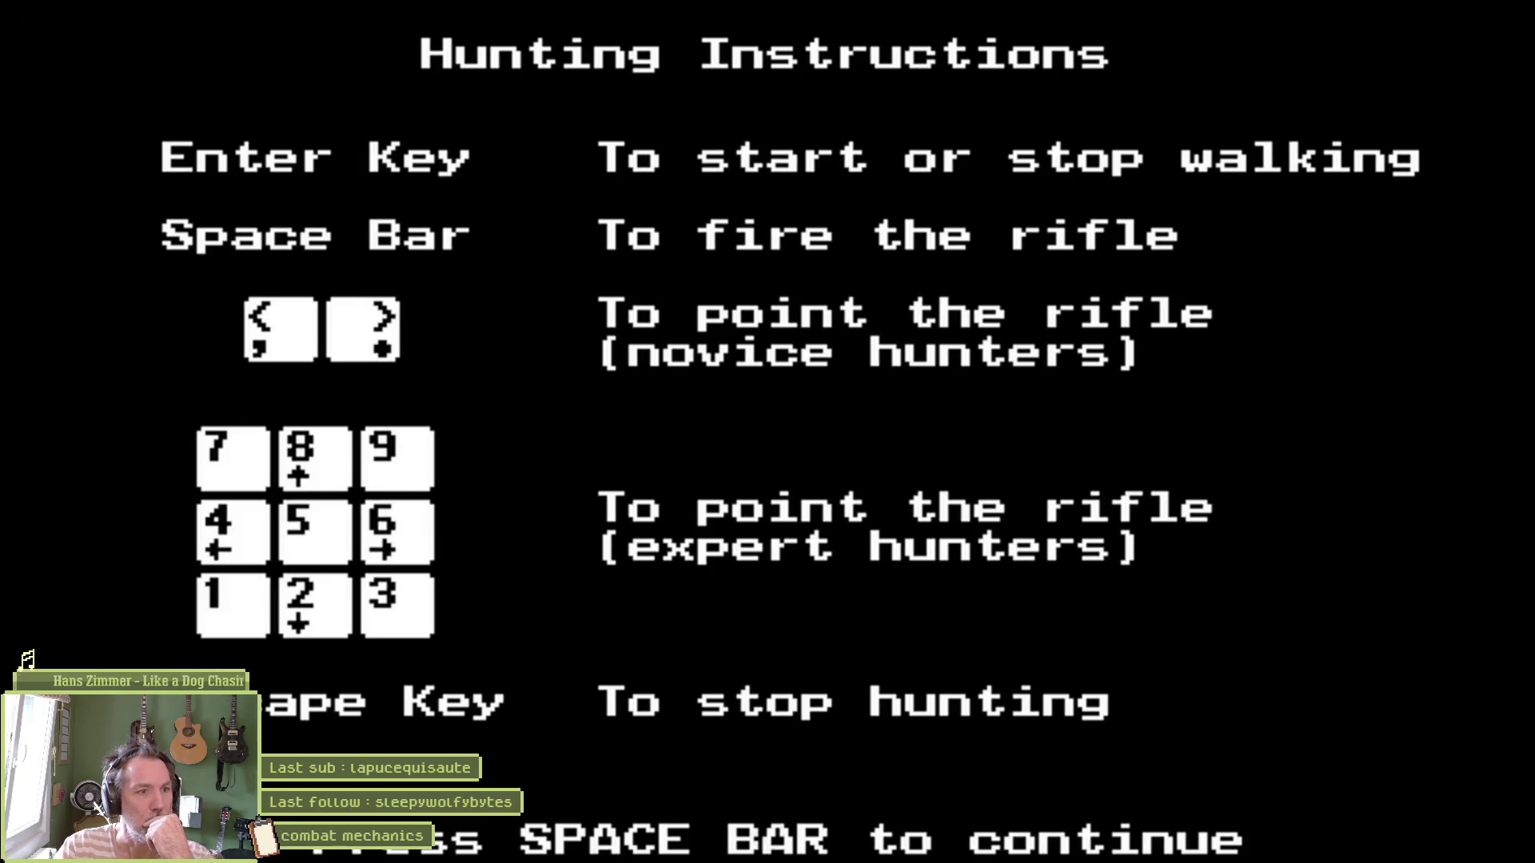
{"action": "left_click", "coordinate": [424, 650]}
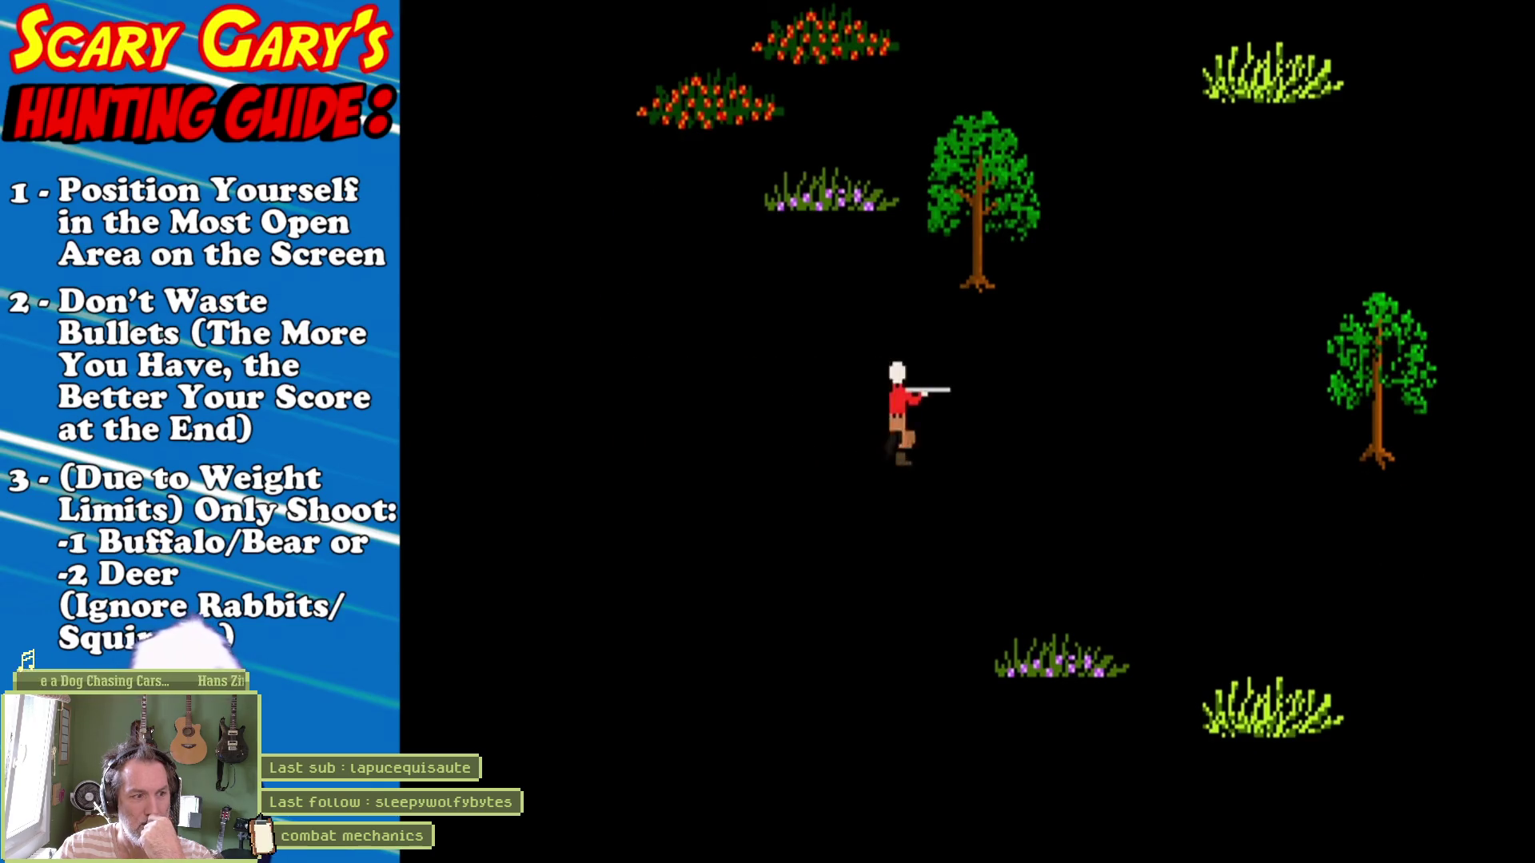
Skip ahead through the hunting section, then leave fullscreen and restore the browser window
{"action": "key", "text": "Right"}
{"action": "key", "text": "Right"}
{"action": "key", "text": "Right"}
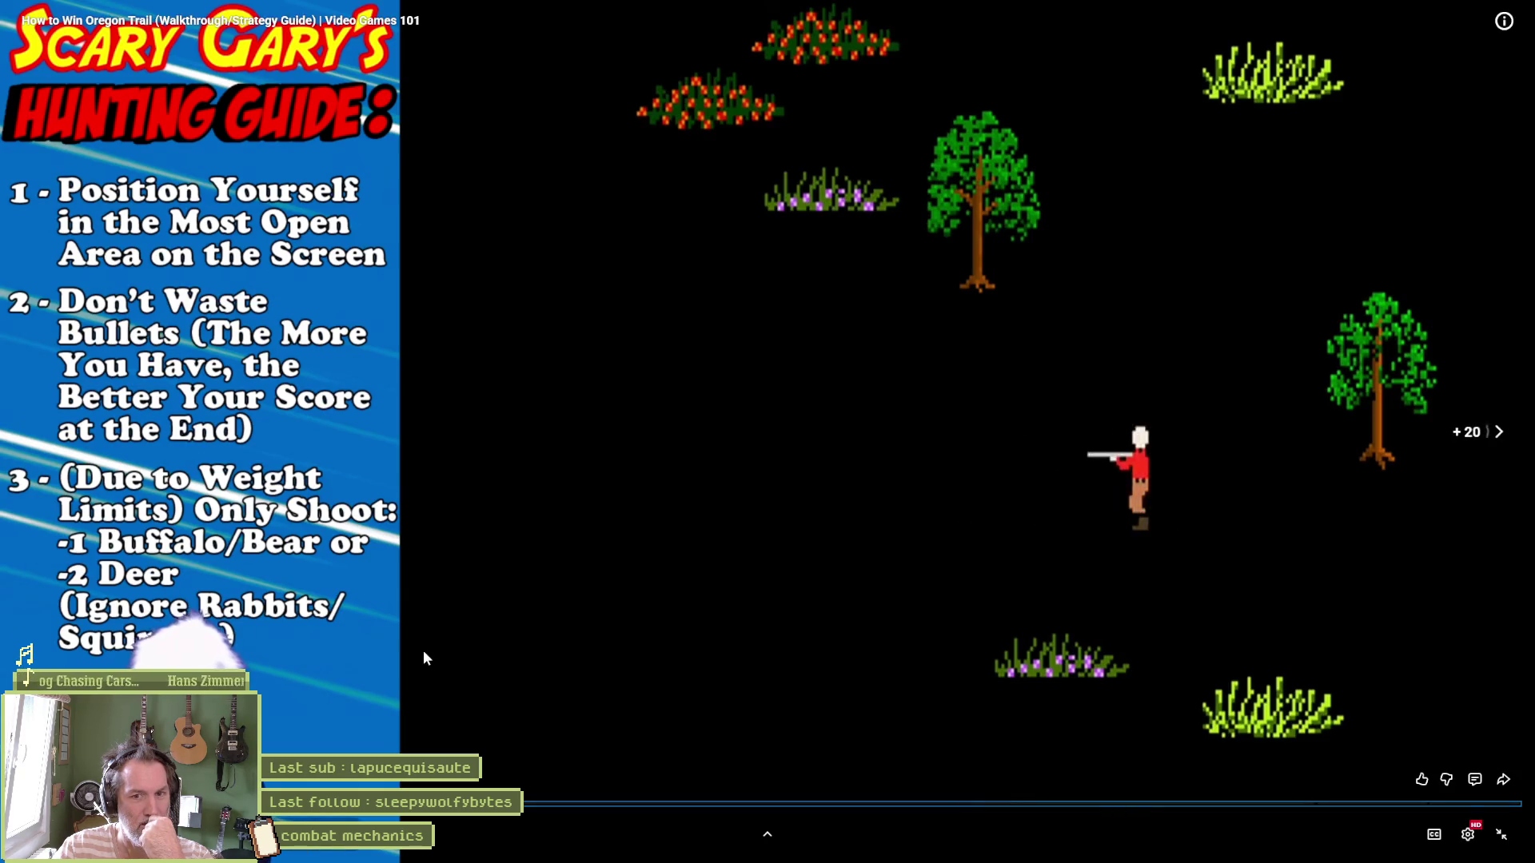
{"action": "key", "text": "Right"}
{"action": "key", "text": "Right"}
{"action": "key", "text": "Right"}
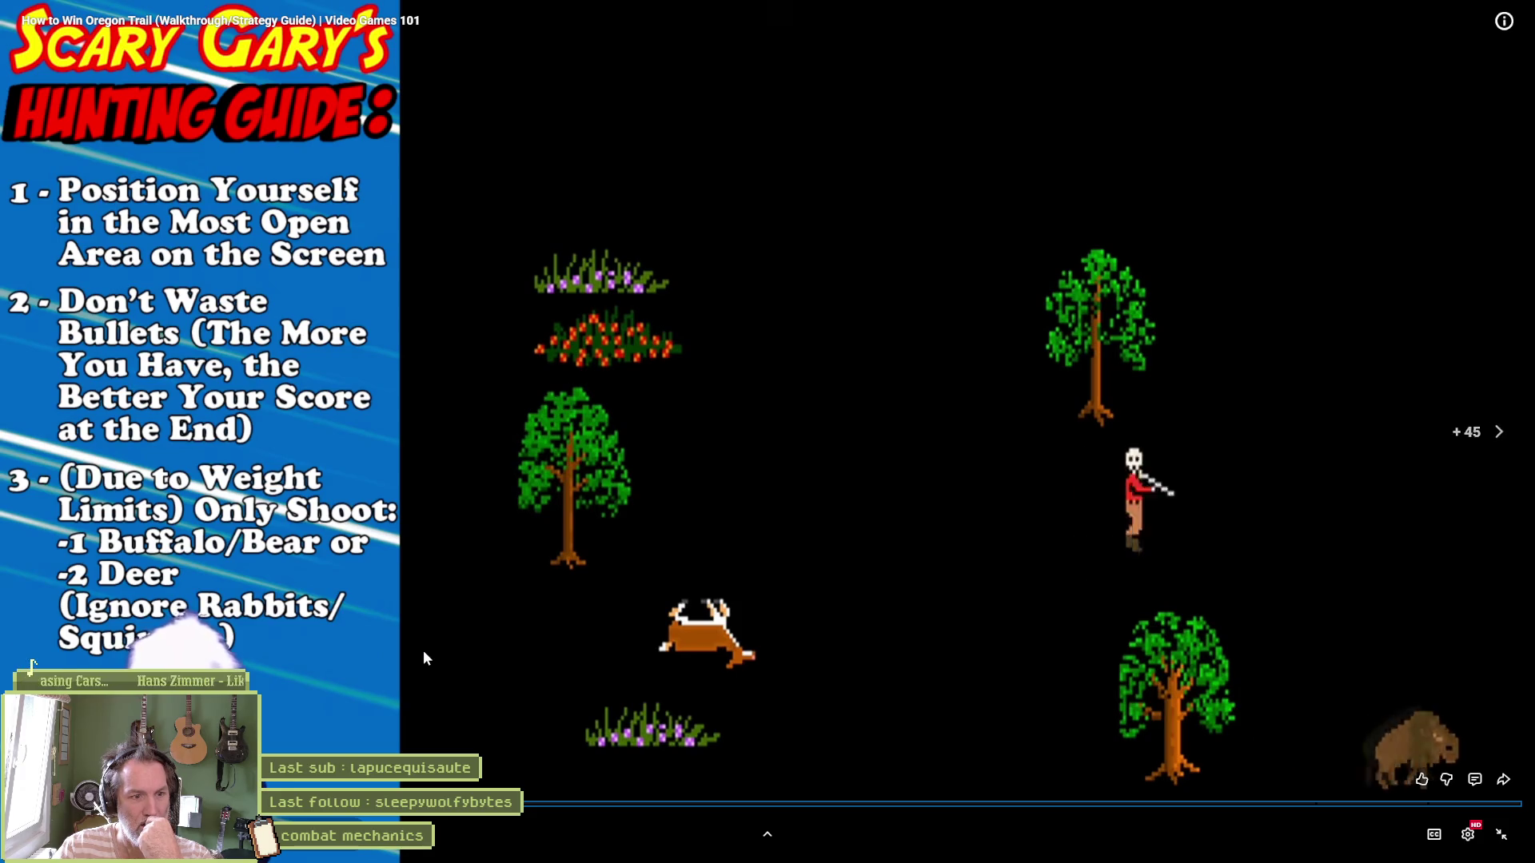
{"action": "key", "text": "Right"}
{"action": "key", "text": "Right"}
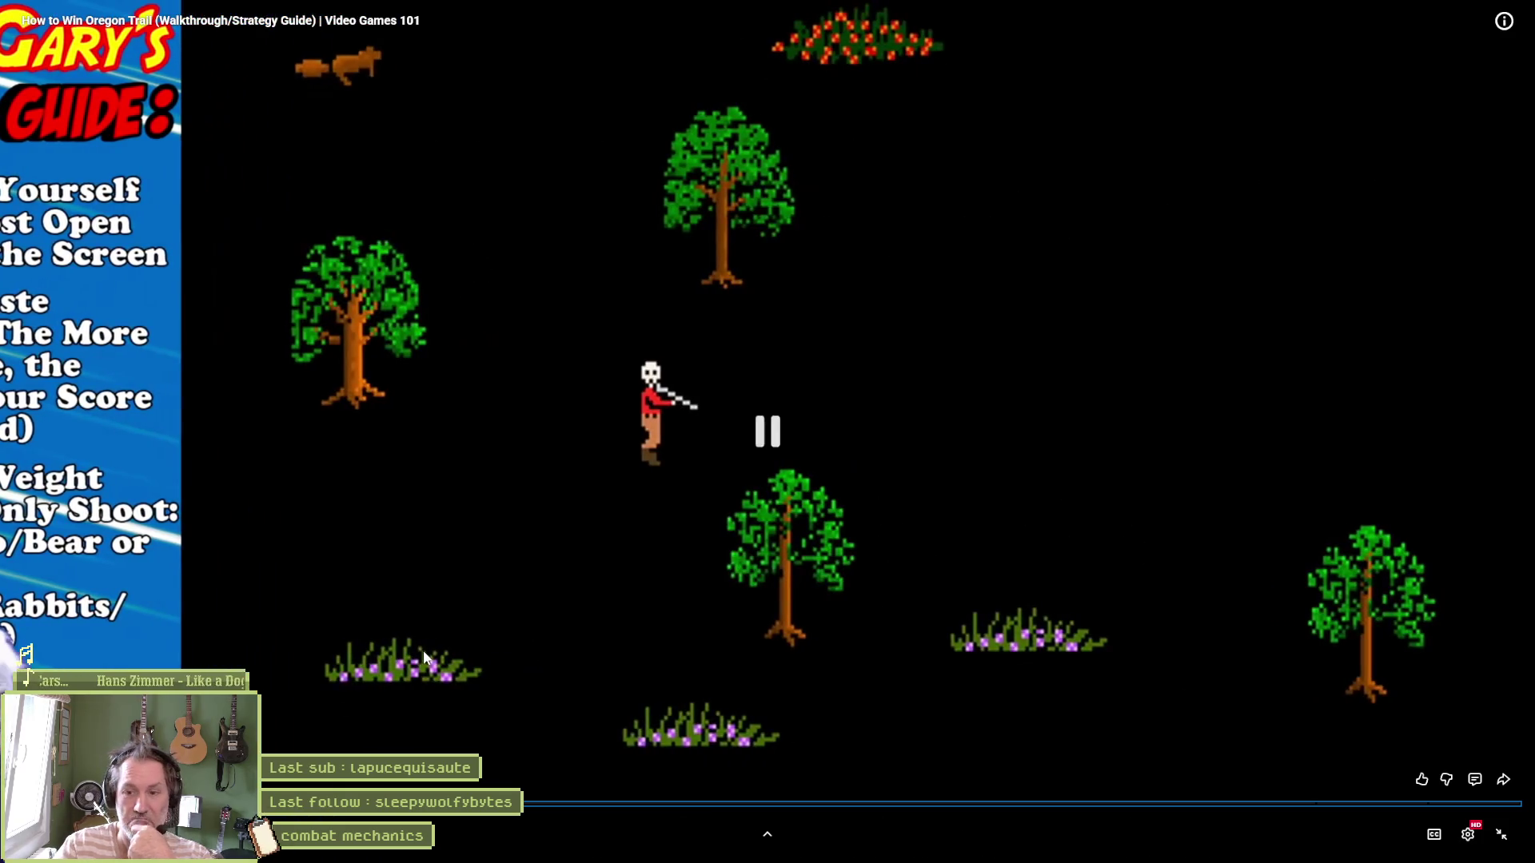
{"action": "key", "text": "Escape"}
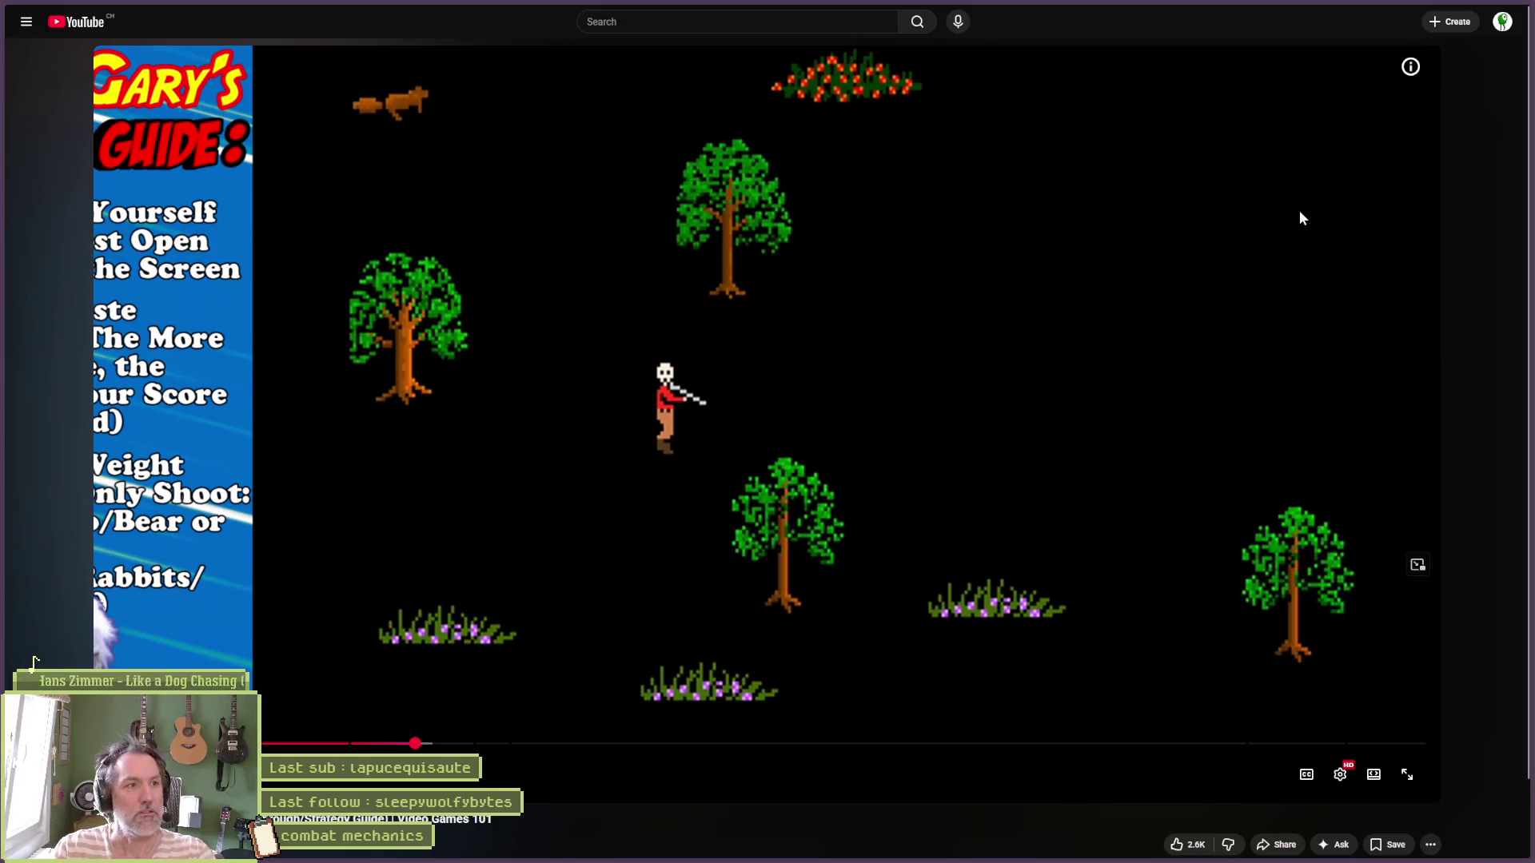
{"action": "left_click", "coordinate": [1467, 12]}
Review the '[enemy reward]add: gauge fill' task description in Asana, then return to Godot
{"action": "left_click", "coordinate": [1449, 64]}
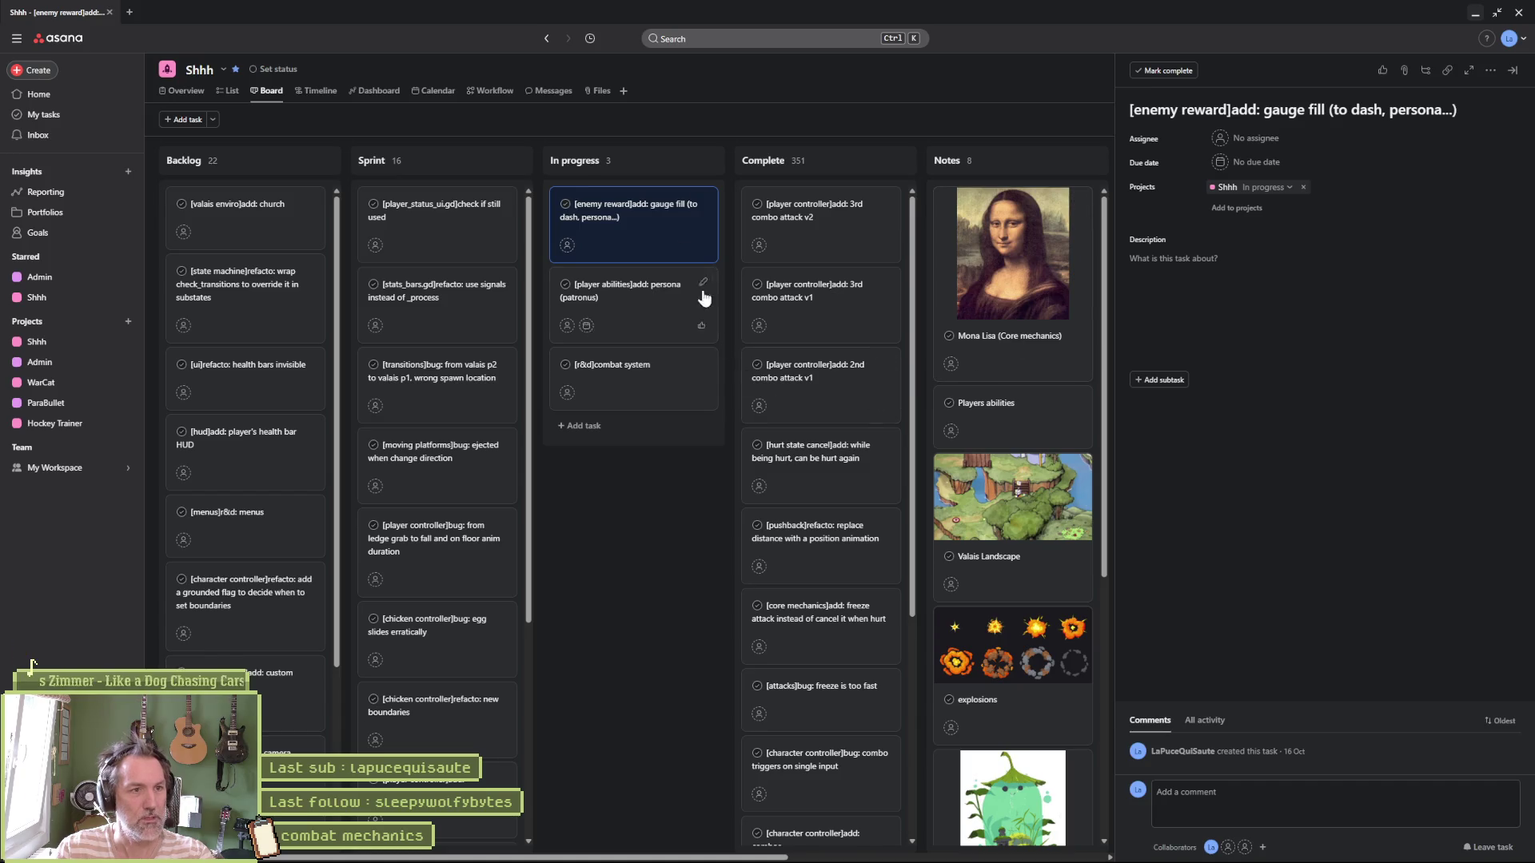
{"action": "left_click", "coordinate": [1345, 289]}
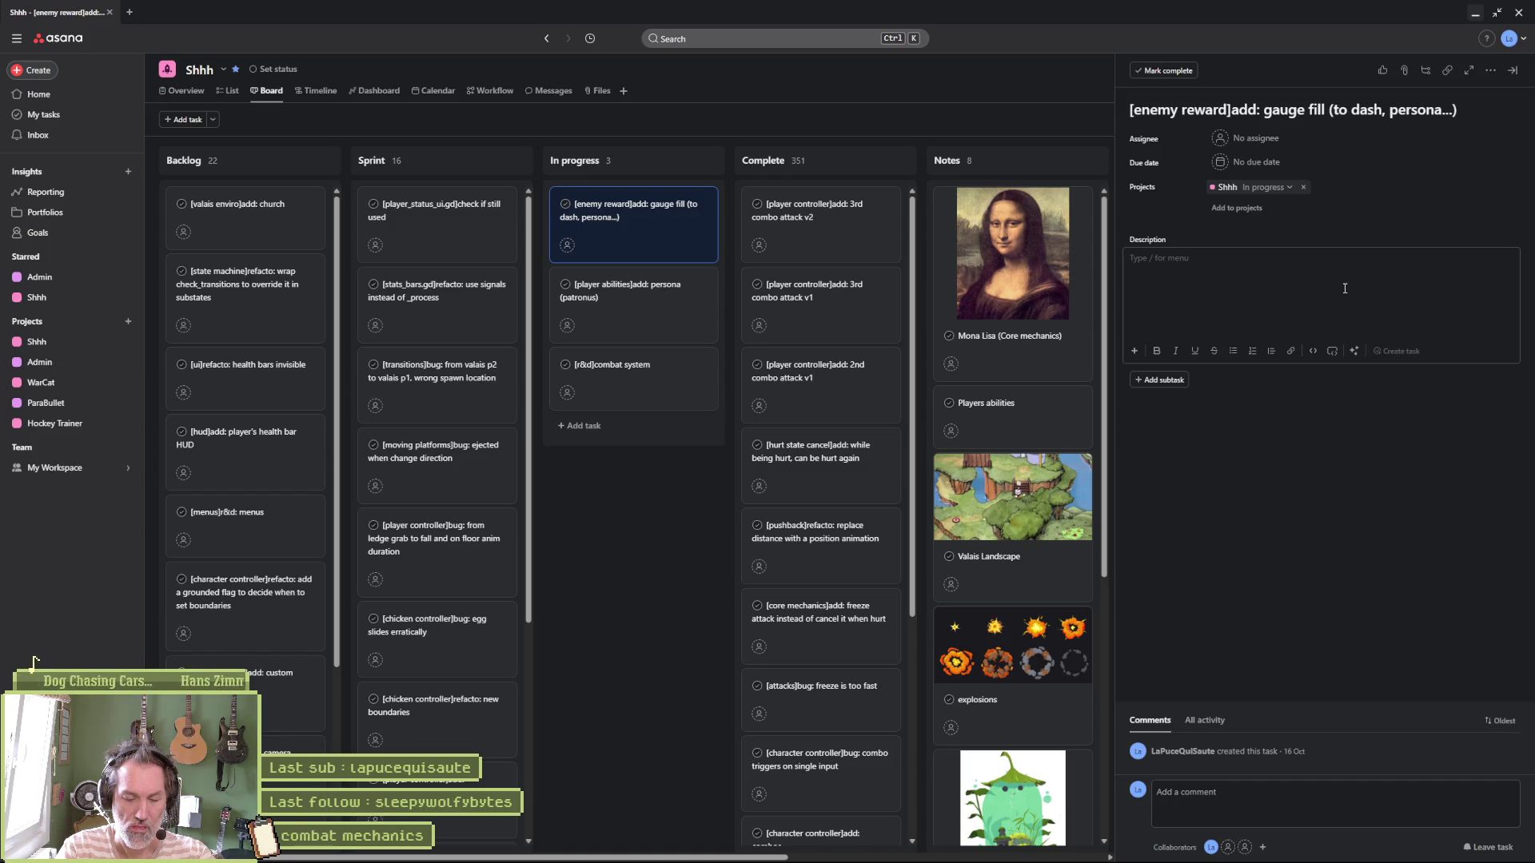
{"action": "mouse_move", "coordinate": [824, 860]}
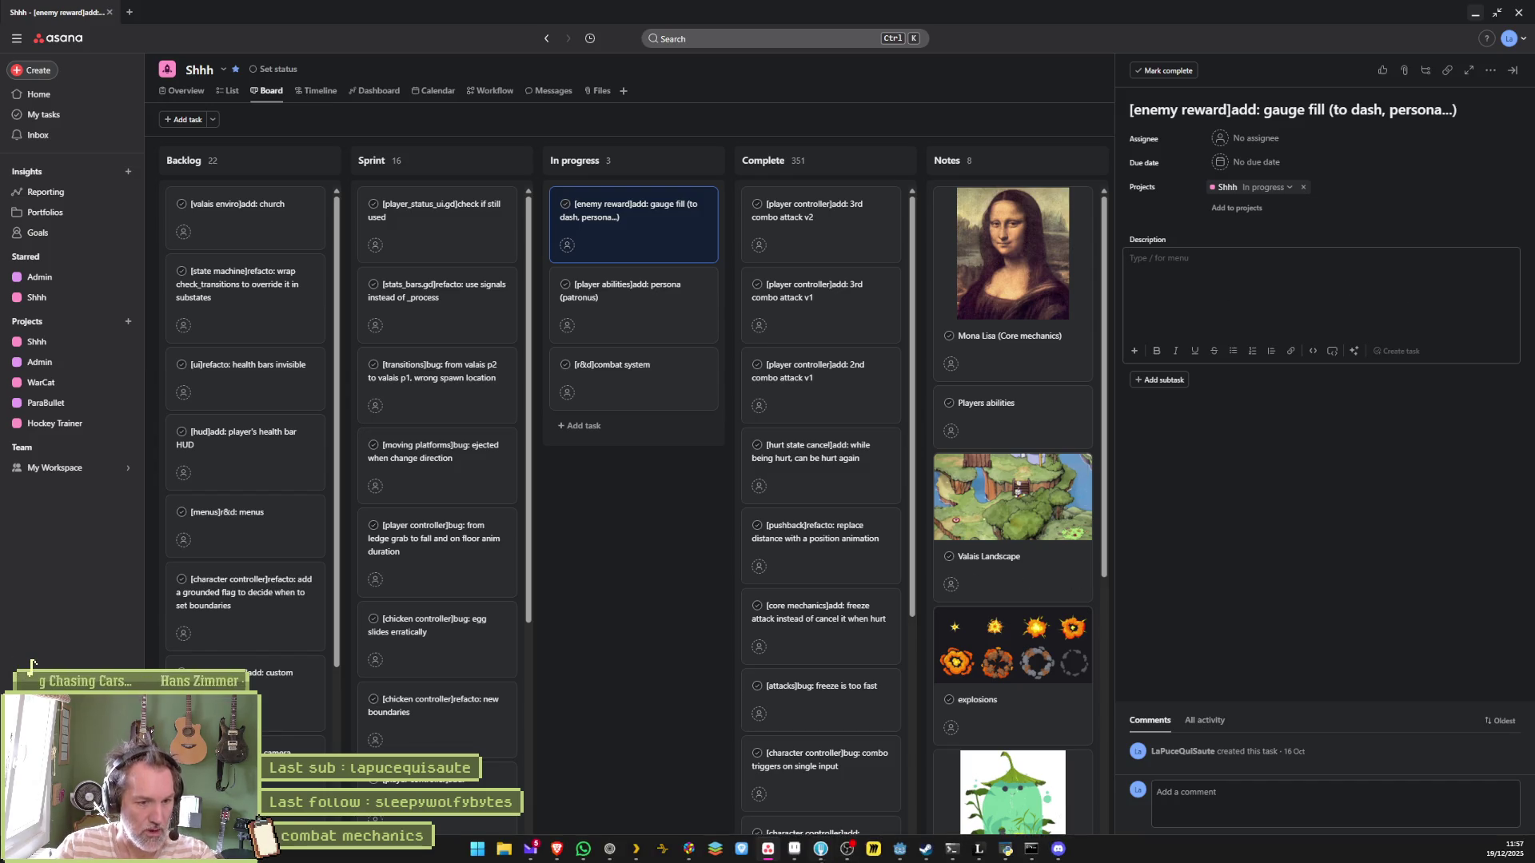
{"action": "left_click", "coordinate": [795, 851]}
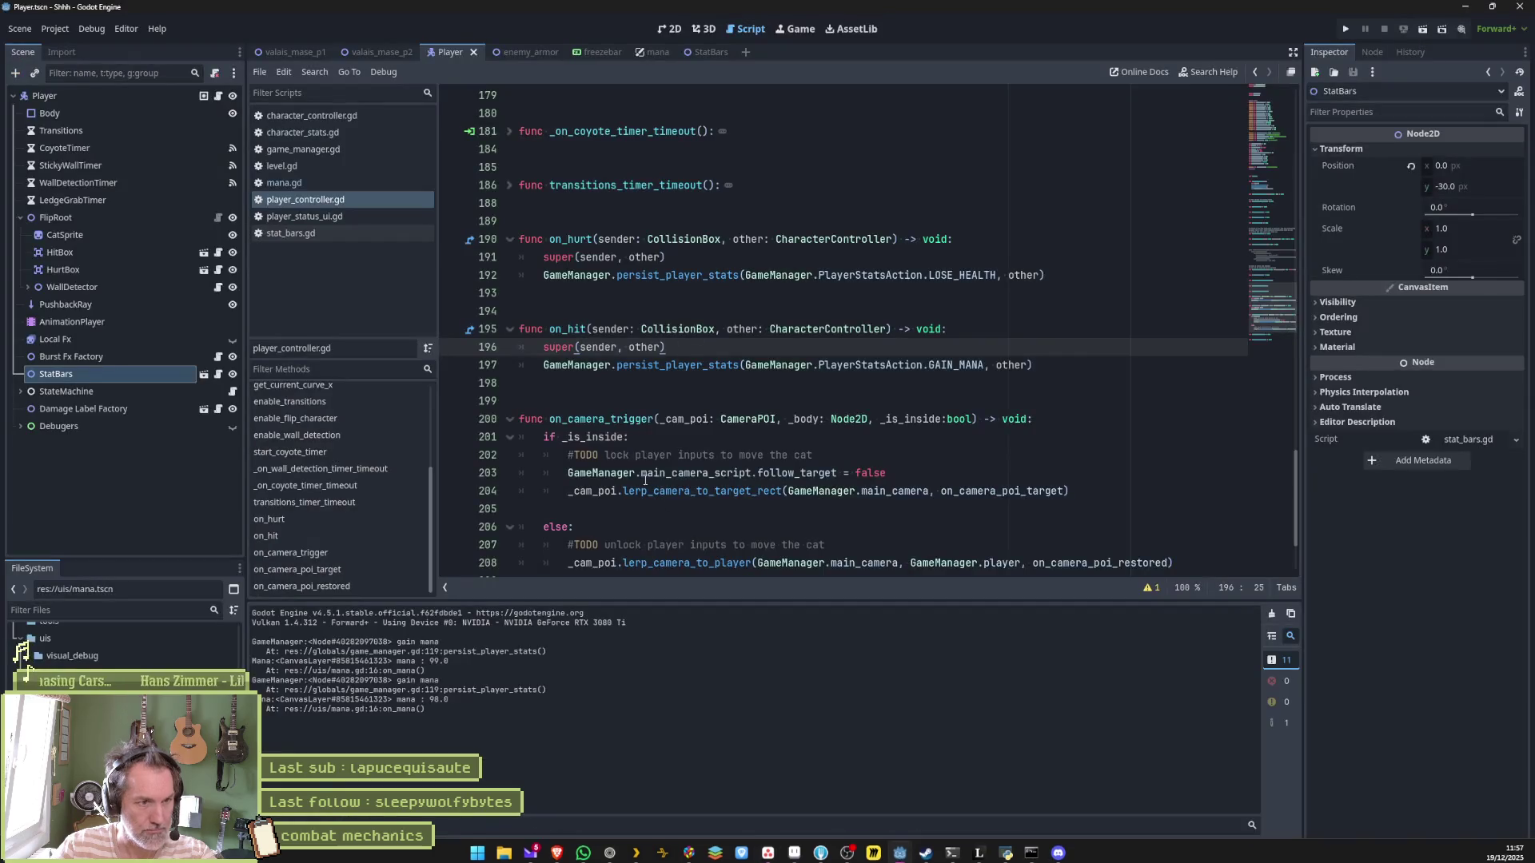
Add a #TODO comment above line 197 about getting the weapon damage value in on_hit
{"action": "left_click", "coordinate": [545, 365]}
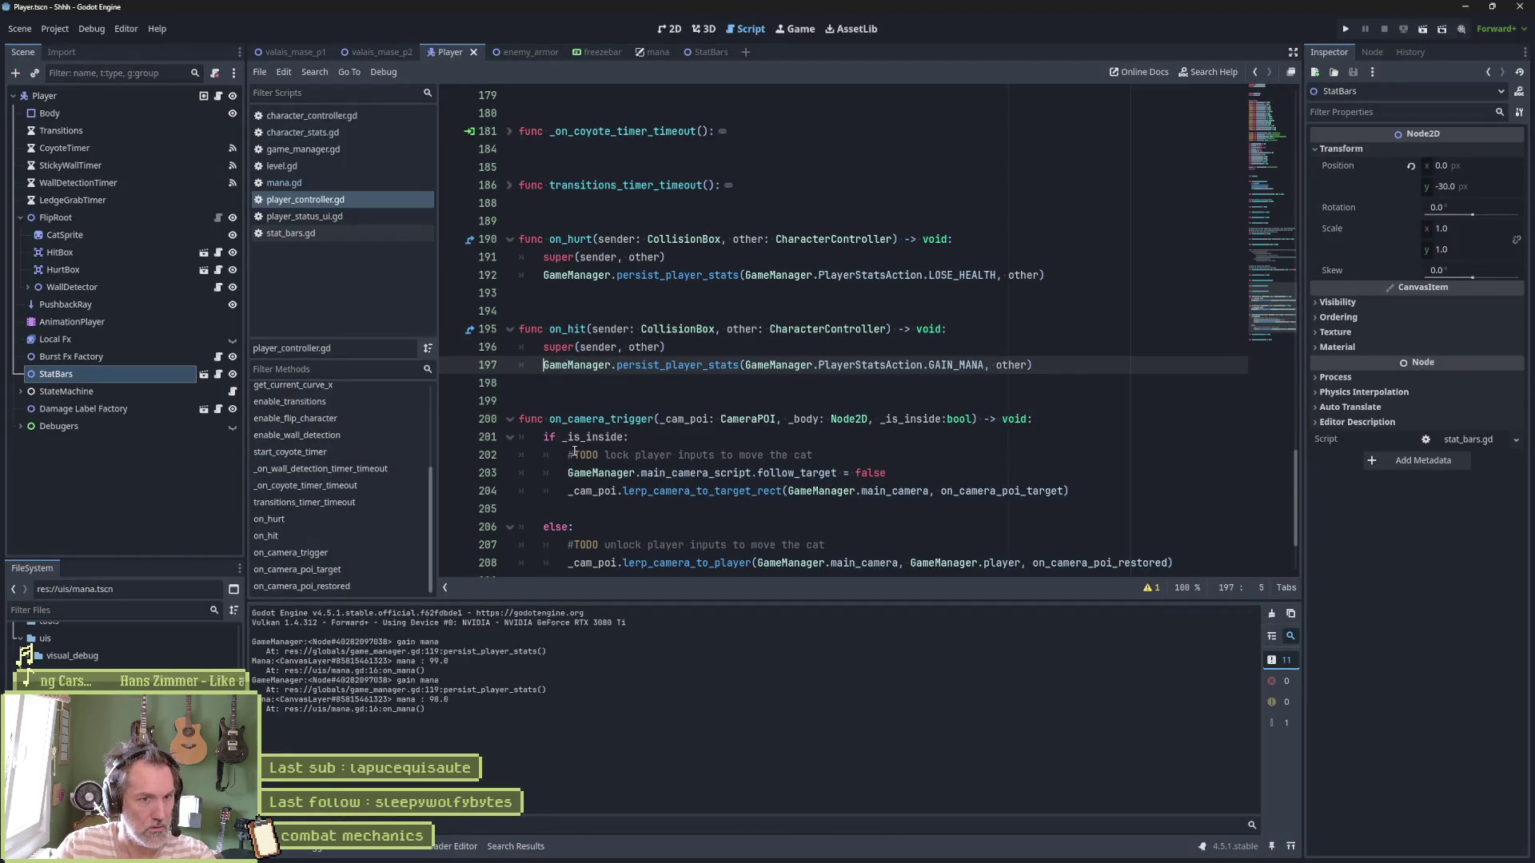
{"action": "key", "text": "Return"}
{"action": "key", "text": "Up"}
{"action": "type", "text": "O"}
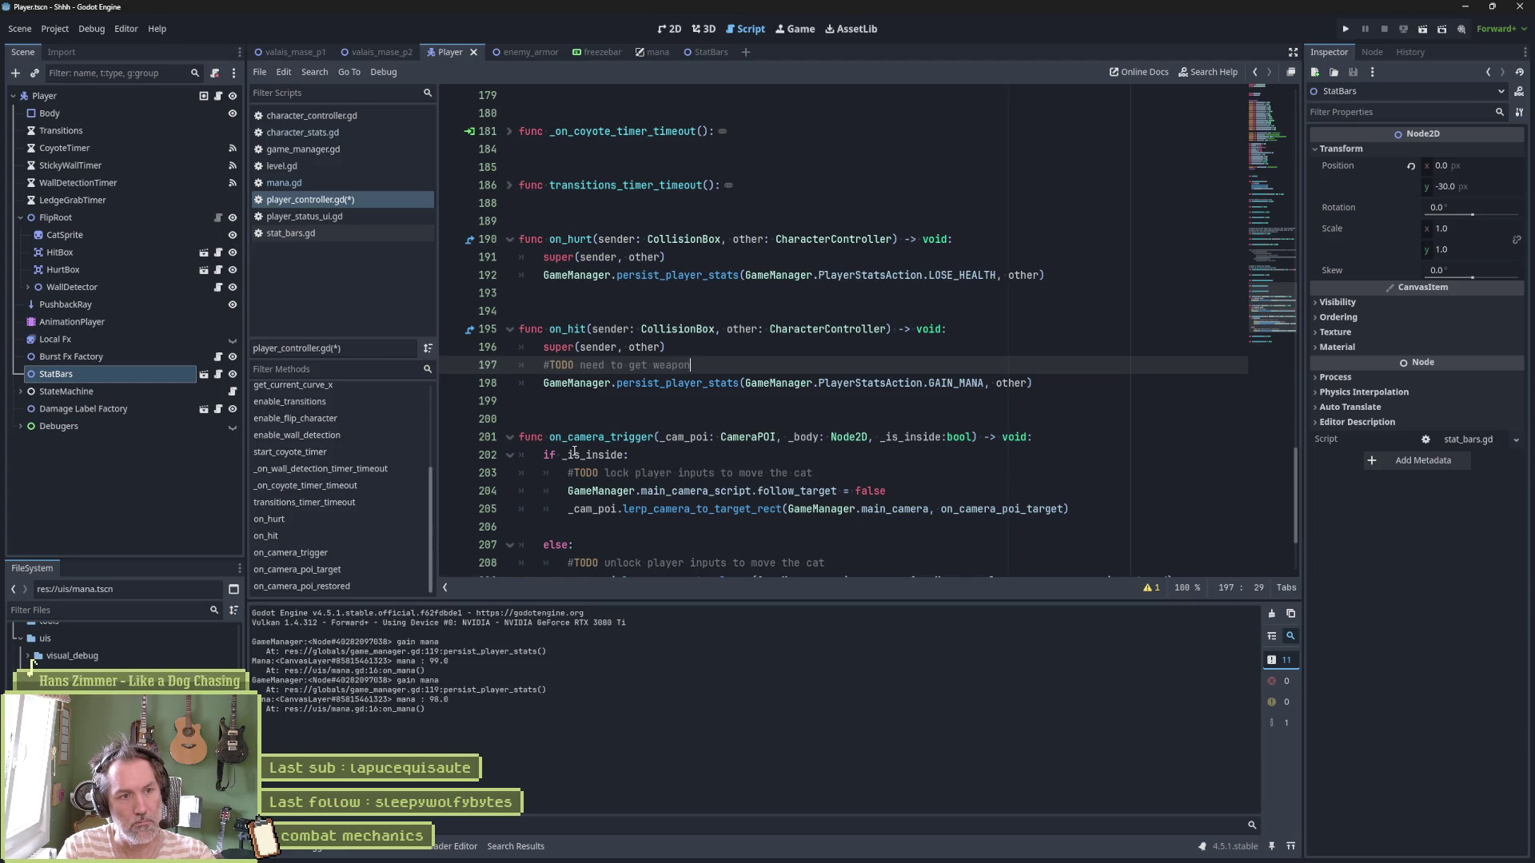
{"action": "type", "text": "he"}
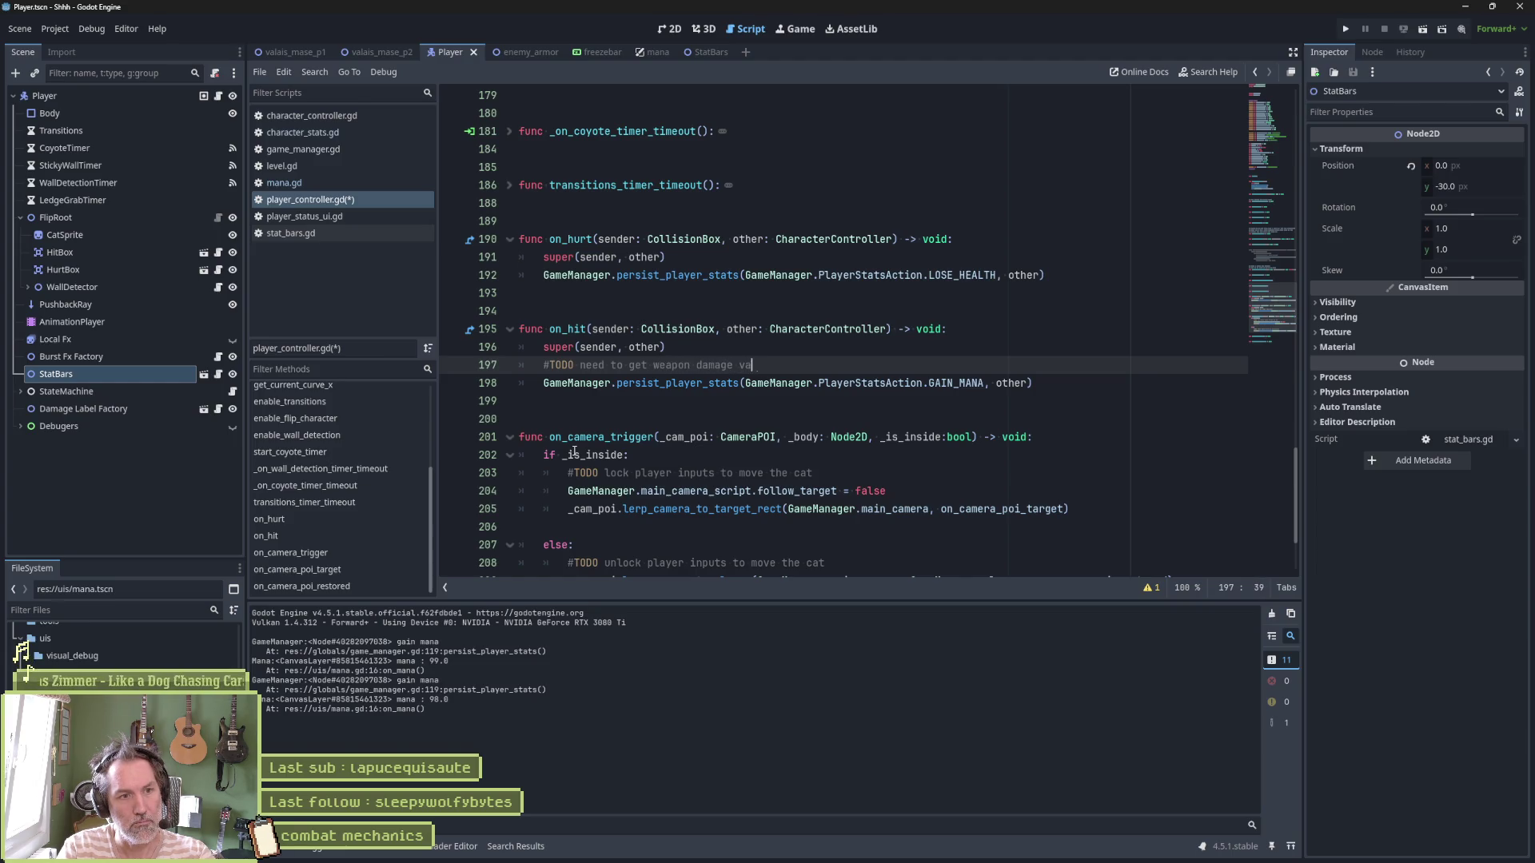
{"action": "type", "text": "re..."}
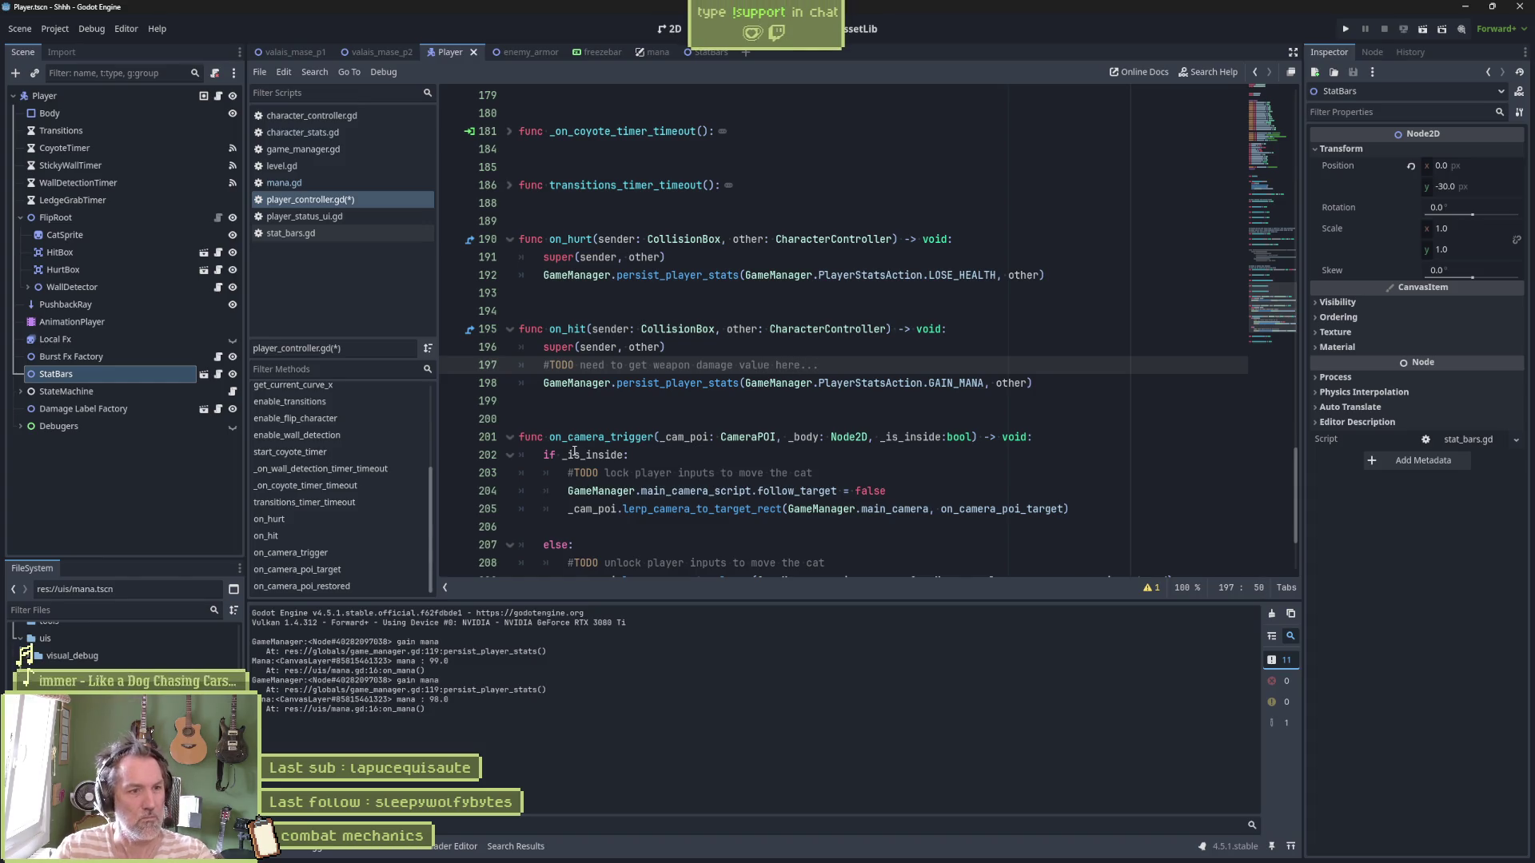
Save player_controller.gd and minimize the Godot editor
{"action": "key", "text": "ctrl+s"}
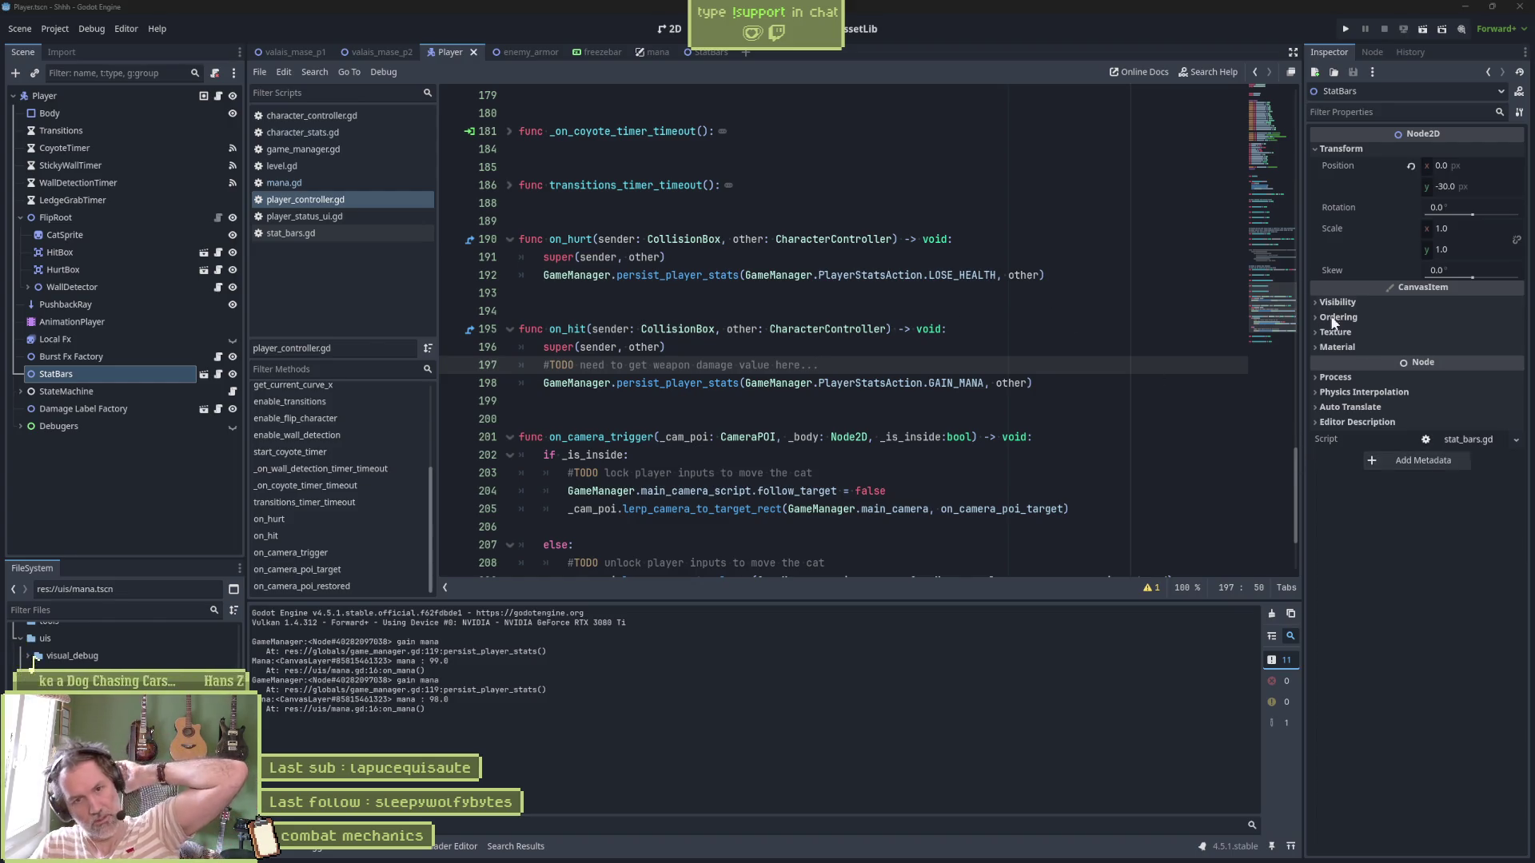
{"action": "left_click", "coordinate": [865, 319]}
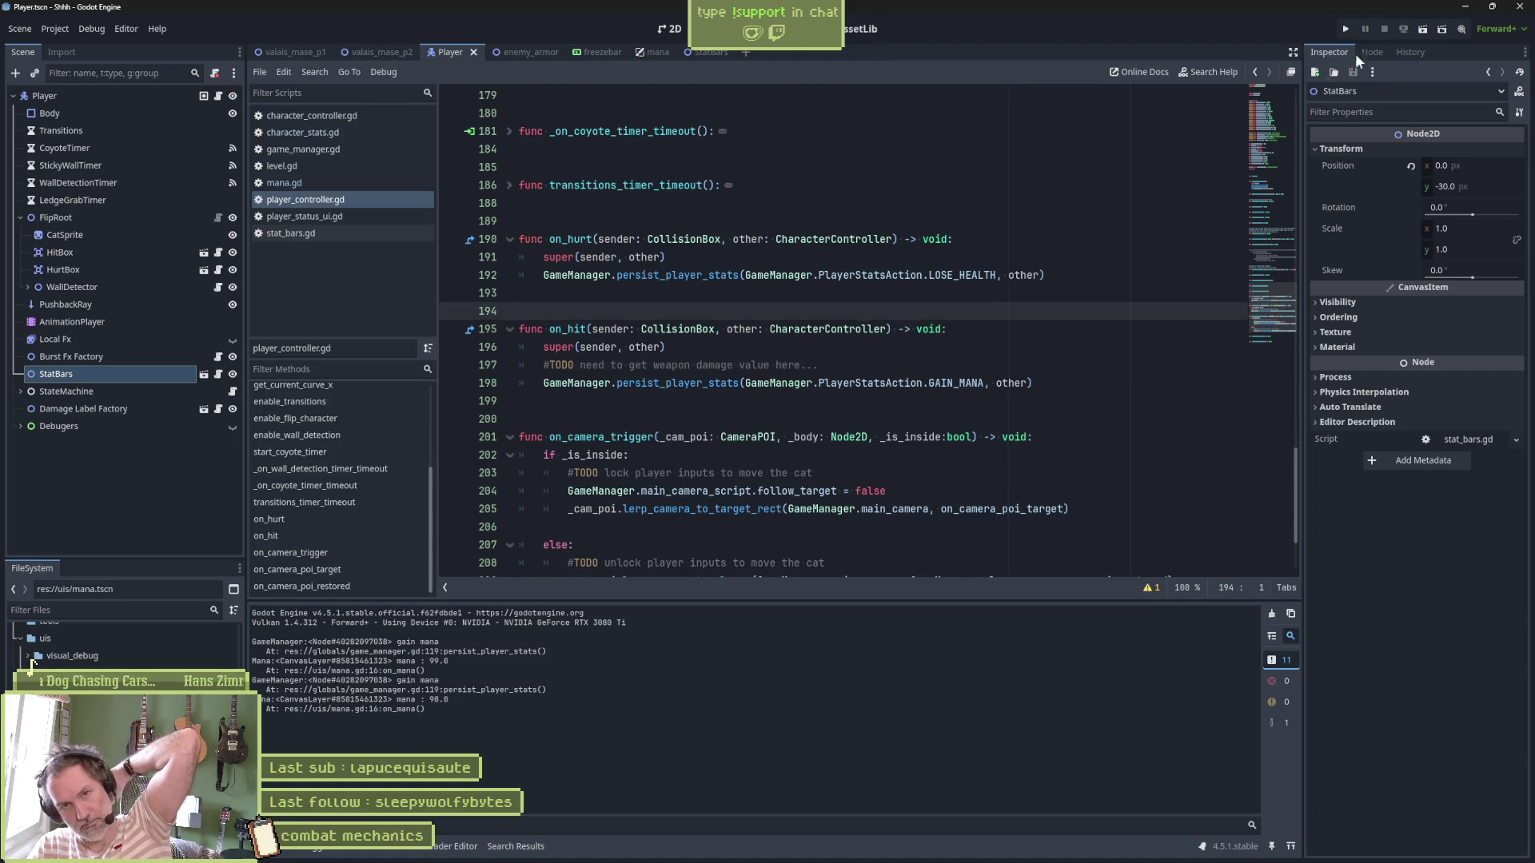
{"action": "left_click", "coordinate": [1465, 10]}
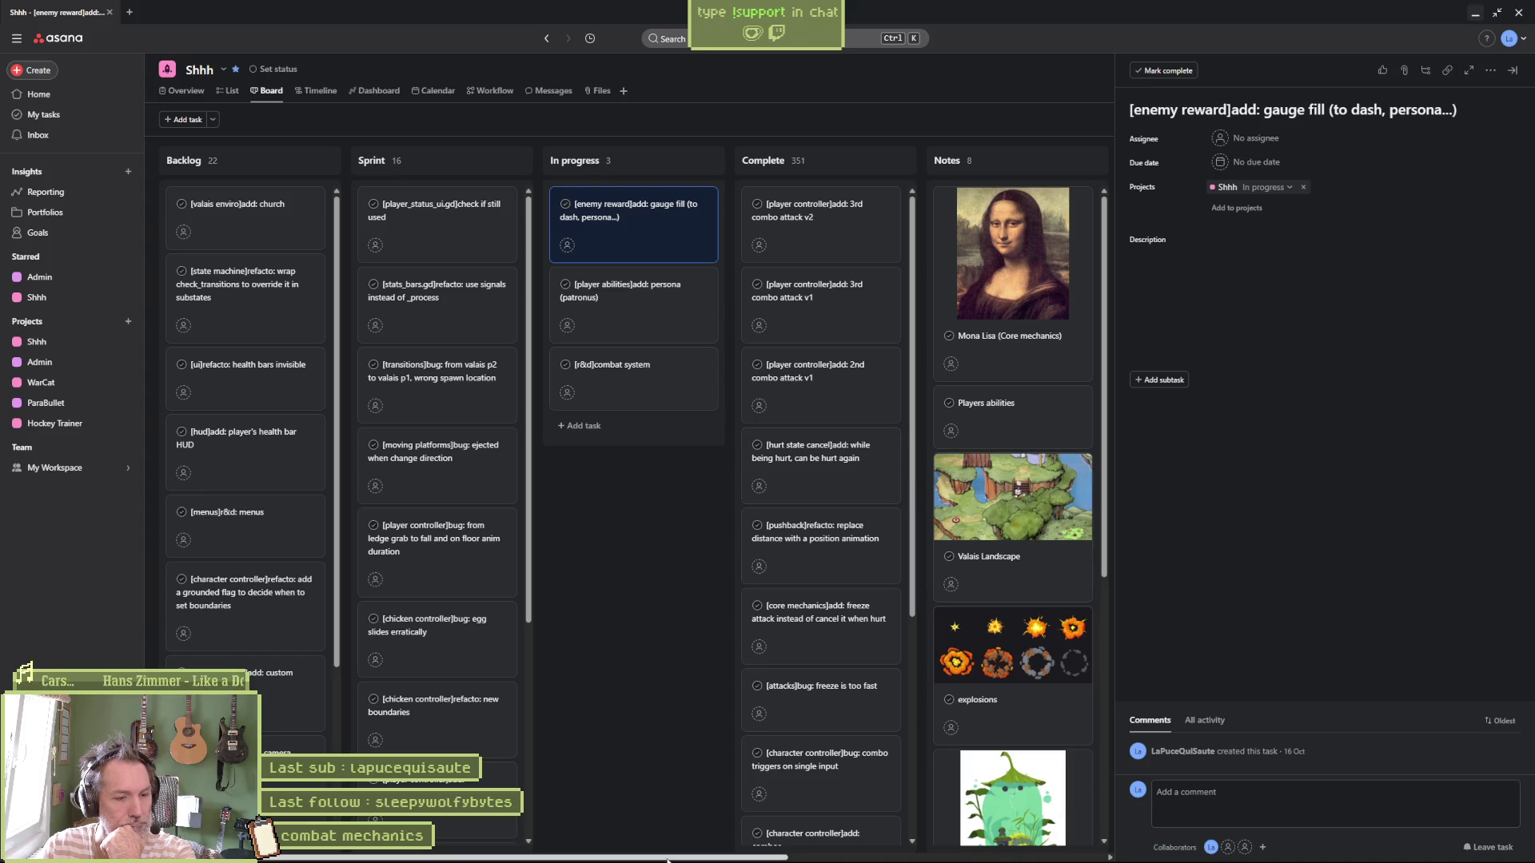
Switch from Asana back to the Godot editor showing player_controller.gd
{"action": "mouse_move", "coordinate": [668, 862]}
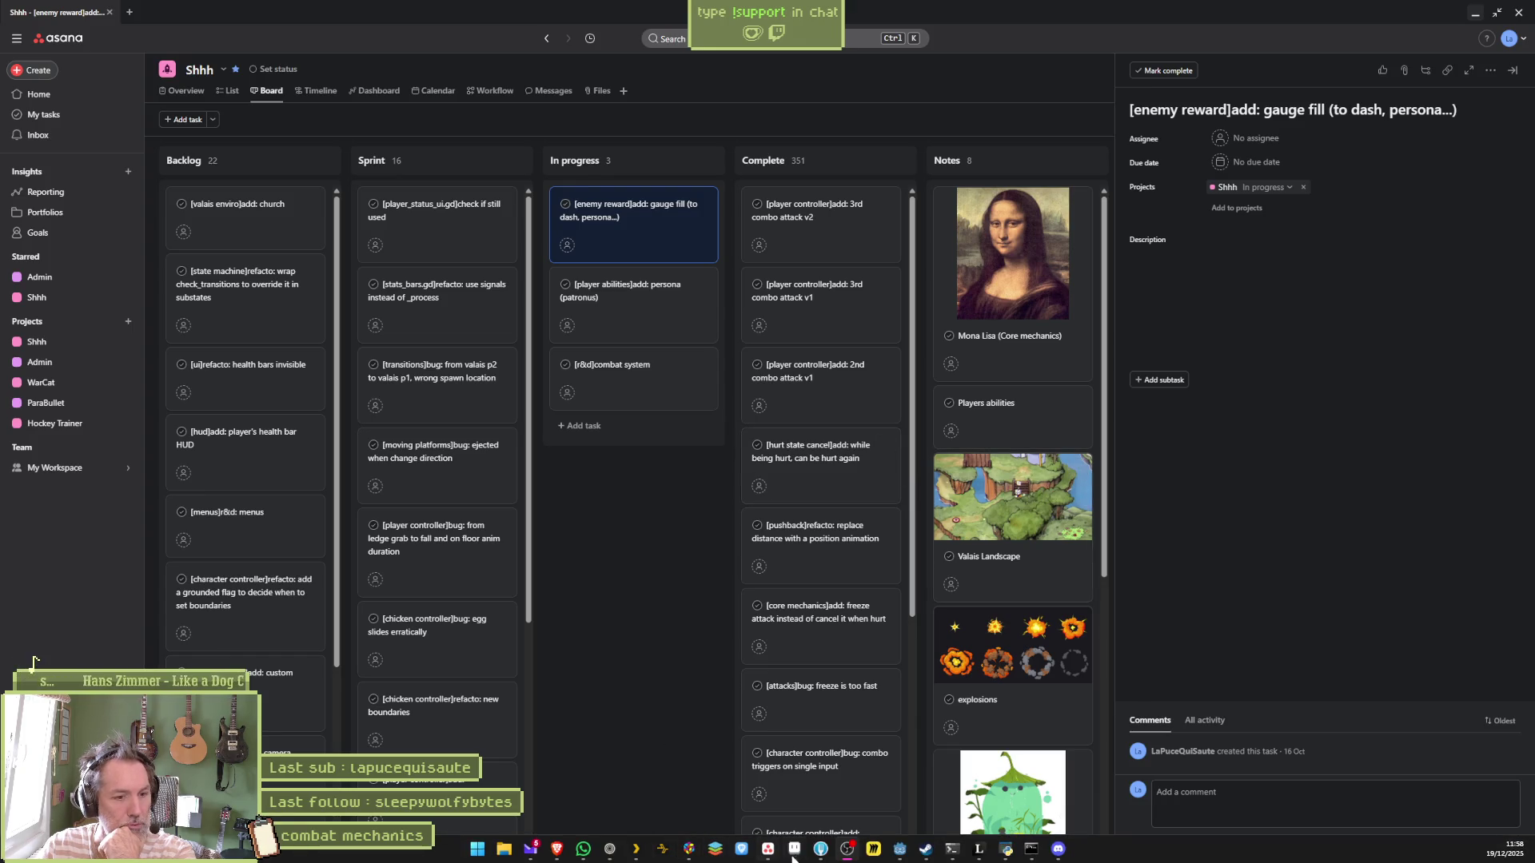
{"action": "left_click", "coordinate": [900, 851]}
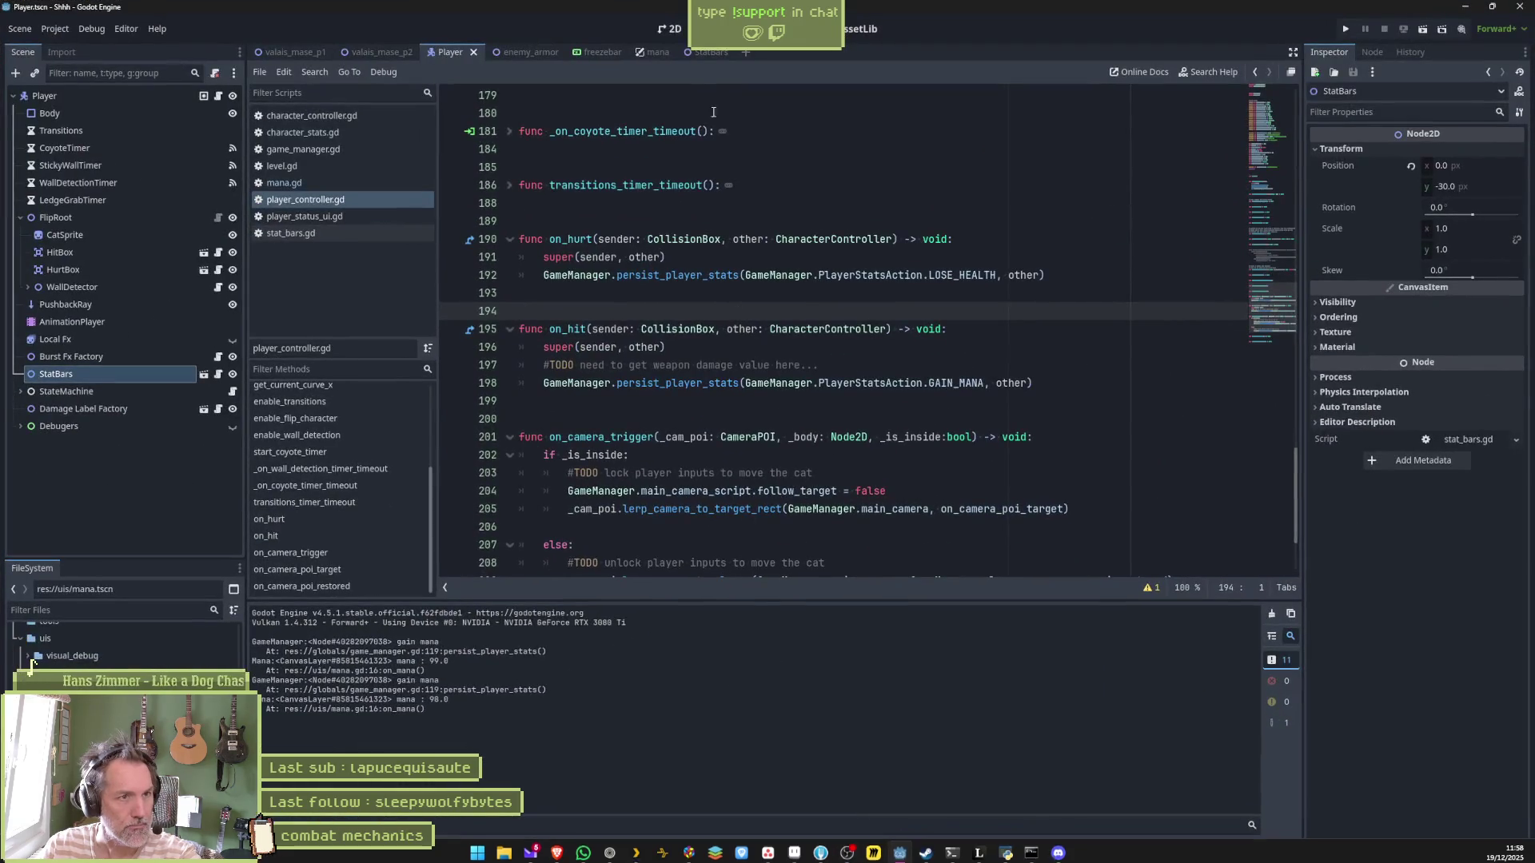
Run the enemy_armor scene with F6 and attack the scarecrow repeatedly
{"action": "left_click", "coordinate": [665, 257]}
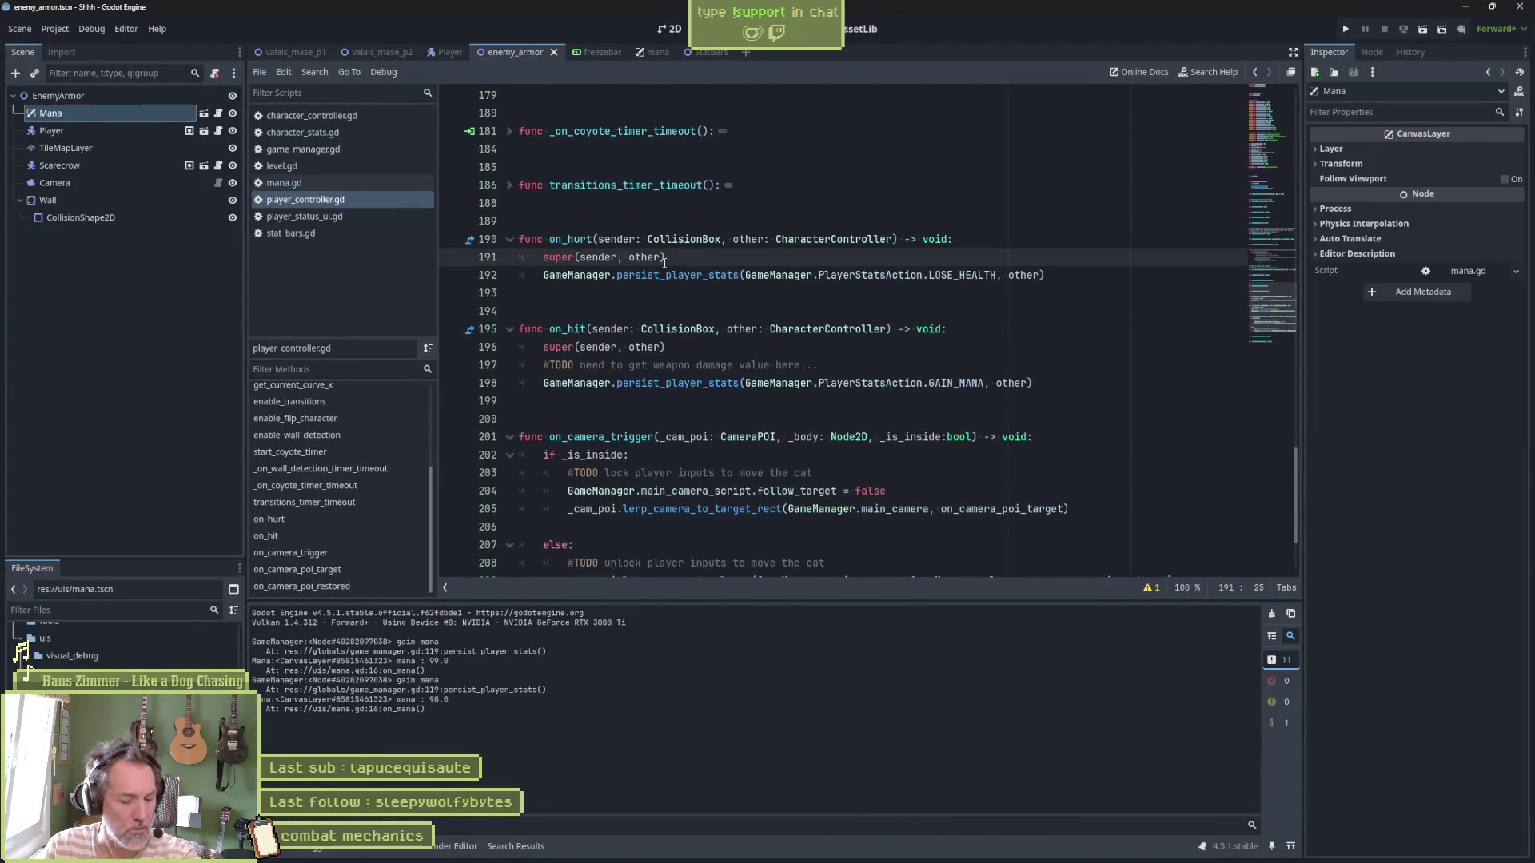
{"action": "key", "text": "F6"}
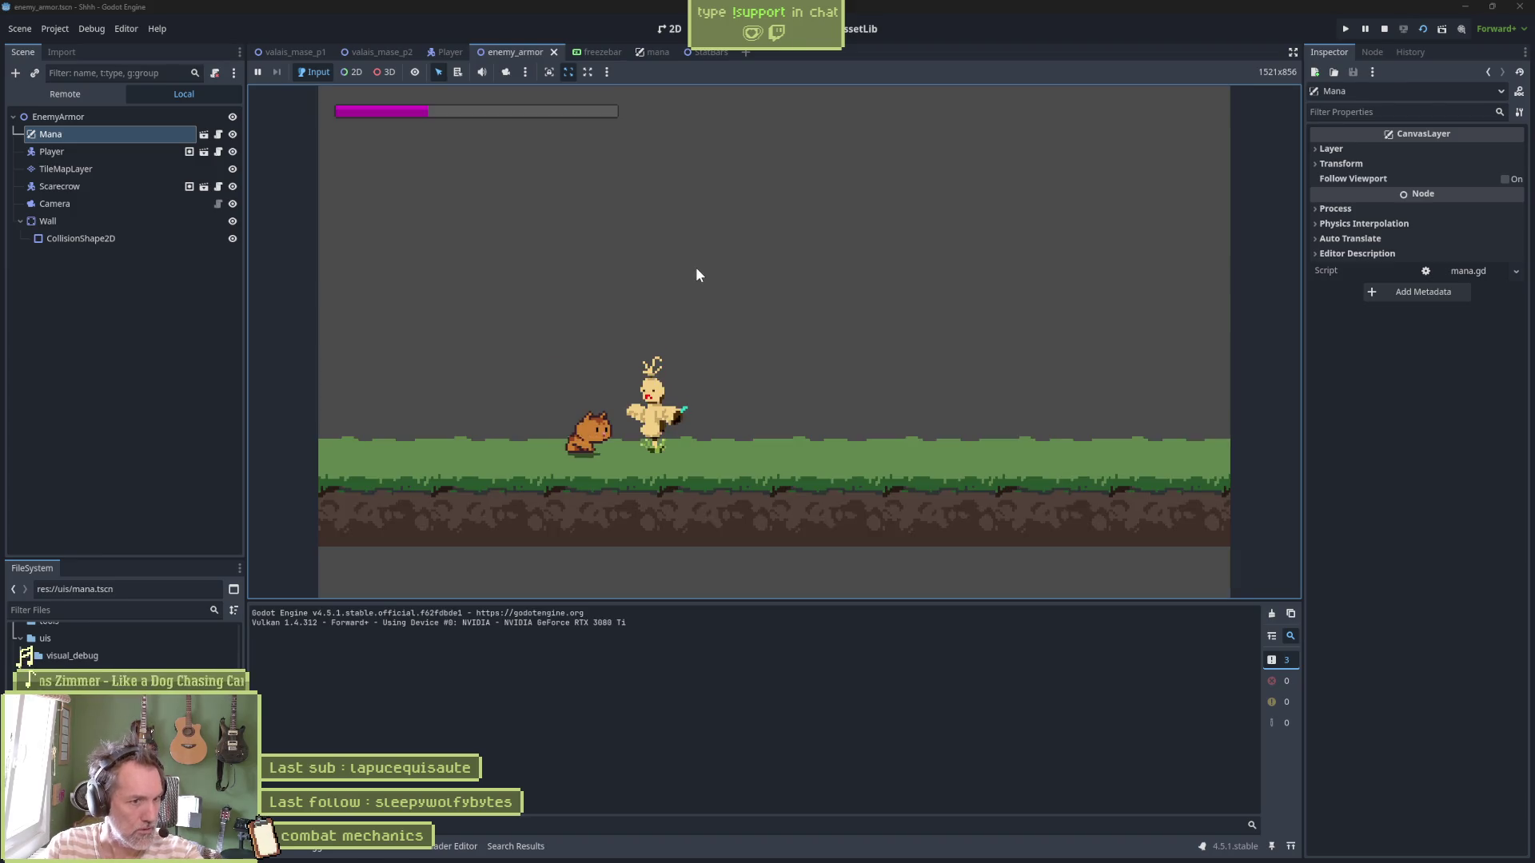
{"action": "left_click", "coordinate": [696, 267]}
{"action": "left_click", "coordinate": [696, 267]}
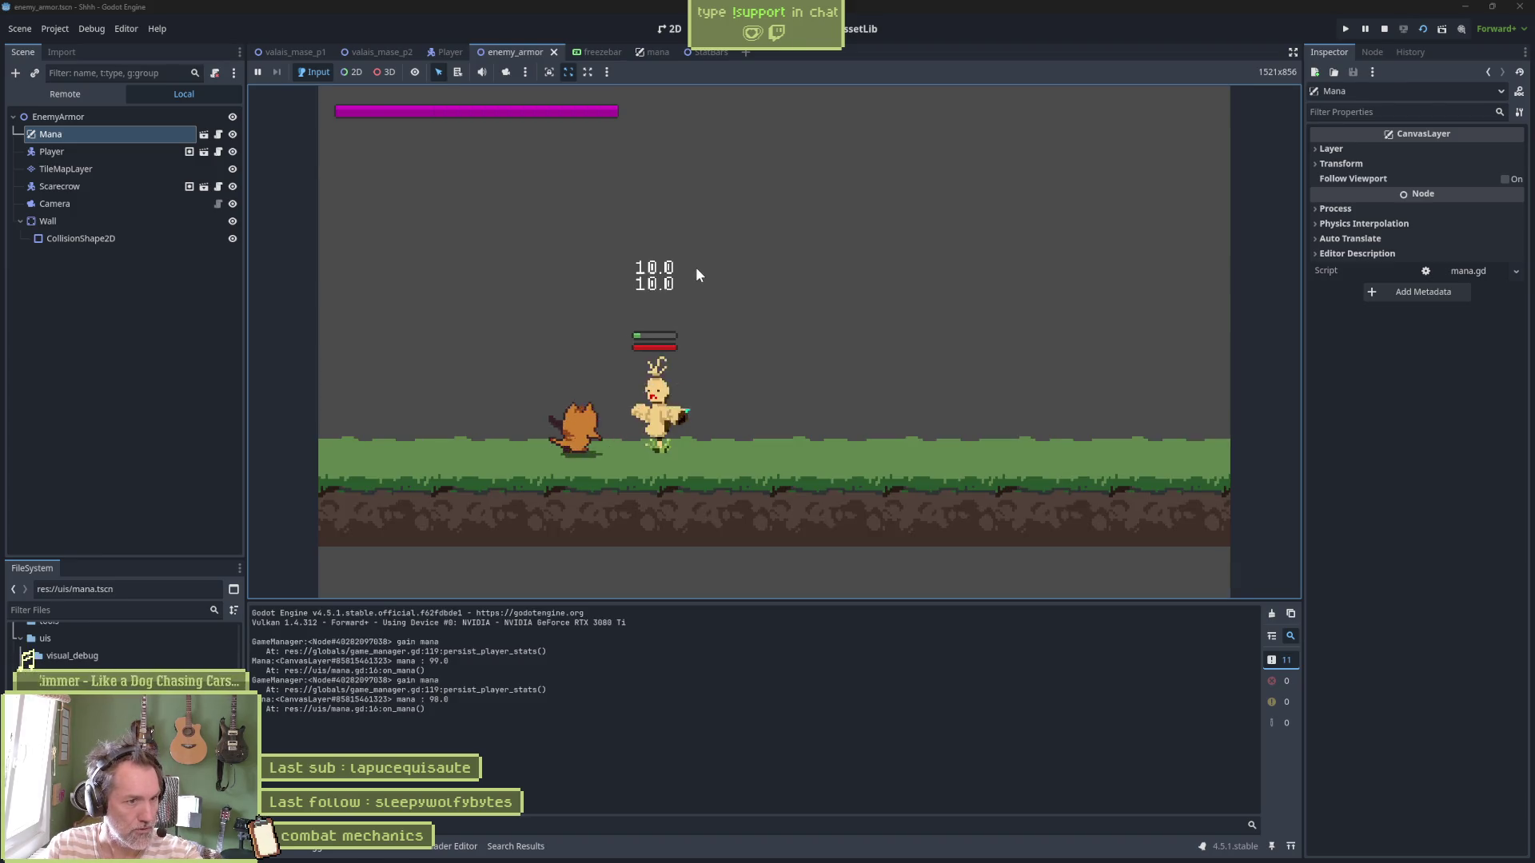
{"action": "left_click", "coordinate": [695, 267]}
{"action": "left_click", "coordinate": [696, 267]}
{"action": "key", "text": "d"}
{"action": "left_click", "coordinate": [696, 267]}
{"action": "left_click", "coordinate": [695, 267]}
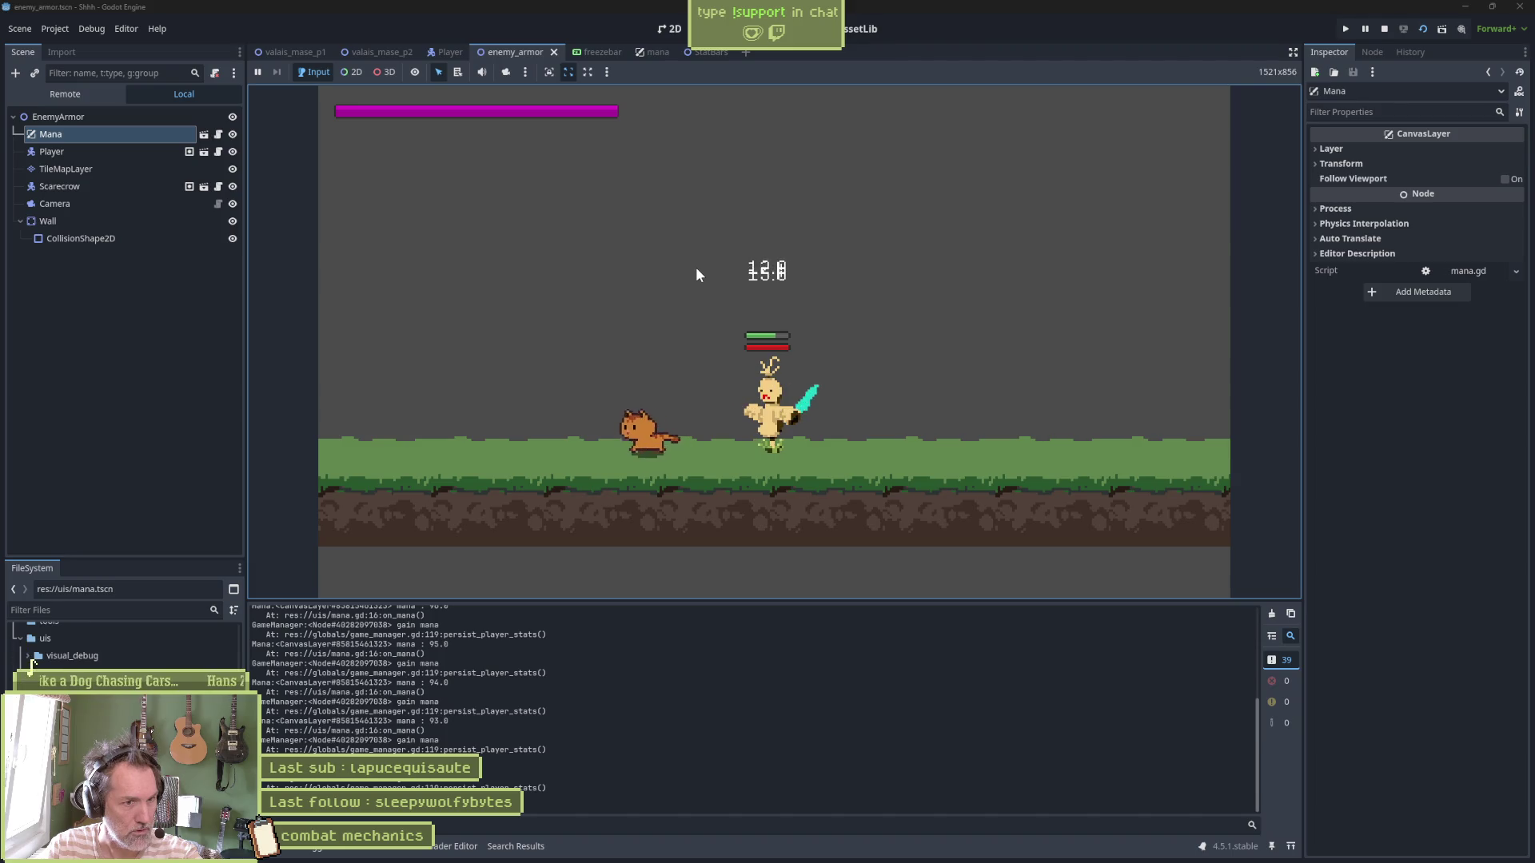
Keep walking right and striking the scarecrow until mana gain logs, then stop the game
{"action": "key", "text": "d"}
{"action": "left_click", "coordinate": [696, 267]}
{"action": "left_click", "coordinate": [695, 267]}
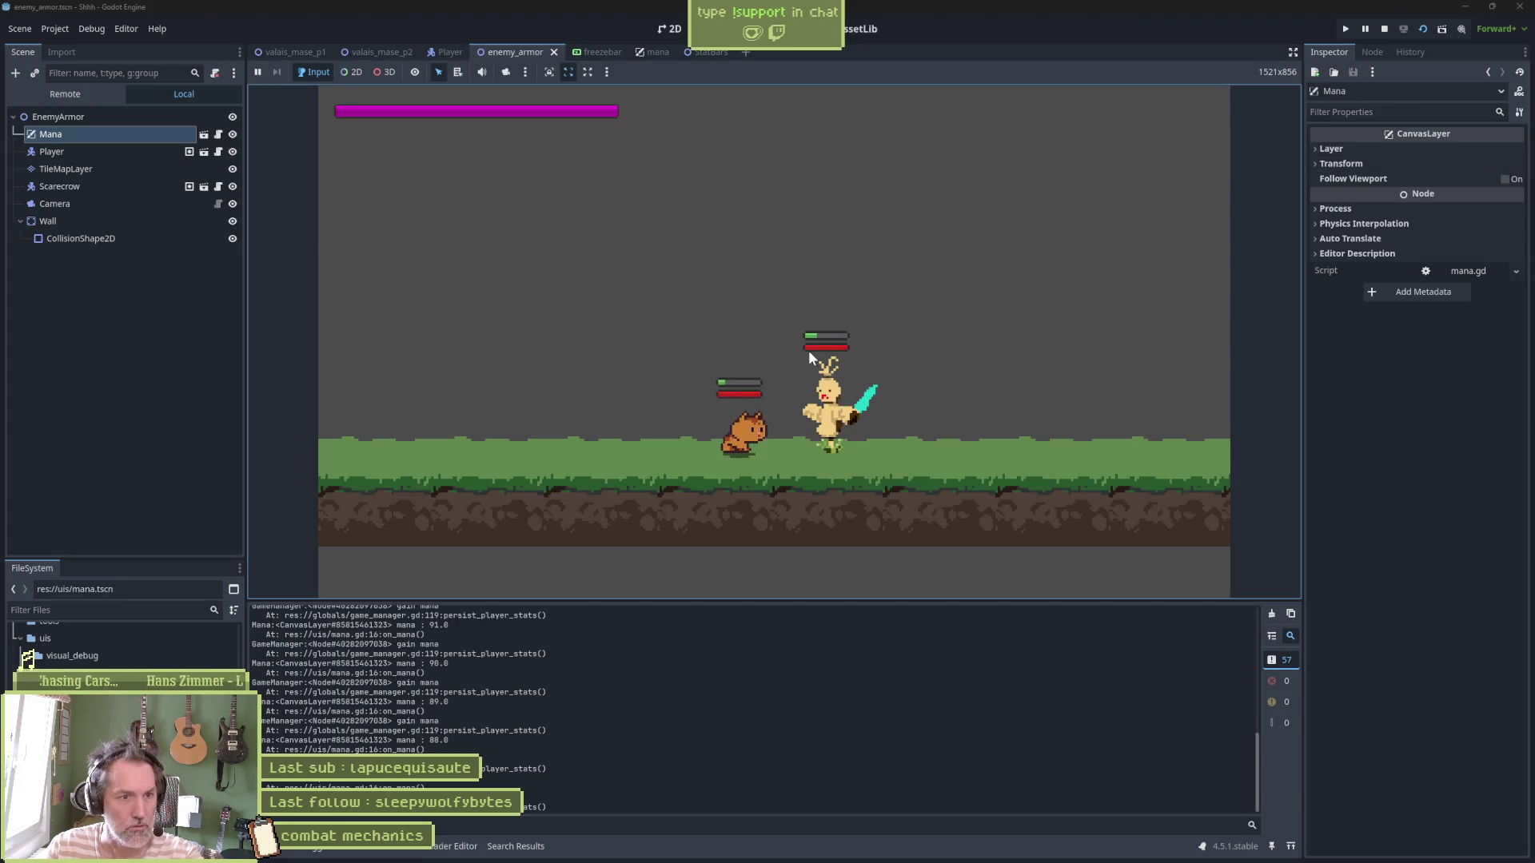
{"action": "left_click", "coordinate": [848, 418]}
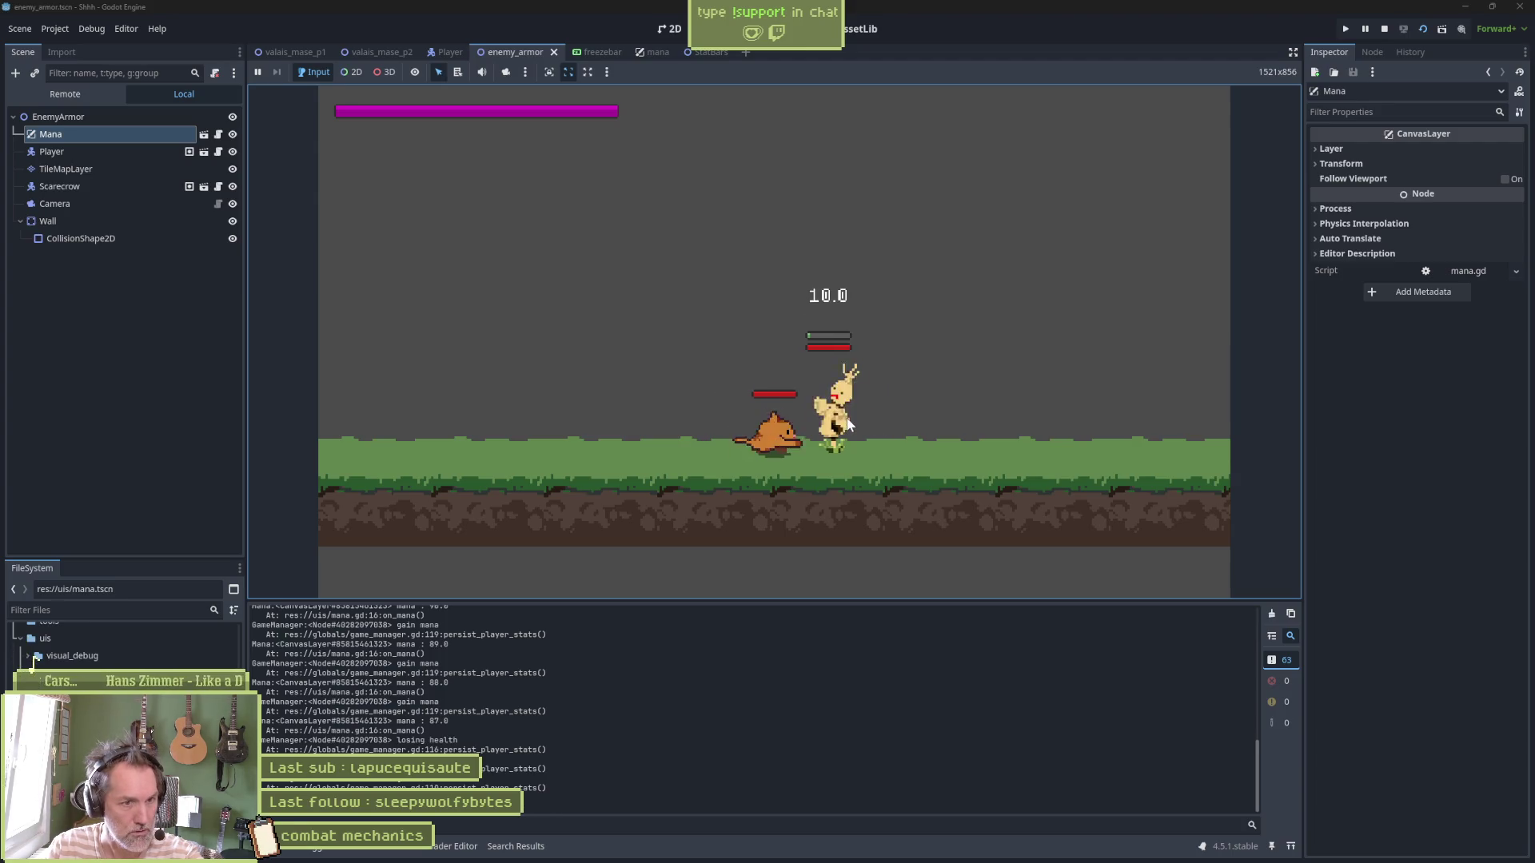
{"action": "key", "text": "F8"}
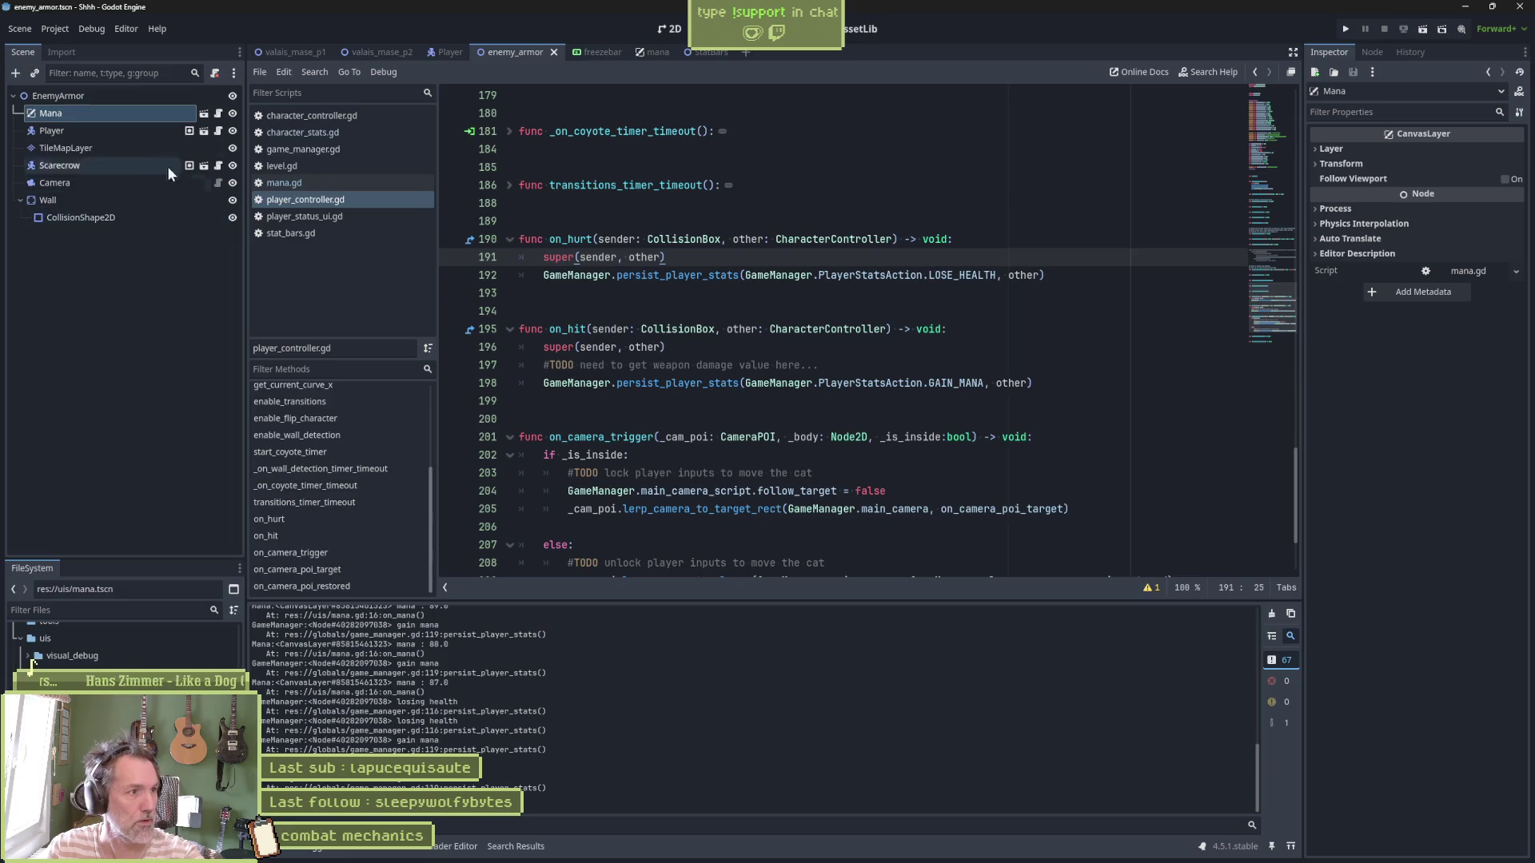
Set the Scarecrow's Attack Armor to Freeze in the Inspector
{"action": "left_click", "coordinate": [96, 166]}
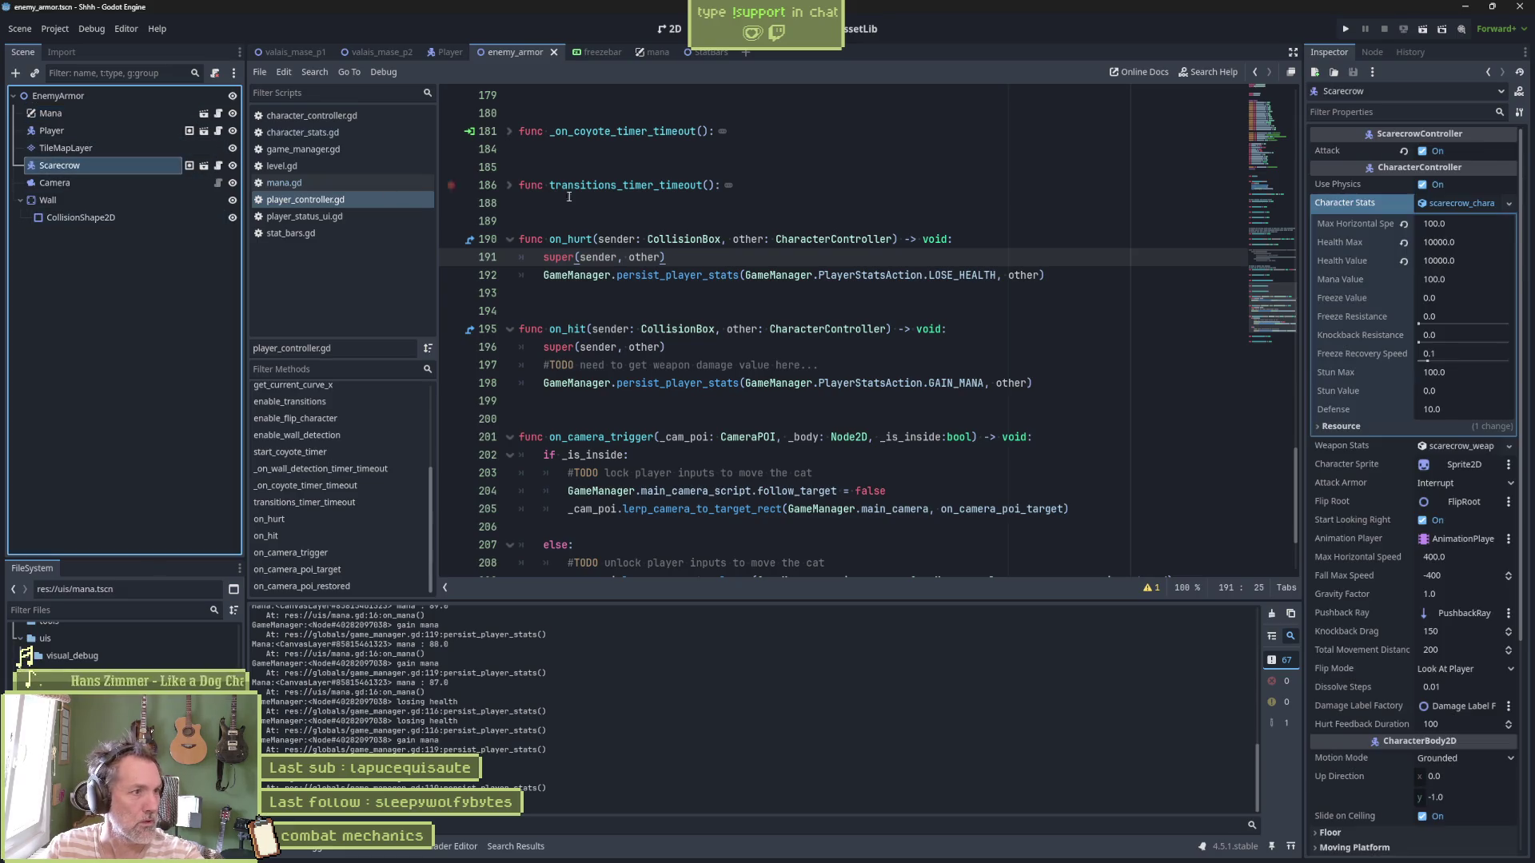
{"action": "left_click", "coordinate": [1460, 483]}
{"action": "left_click", "coordinate": [1451, 535]}
{"action": "left_click", "coordinate": [880, 535]}
Test-run the scene dashing into the scarecrow, stop it, and revert Attack Armor to Interrupt
{"action": "key", "text": "F6"}
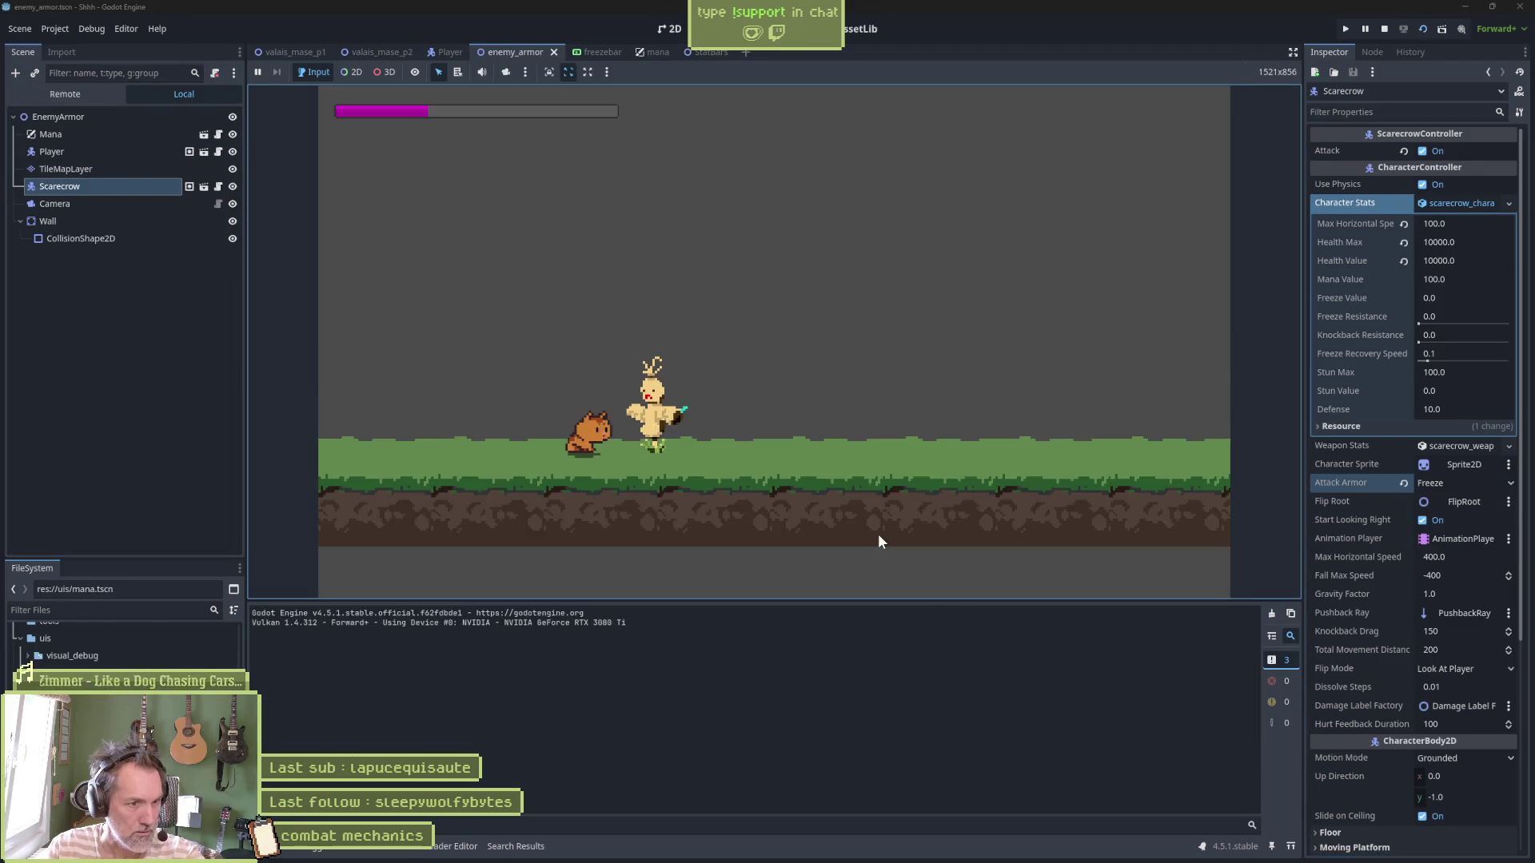
{"action": "key", "text": "Right"}
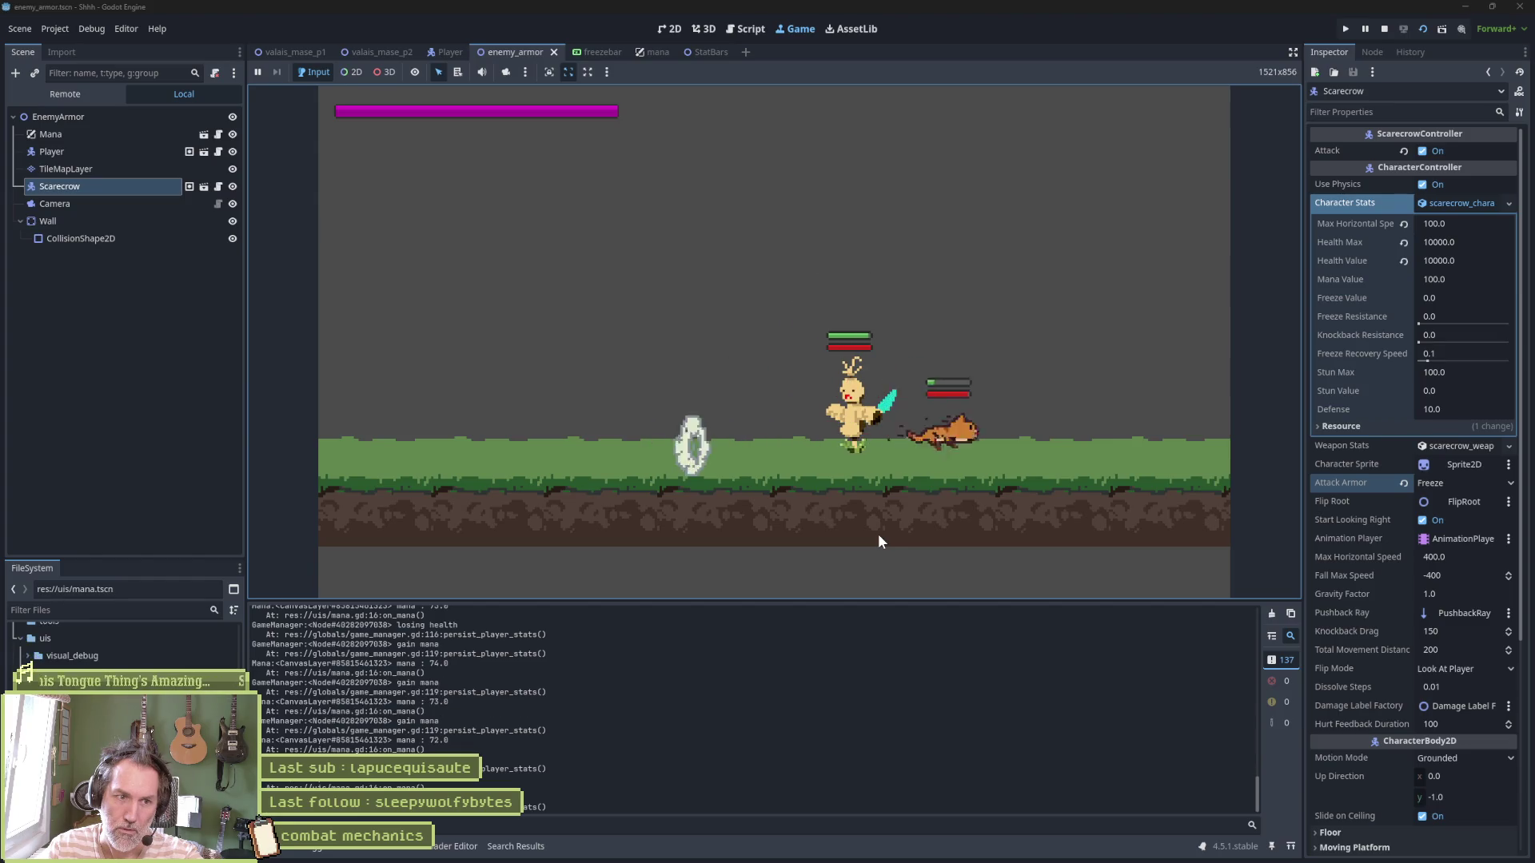
{"action": "key", "text": "F8"}
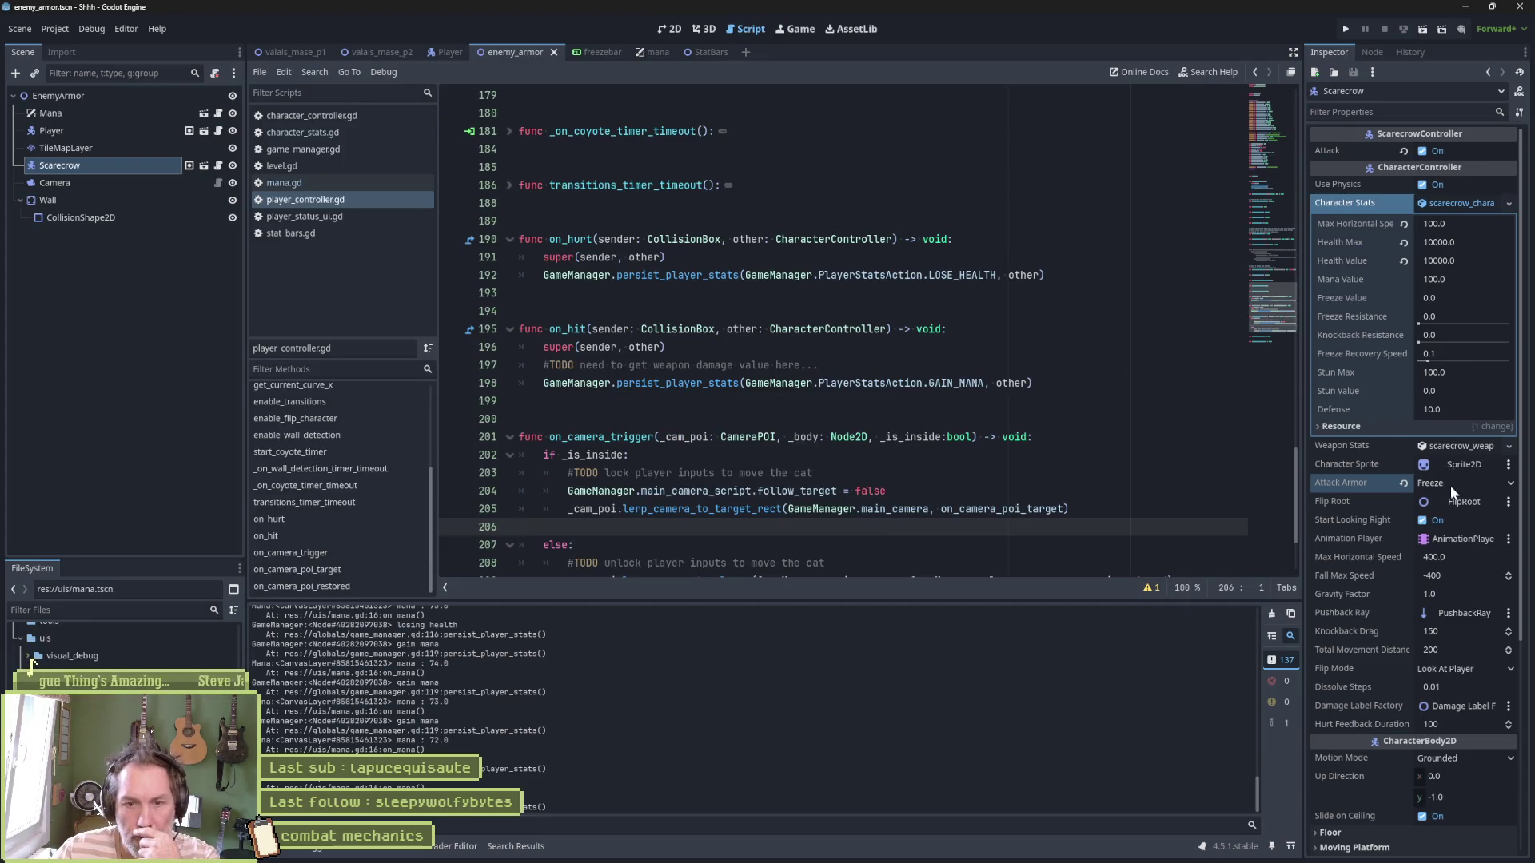
{"action": "left_click", "coordinate": [1404, 484]}
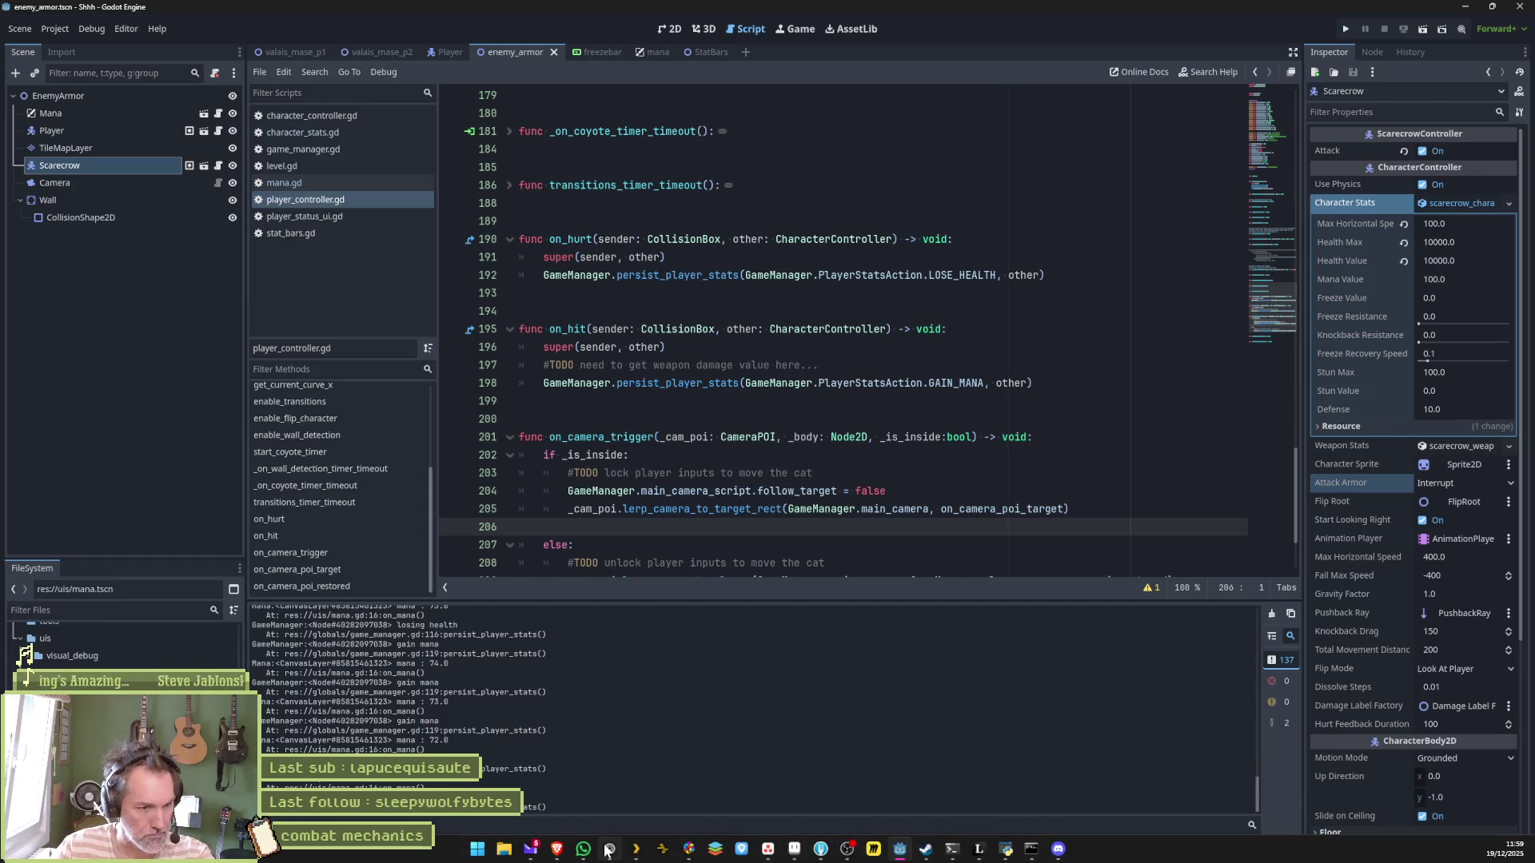
{"action": "left_click", "coordinate": [609, 849]}
{"action": "key", "text": "ctrl+l"}
Go to Twitch, open a followed game-dev streamer's live channel, then return to Godot
{"action": "type", "text": "twitch.tv/"}
{"action": "key", "text": "Return"}
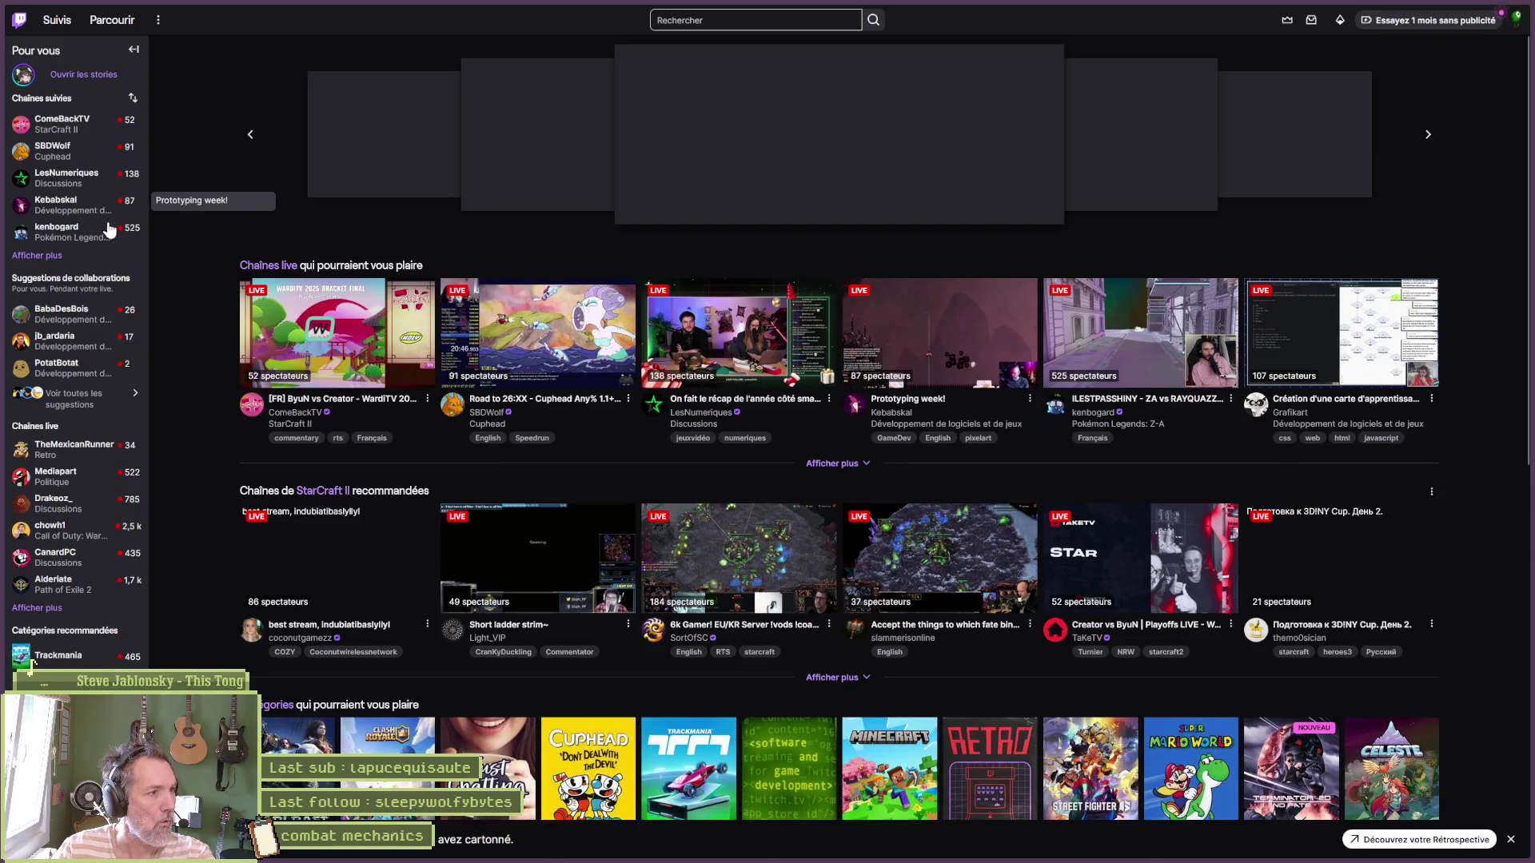
{"action": "left_click", "coordinate": [56, 206]}
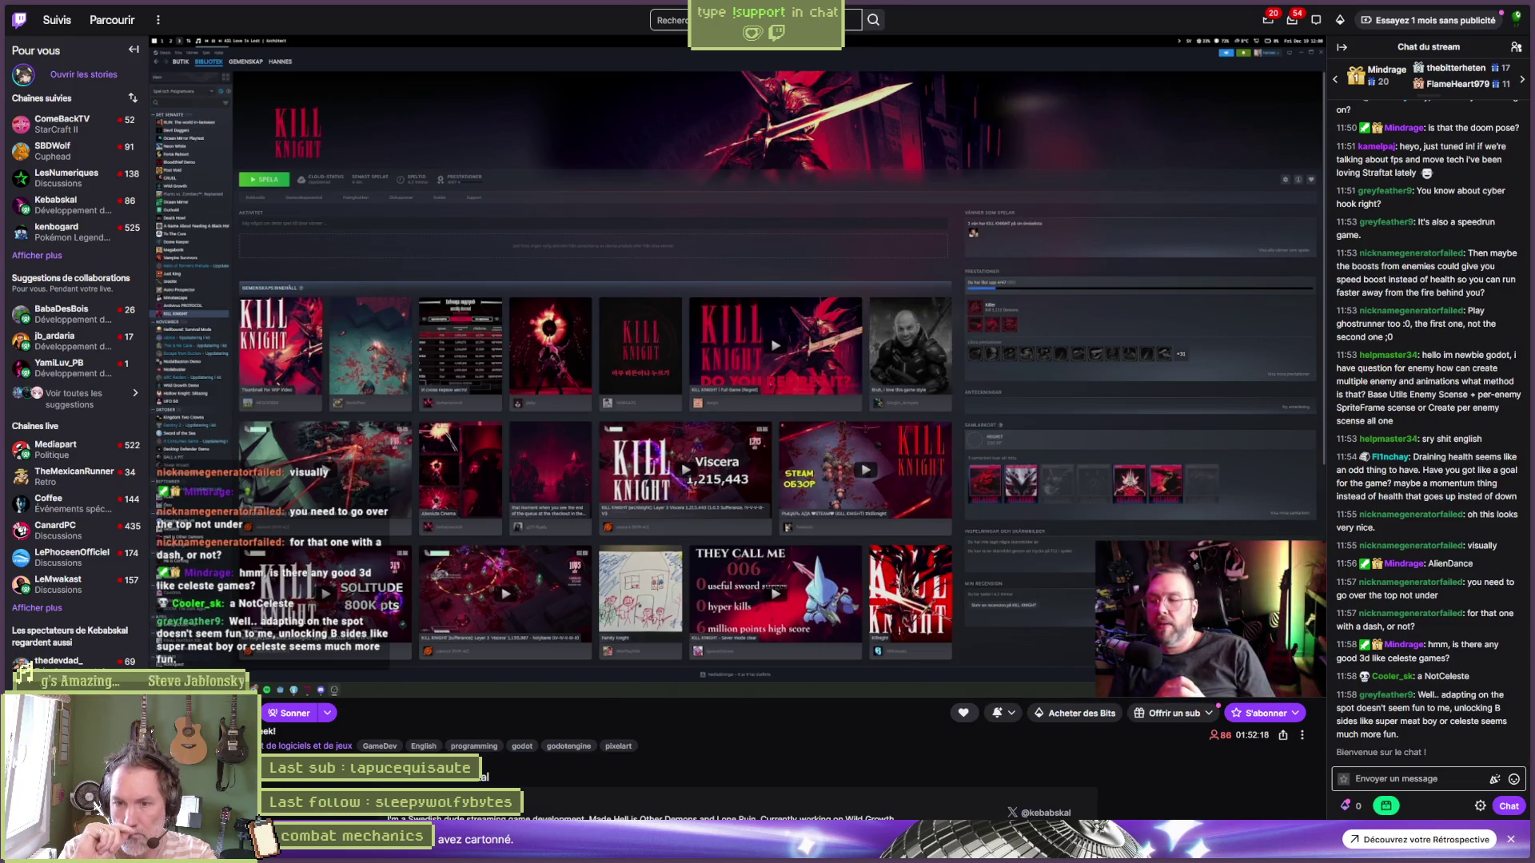
{"action": "mouse_move", "coordinate": [849, 860]}
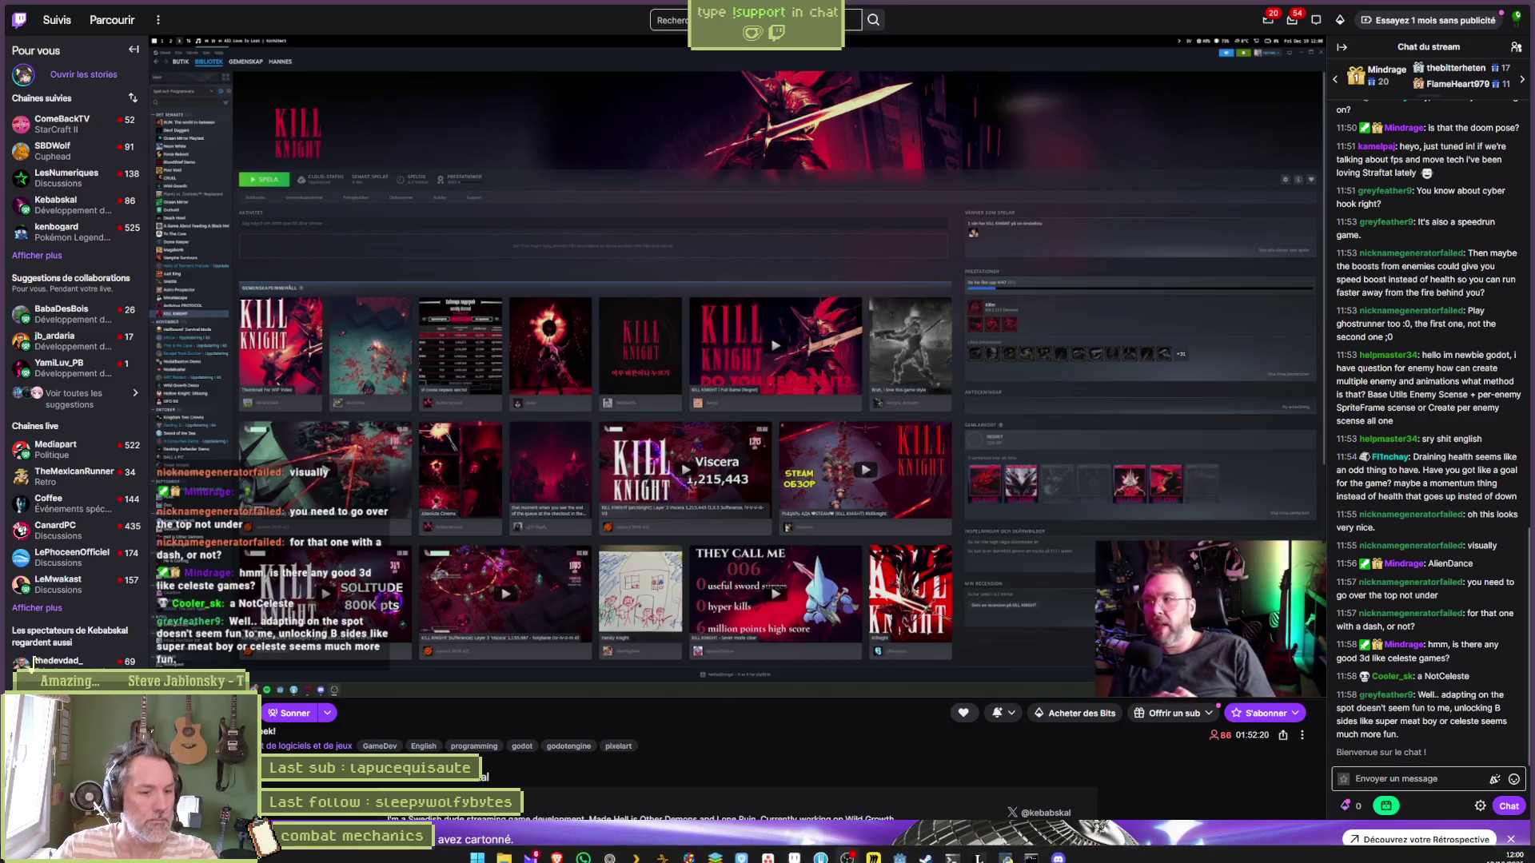
{"action": "left_click", "coordinate": [899, 849]}
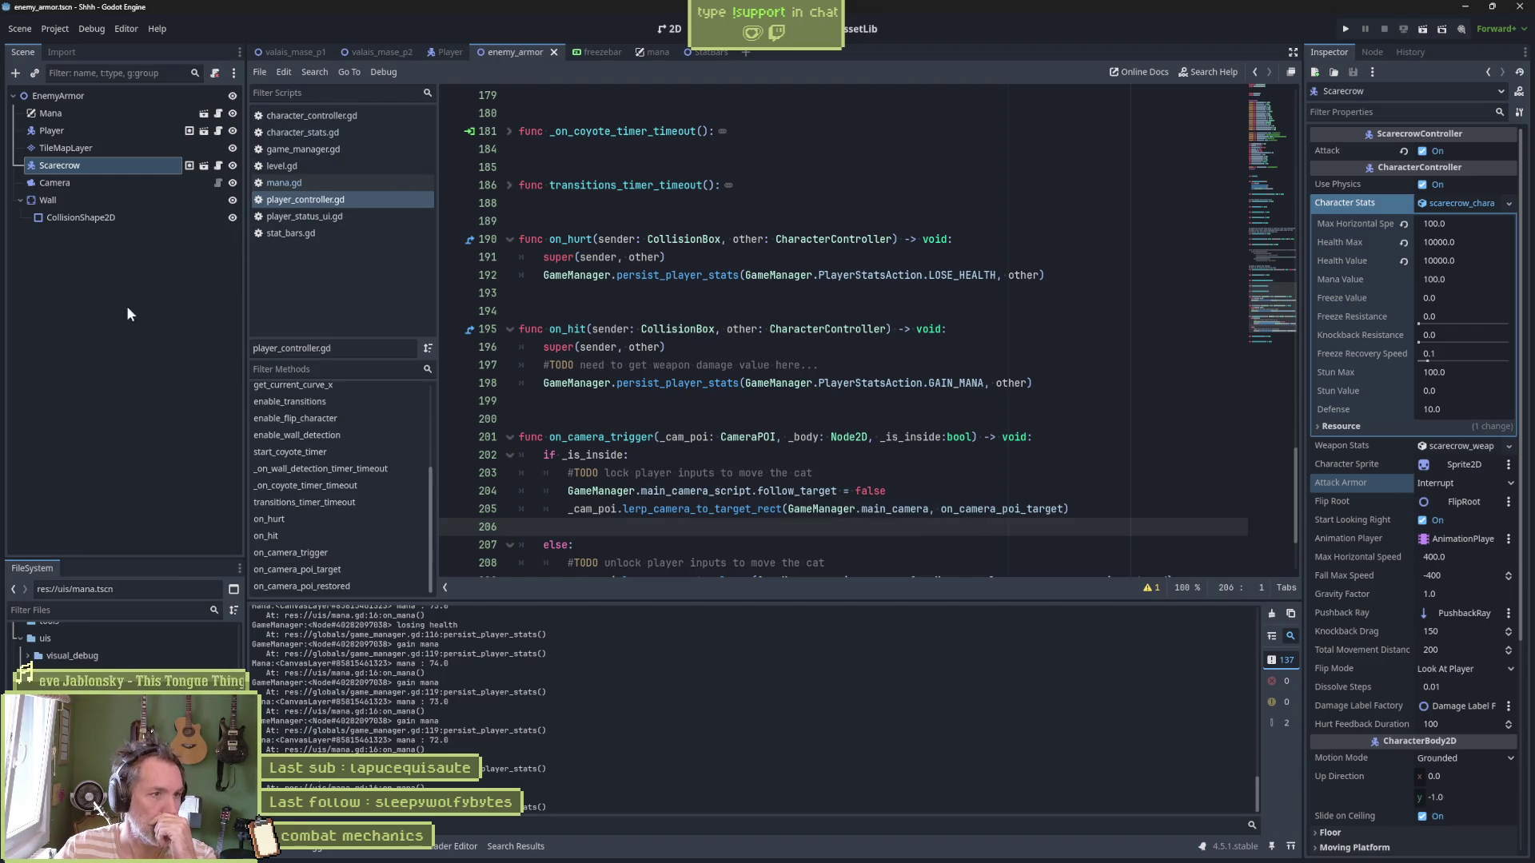
Review the Player scene in 2D and its controller script's CharacterController parent class
{"action": "left_click", "coordinate": [444, 52]}
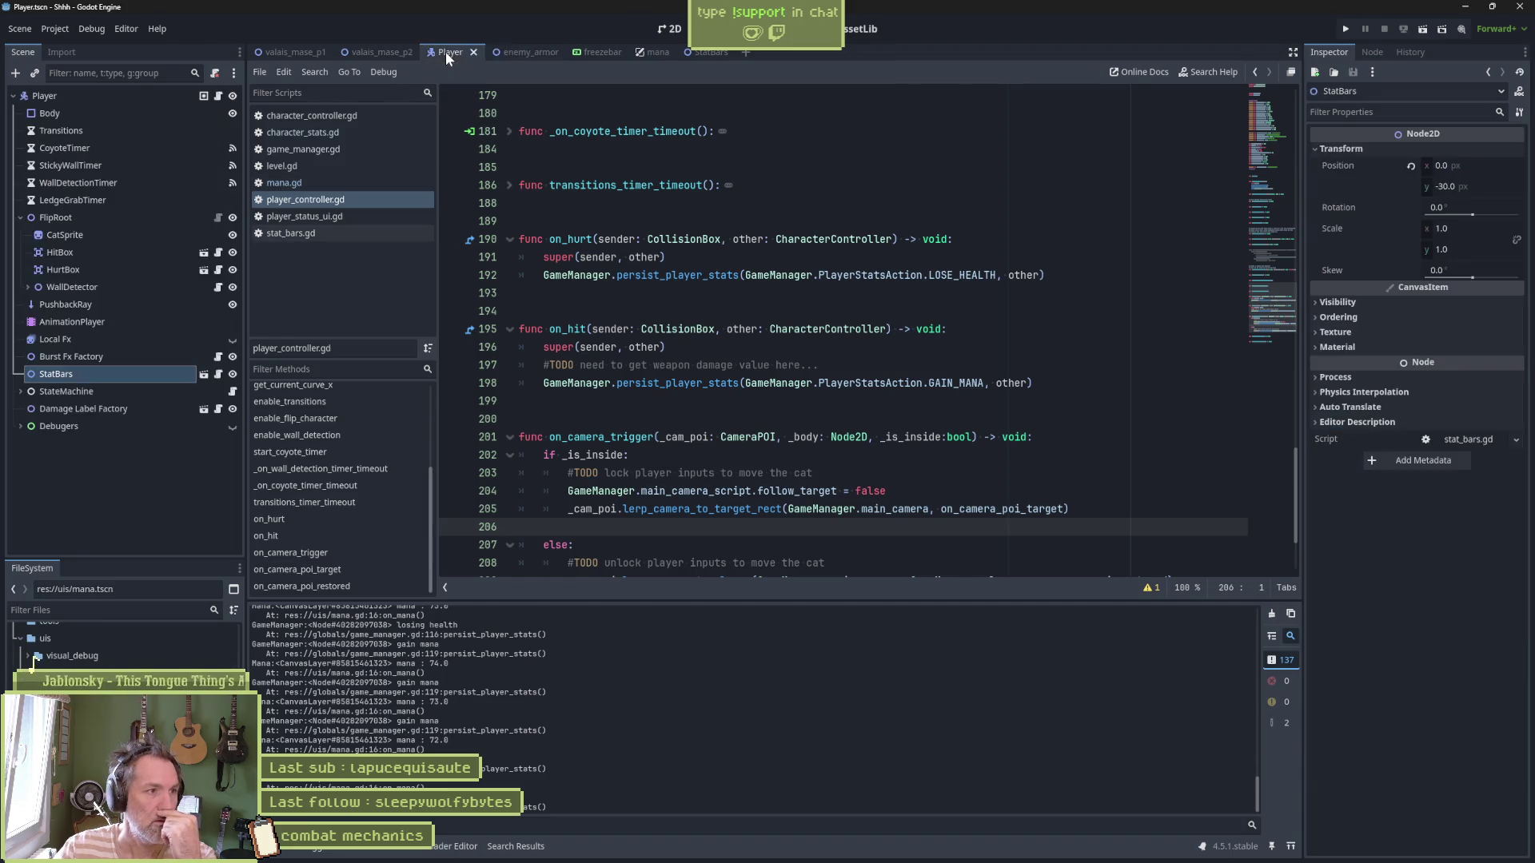
{"action": "left_click", "coordinate": [667, 29]}
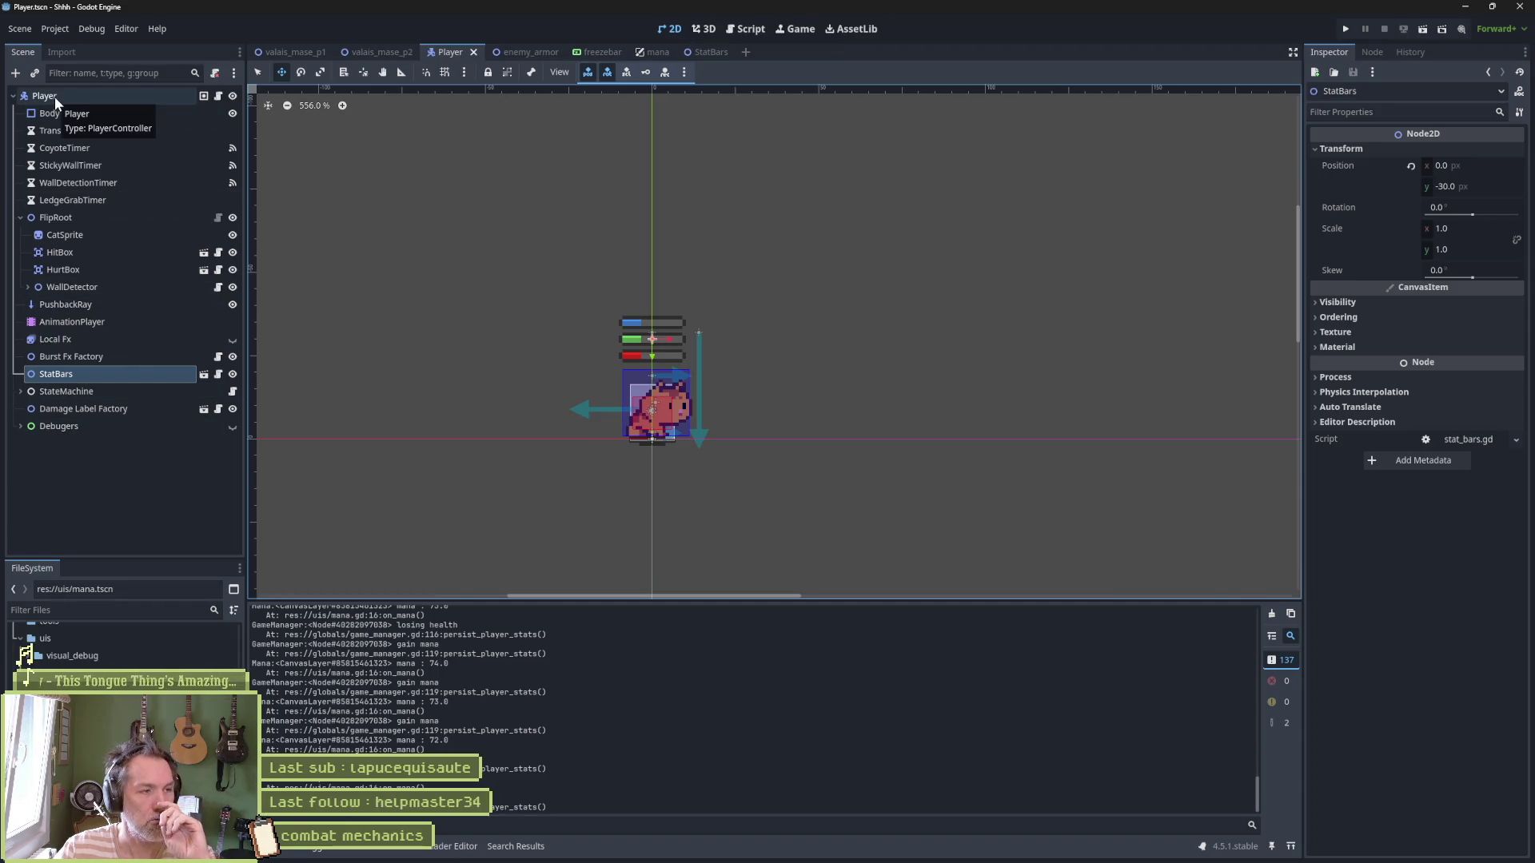
{"action": "left_click", "coordinate": [105, 98]}
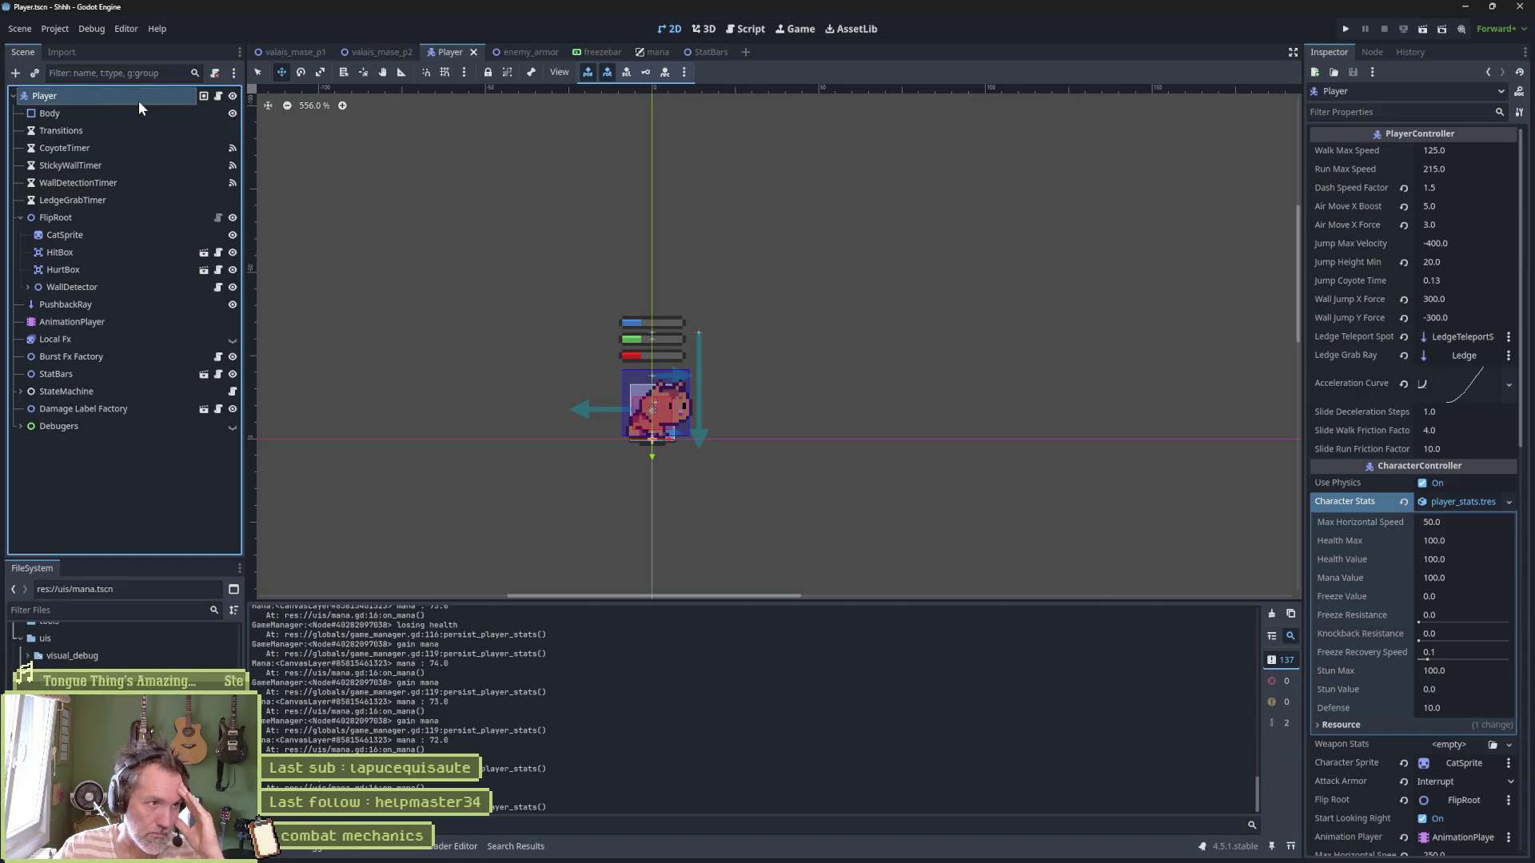
{"action": "left_click", "coordinate": [217, 97]}
{"action": "scroll", "coordinate": [585, 178], "scroll_direction": "up", "scroll_amount": 20}
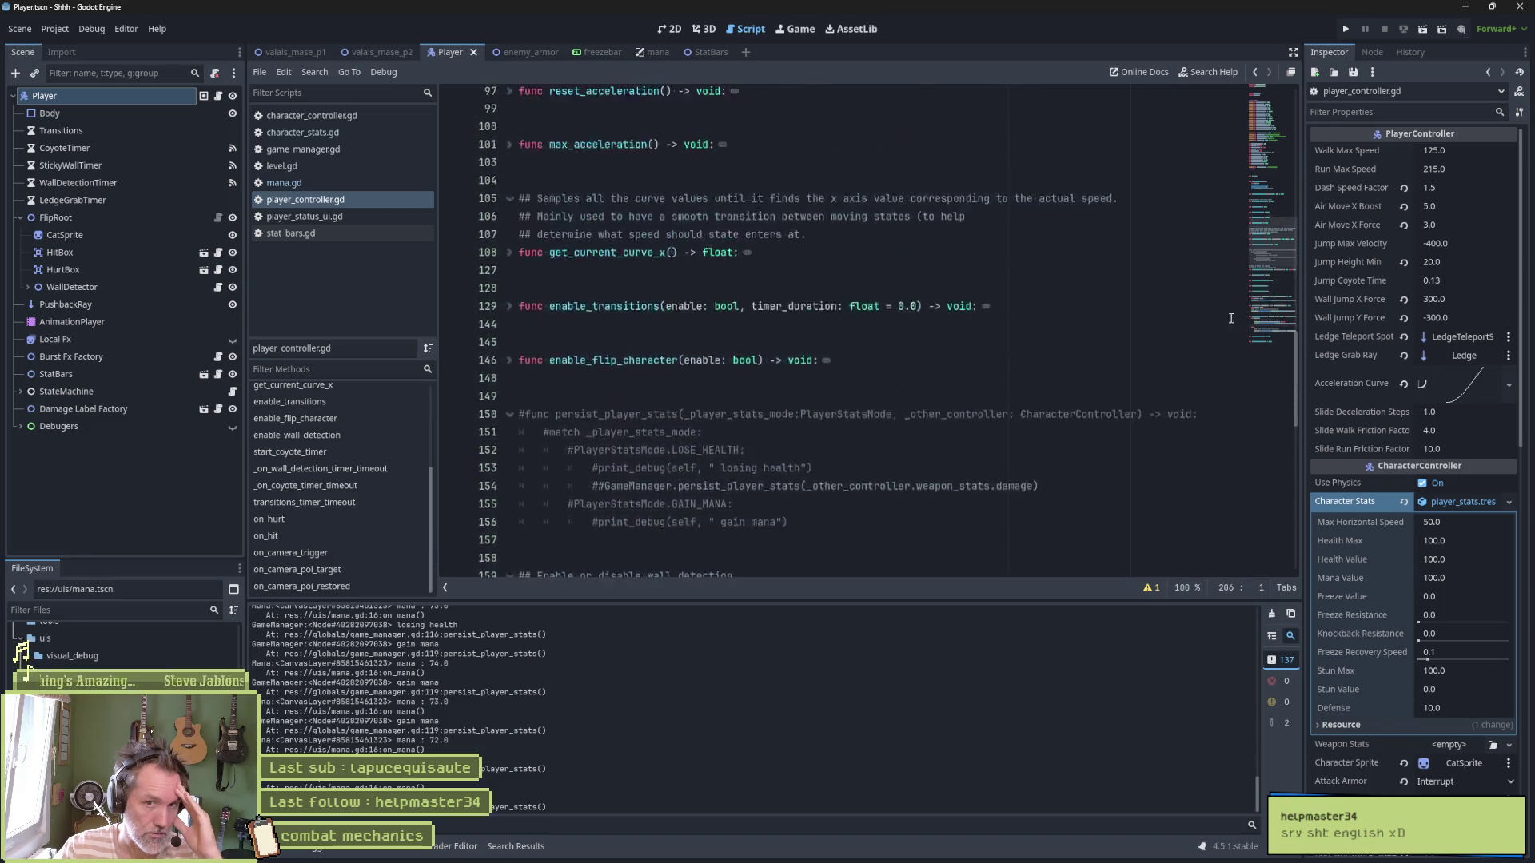
{"action": "double_click", "coordinate": [795, 117]}
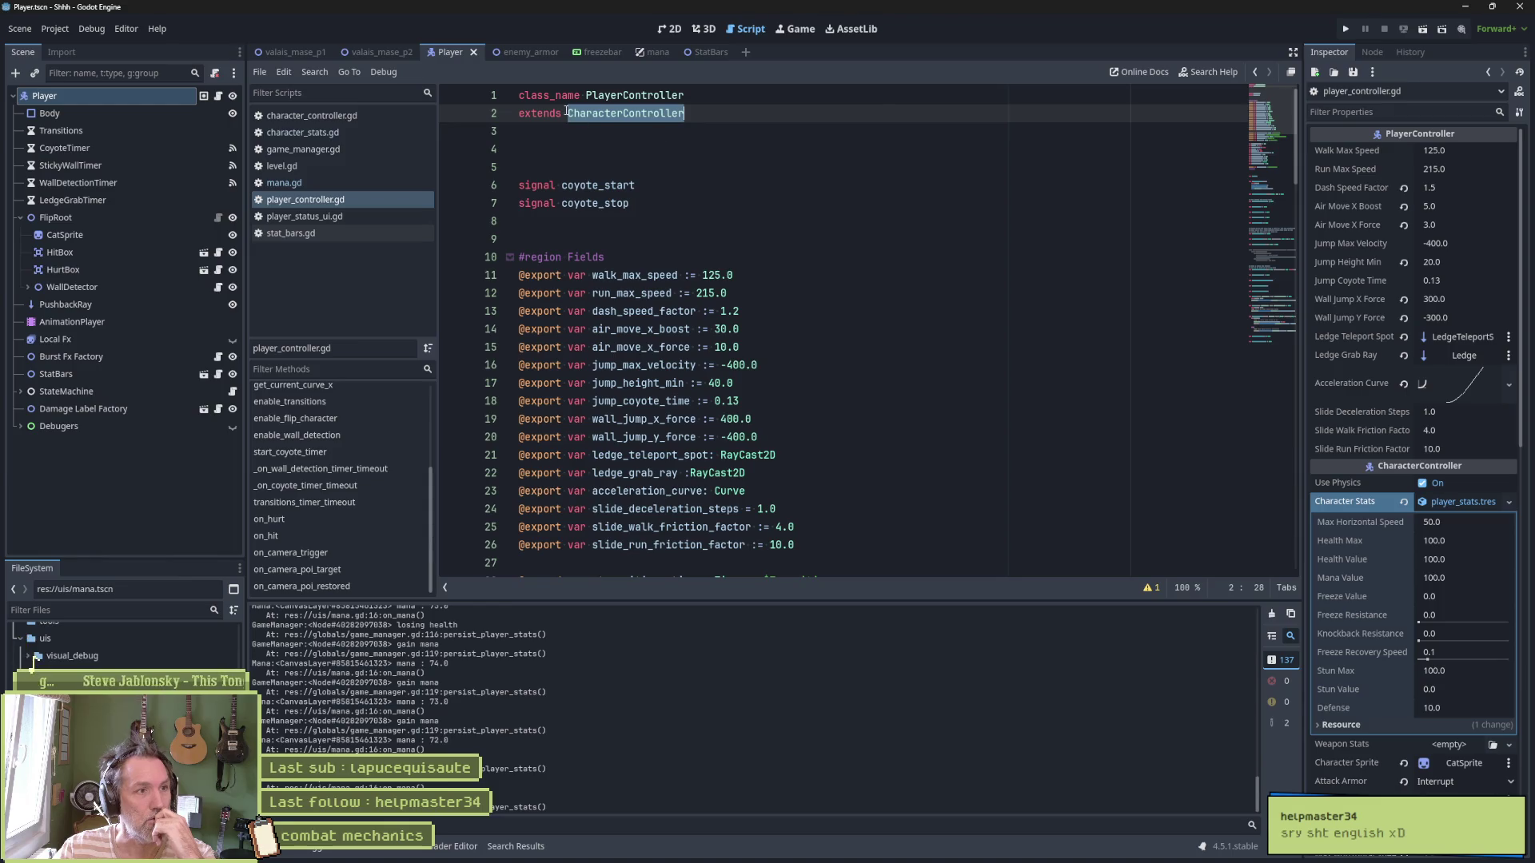
Search project resources for 'chicken' and open the Chicken scene
{"action": "key", "text": "shift+alt+o"}
{"action": "type", "text": "chick"}
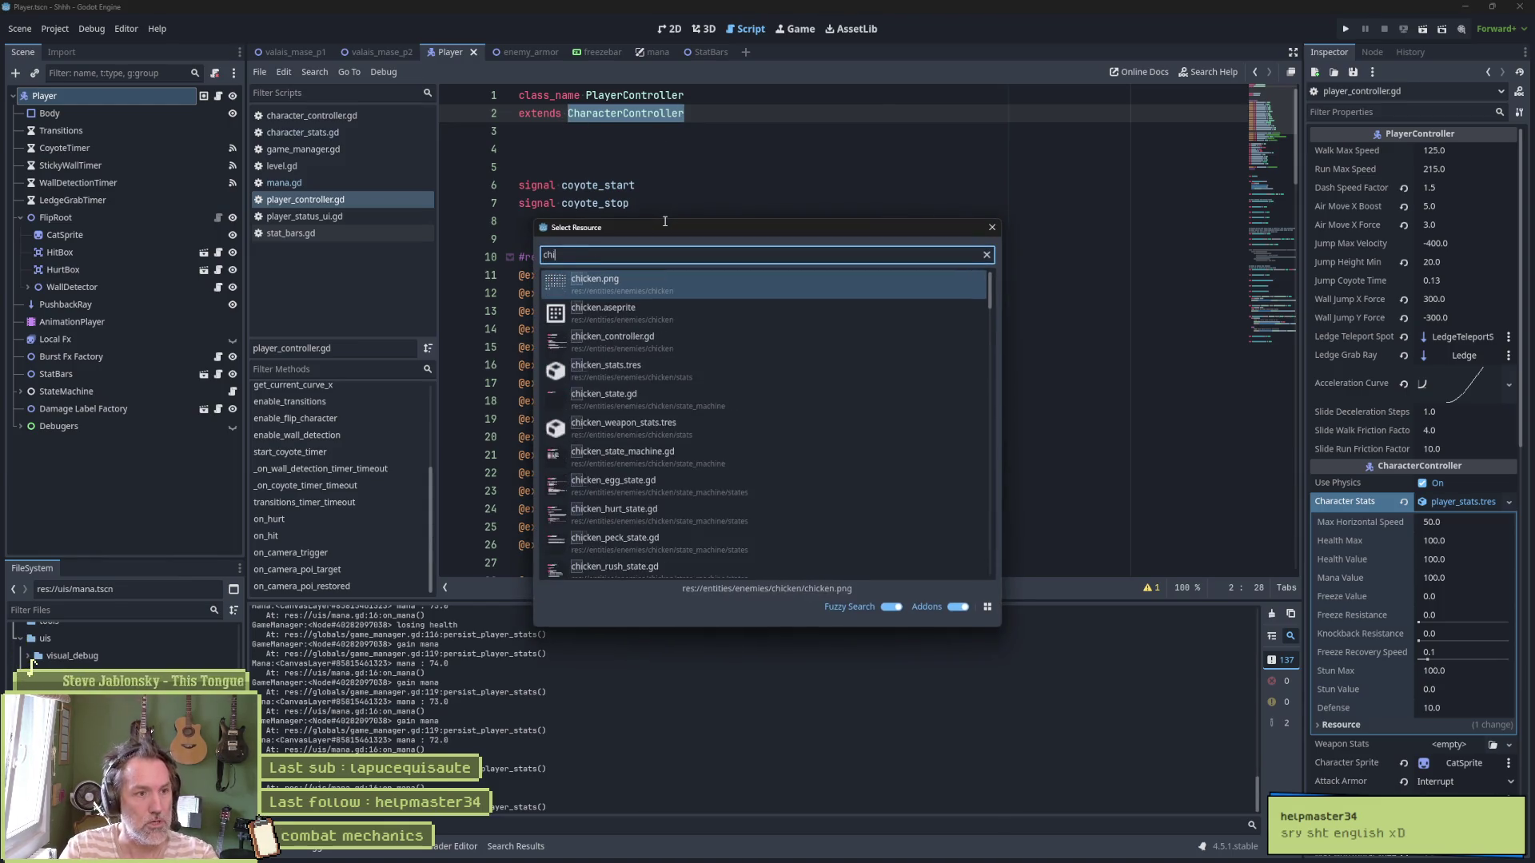
{"action": "key", "text": "Down"}
{"action": "key", "text": "Down"}
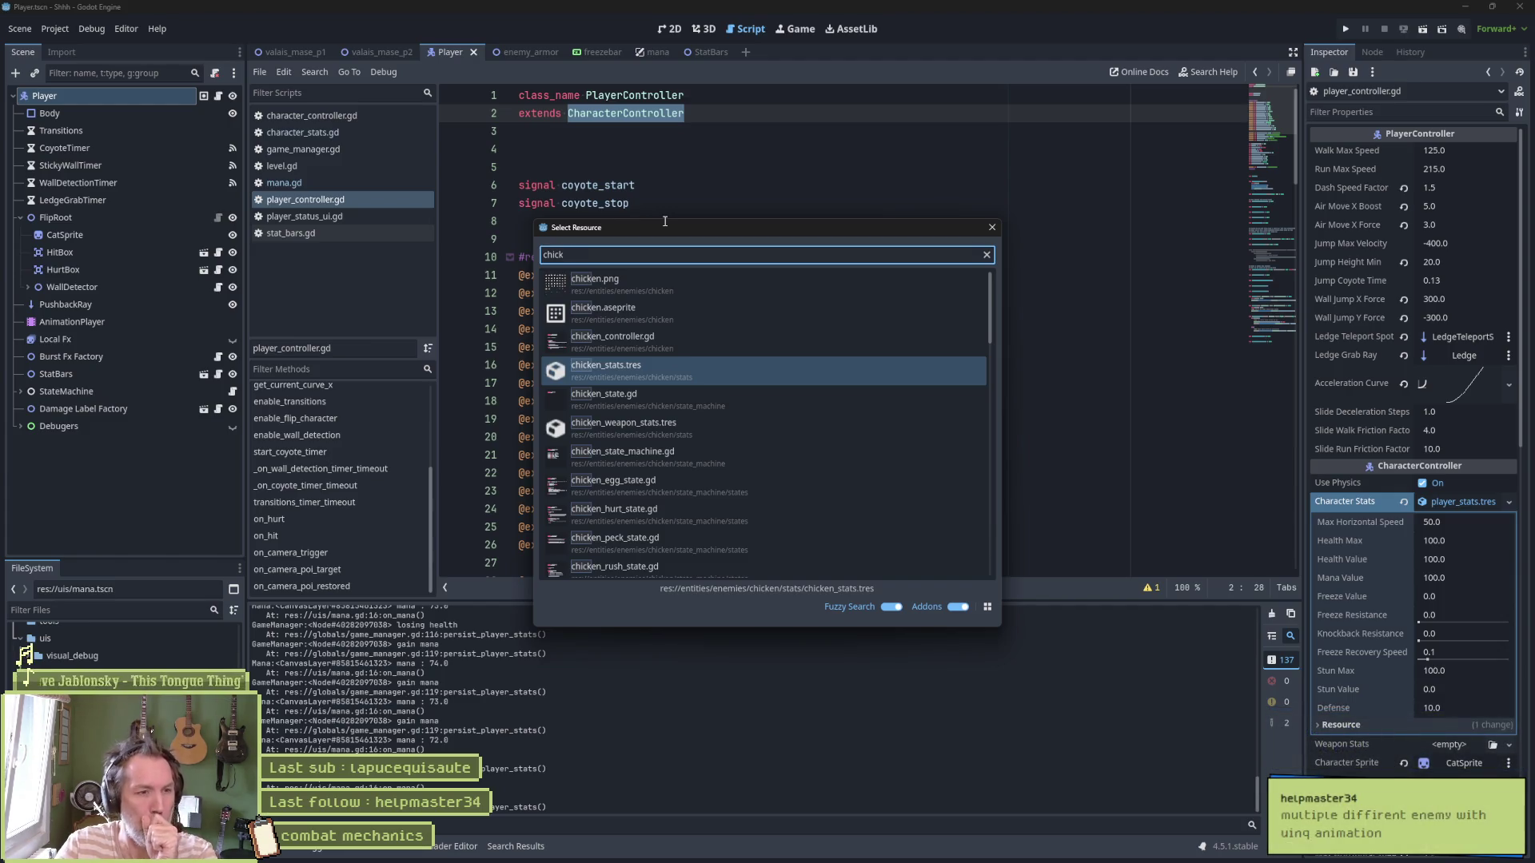
{"action": "type", "text": "en"}
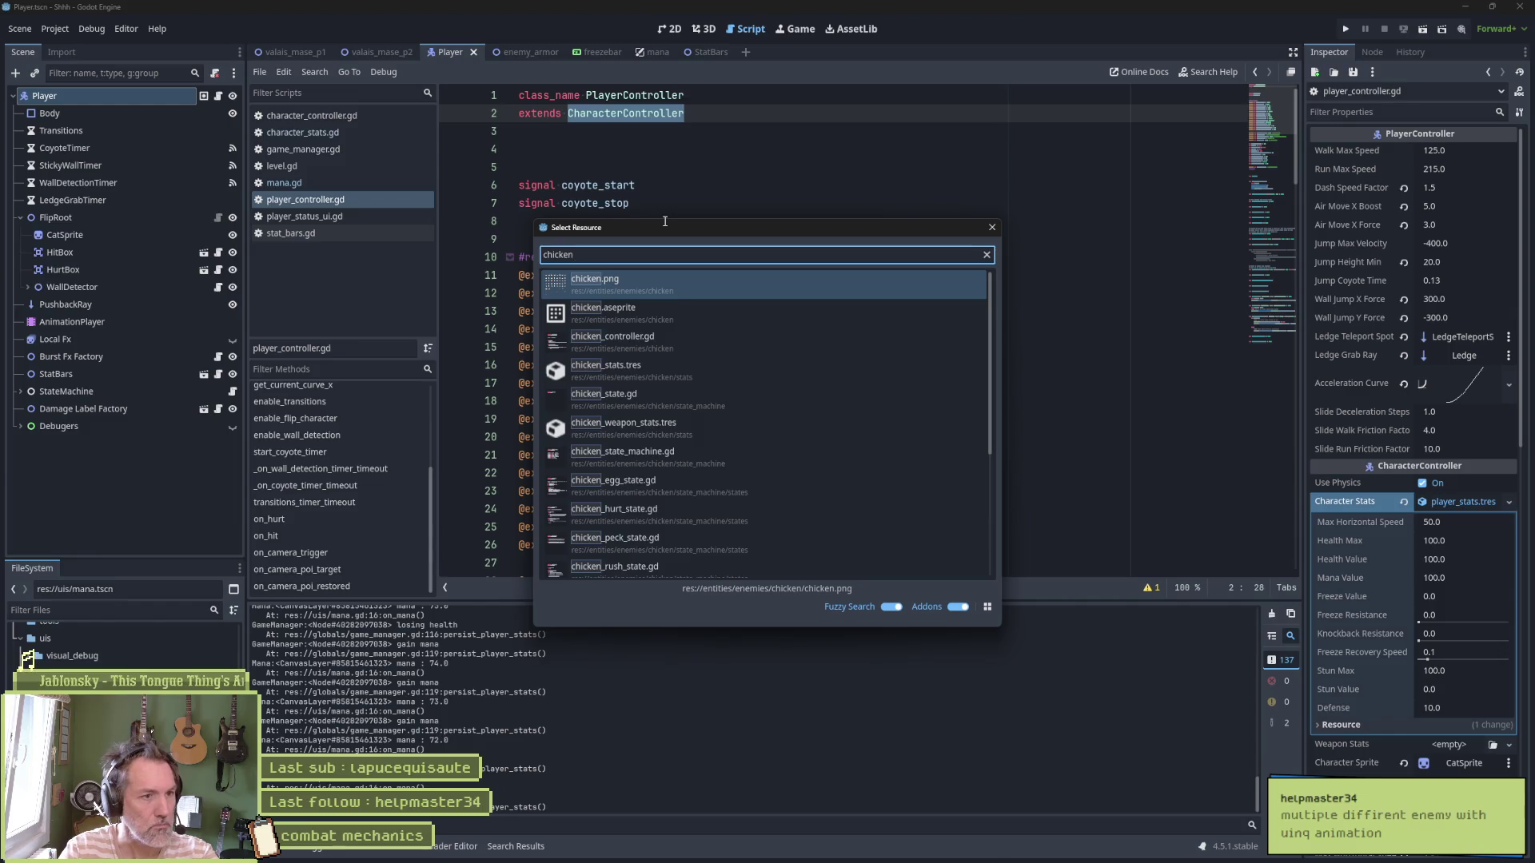
{"action": "key", "text": "Down"}
{"action": "key", "text": "Down"}
{"action": "key", "text": "Return"}
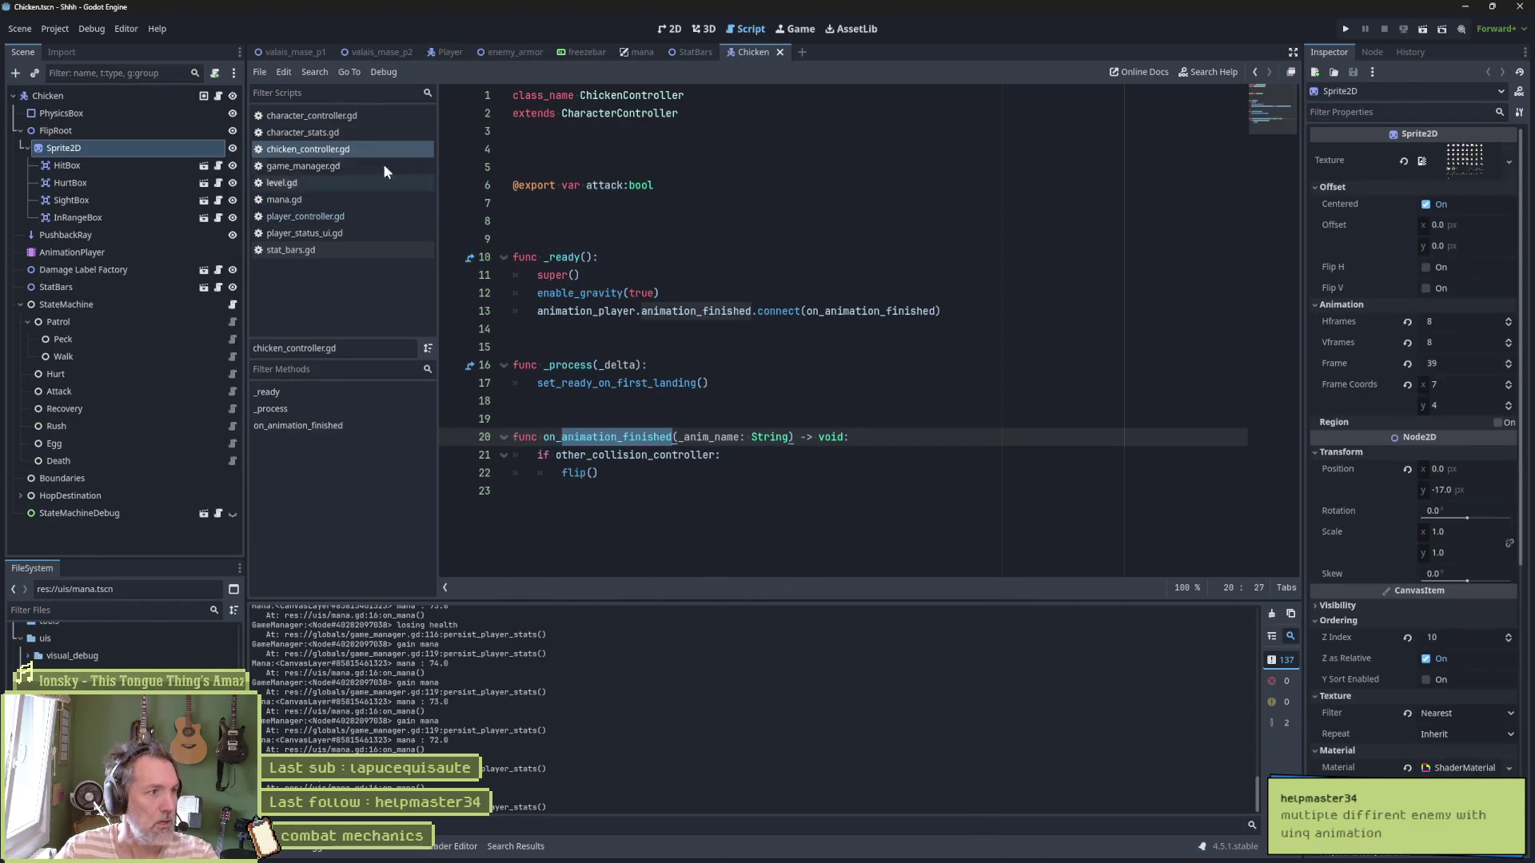
Inspect the Chicken's FlipRoot, root, StateMachine, Sprite2D, HurtBox, InRangeBox and HitBox nodes
{"action": "left_click", "coordinate": [63, 133]}
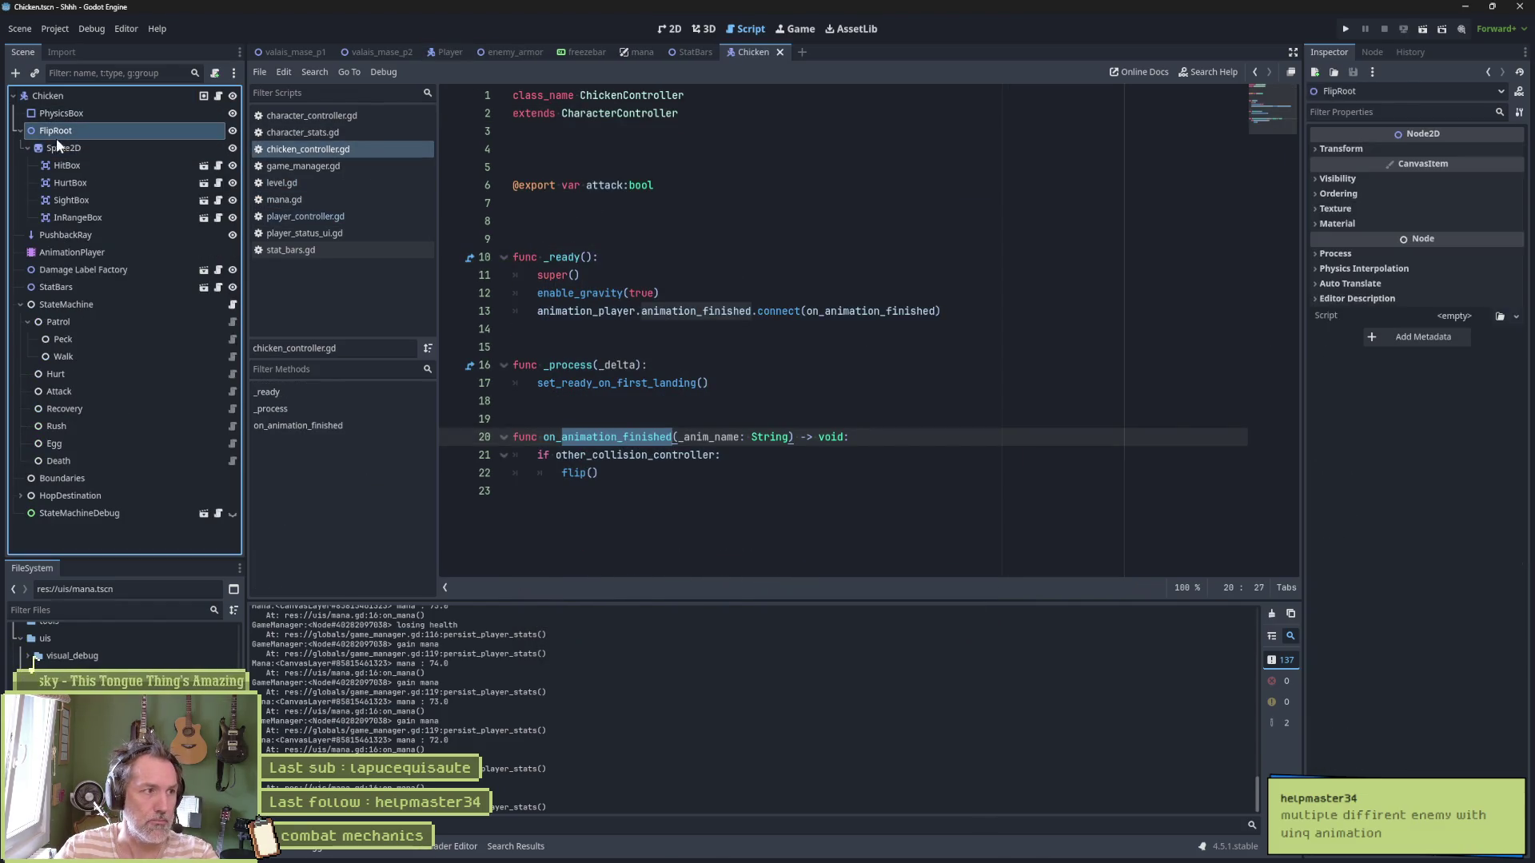
{"action": "left_click", "coordinate": [670, 28]}
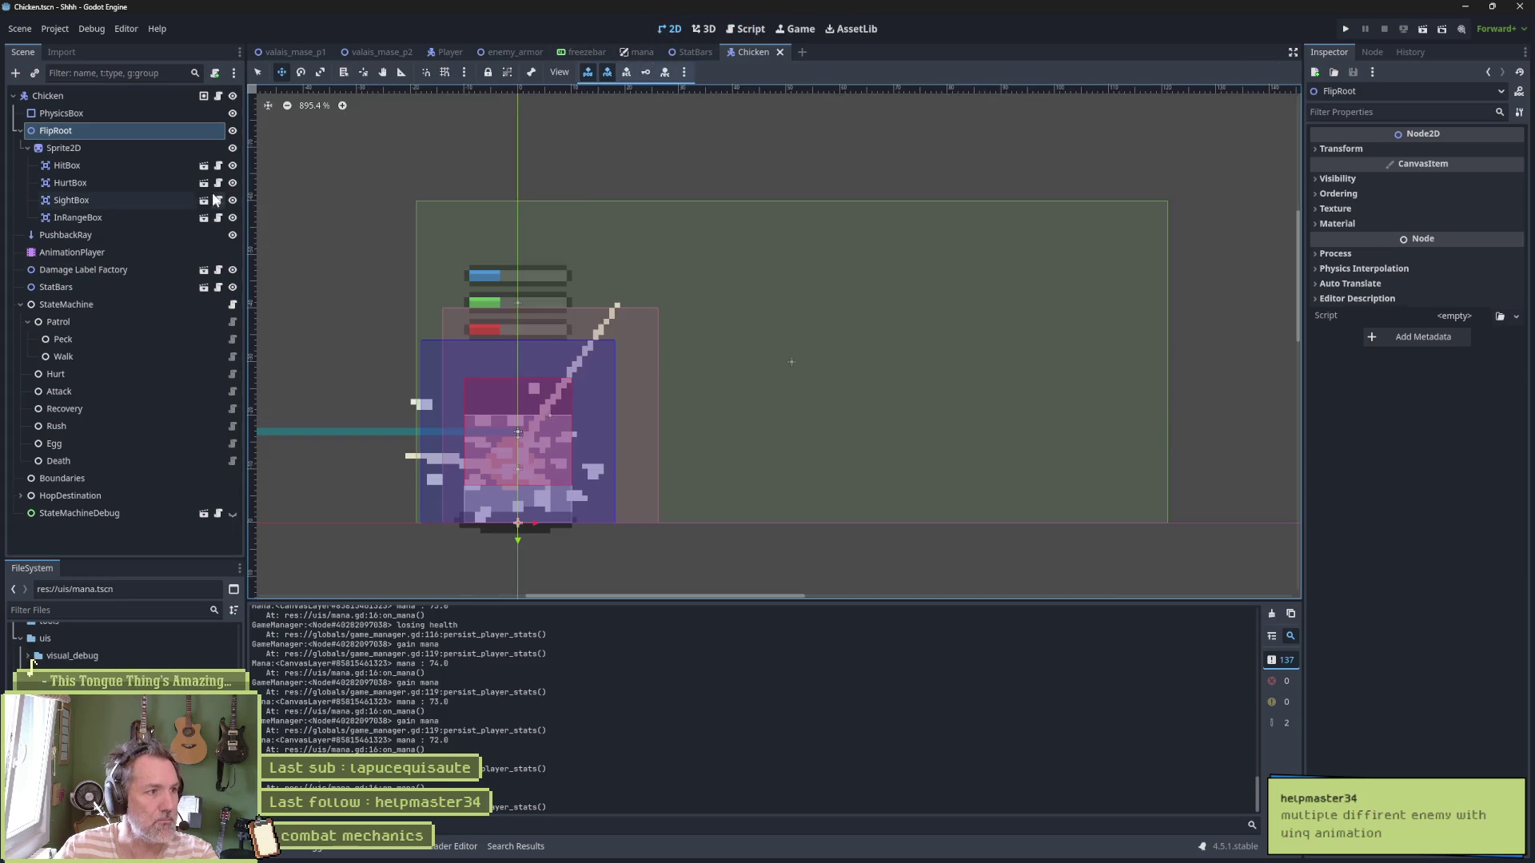
{"action": "left_click", "coordinate": [94, 97]}
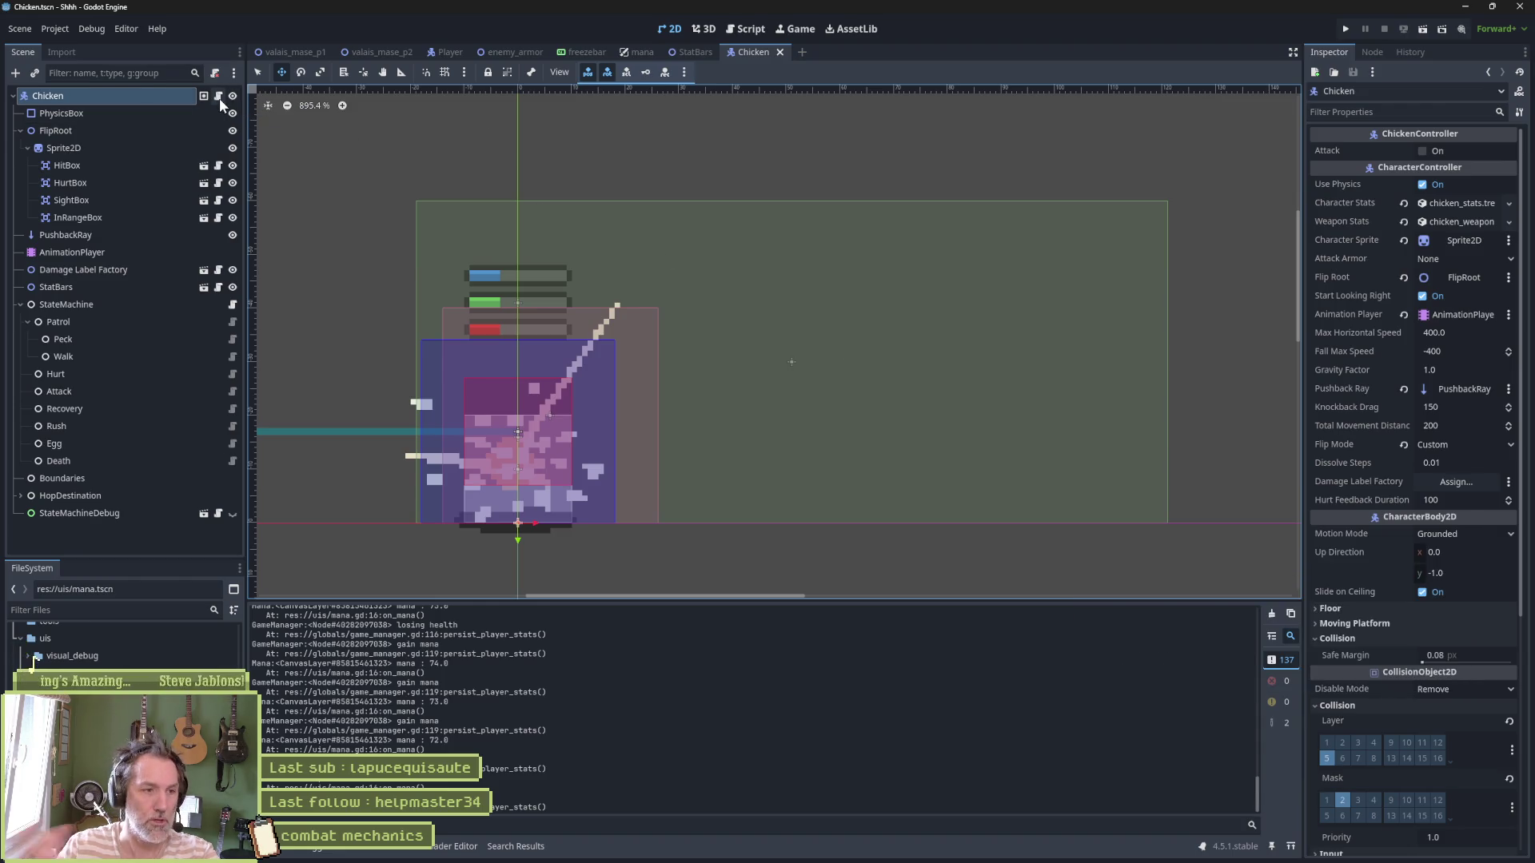
{"action": "left_click", "coordinate": [20, 305]}
{"action": "left_click", "coordinate": [58, 305]}
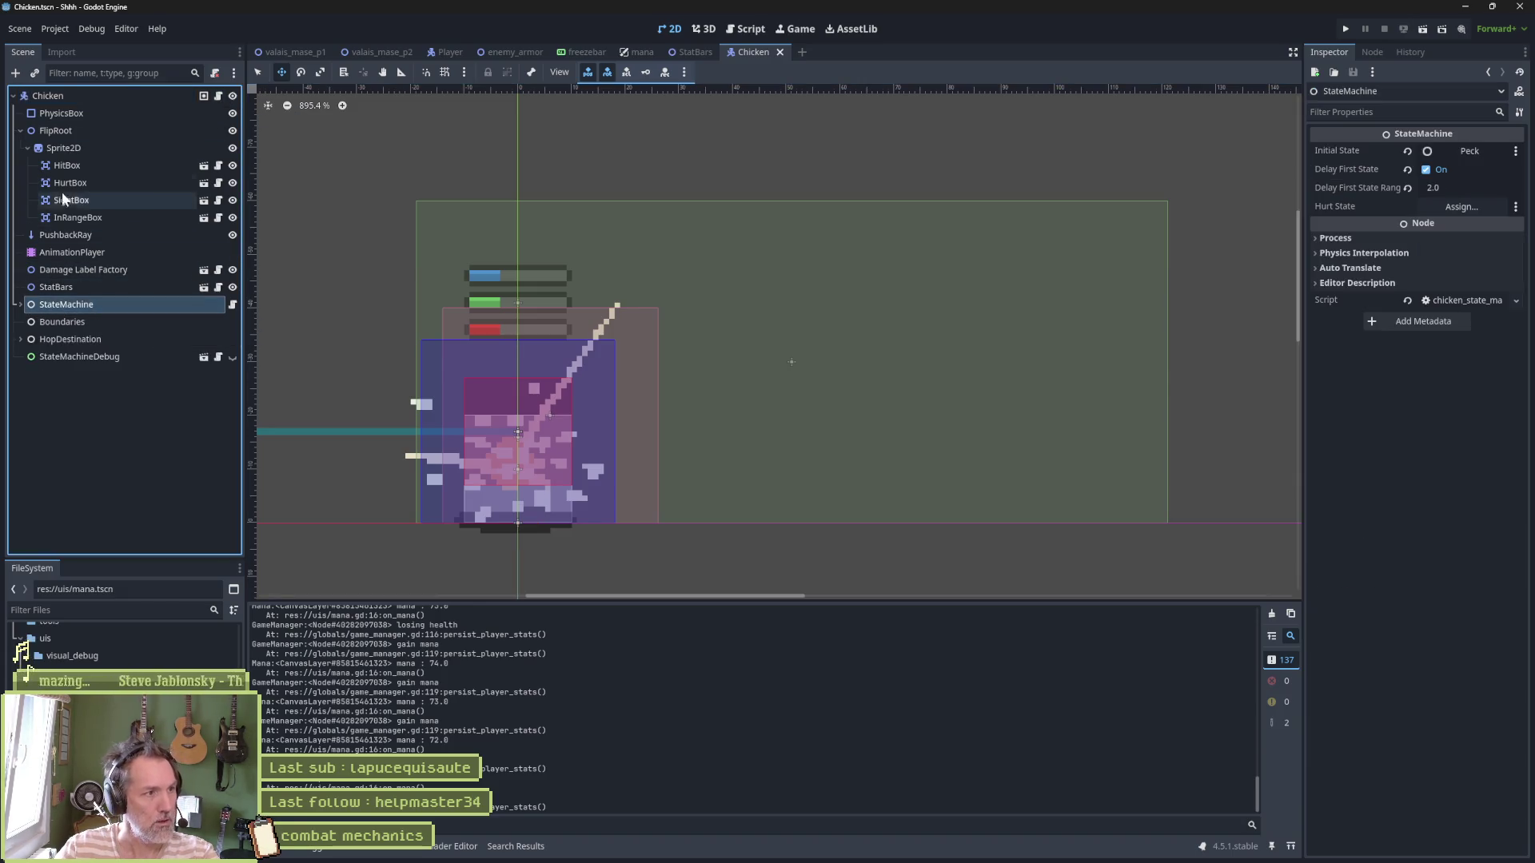
{"action": "left_click", "coordinate": [66, 148]}
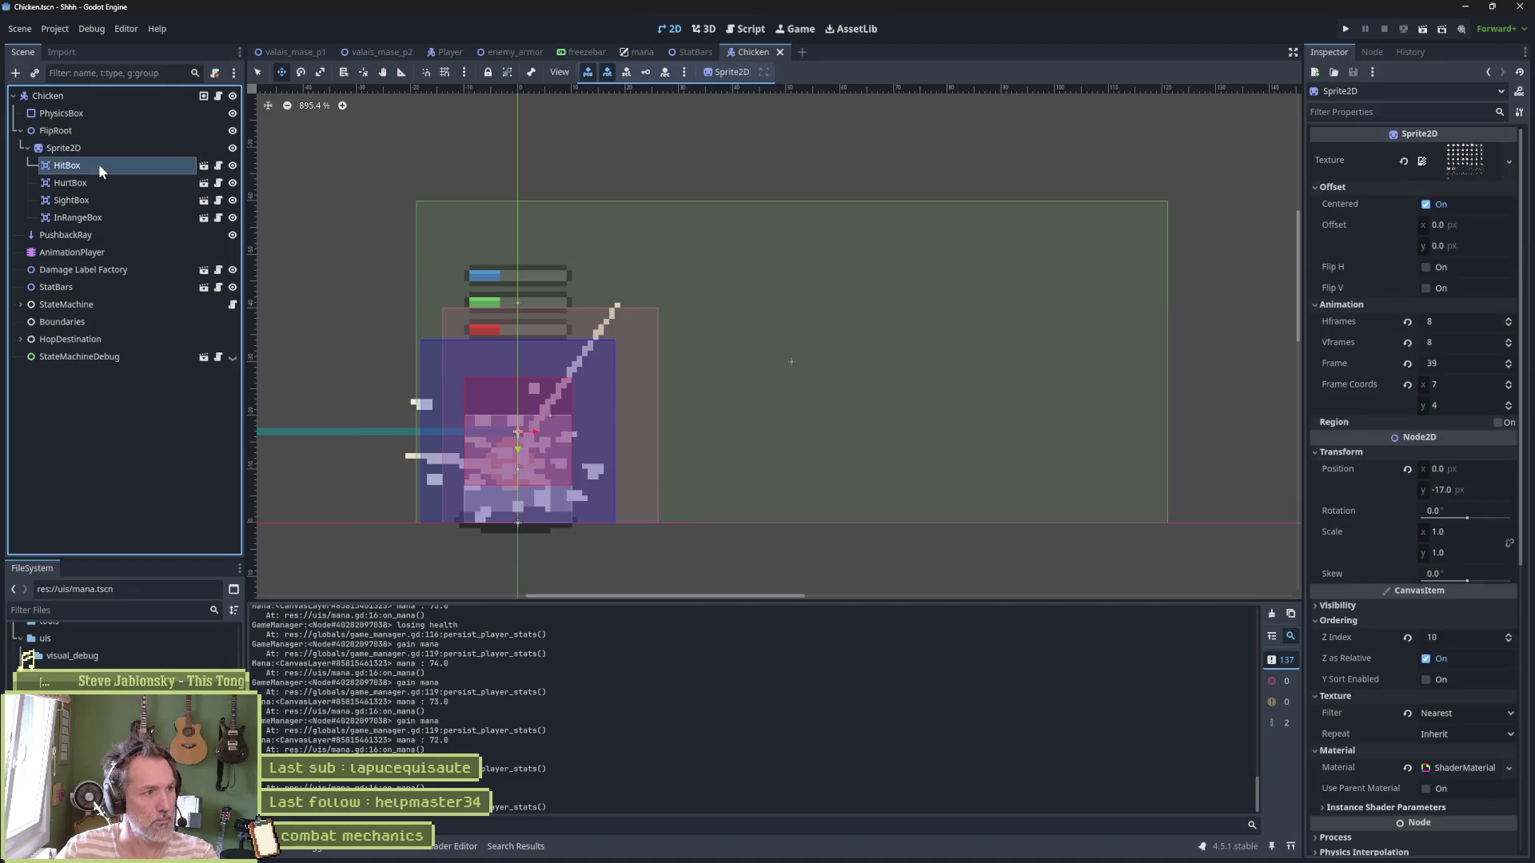
{"action": "left_click", "coordinate": [102, 182]}
{"action": "left_click", "coordinate": [88, 217]}
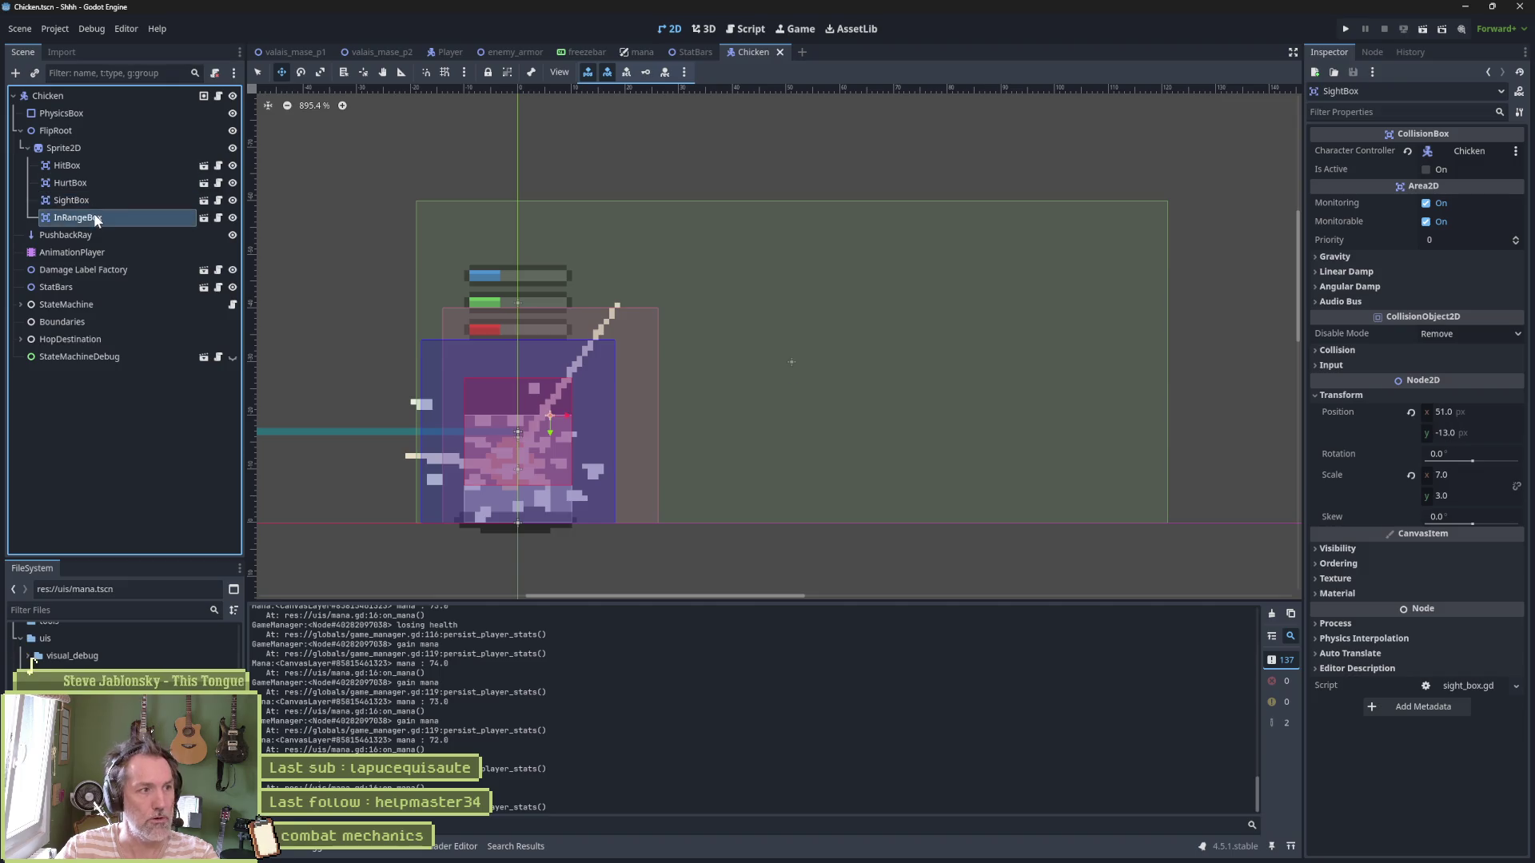
{"action": "left_click", "coordinate": [152, 166]}
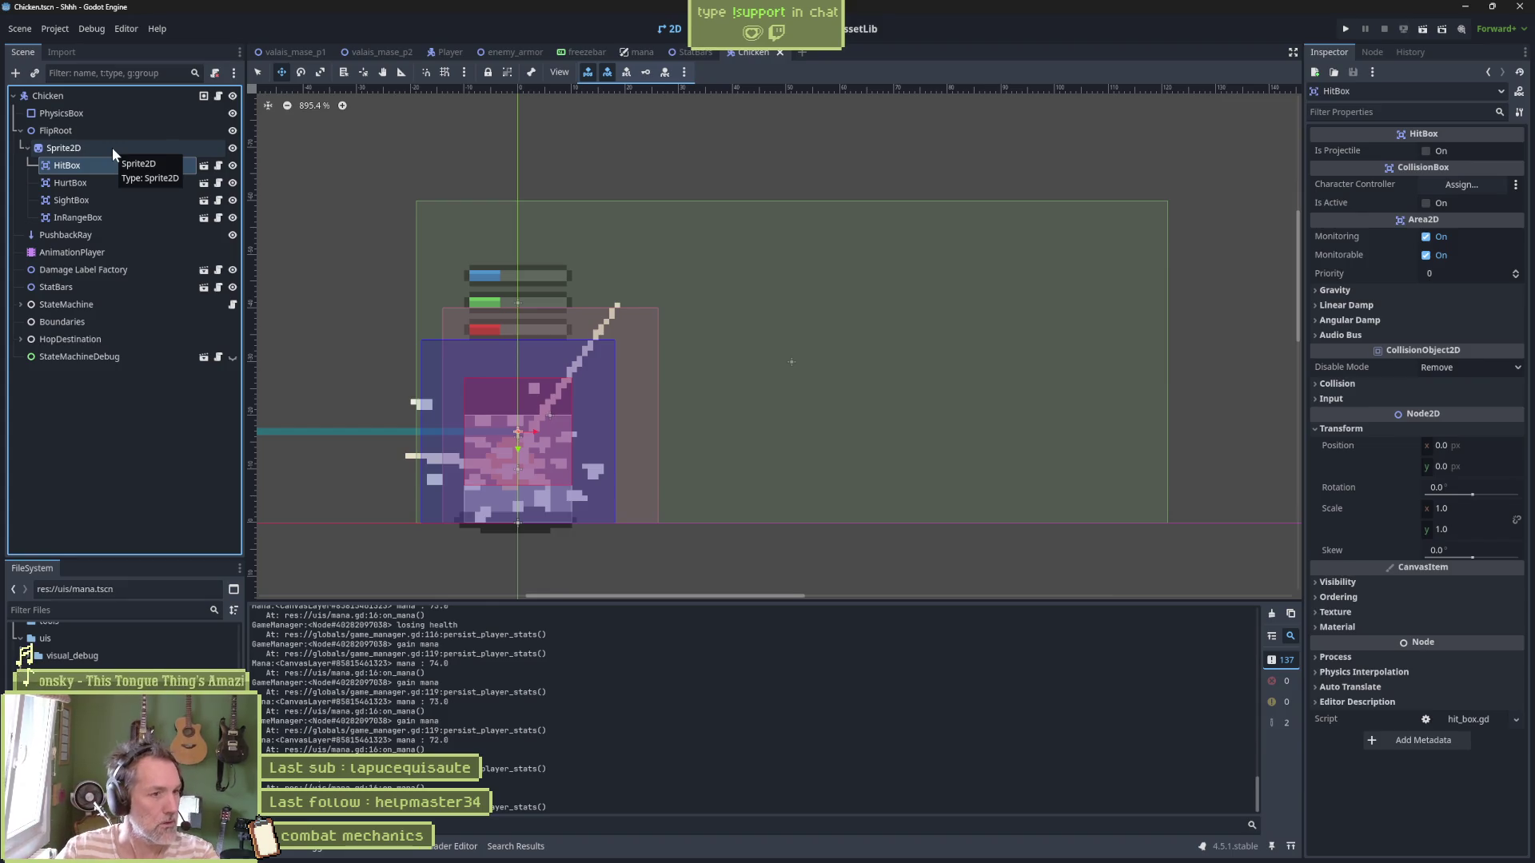
Select the Chicken's AnimationPlayer and list its animations in the Animation dropdown
{"action": "left_click", "coordinate": [101, 100]}
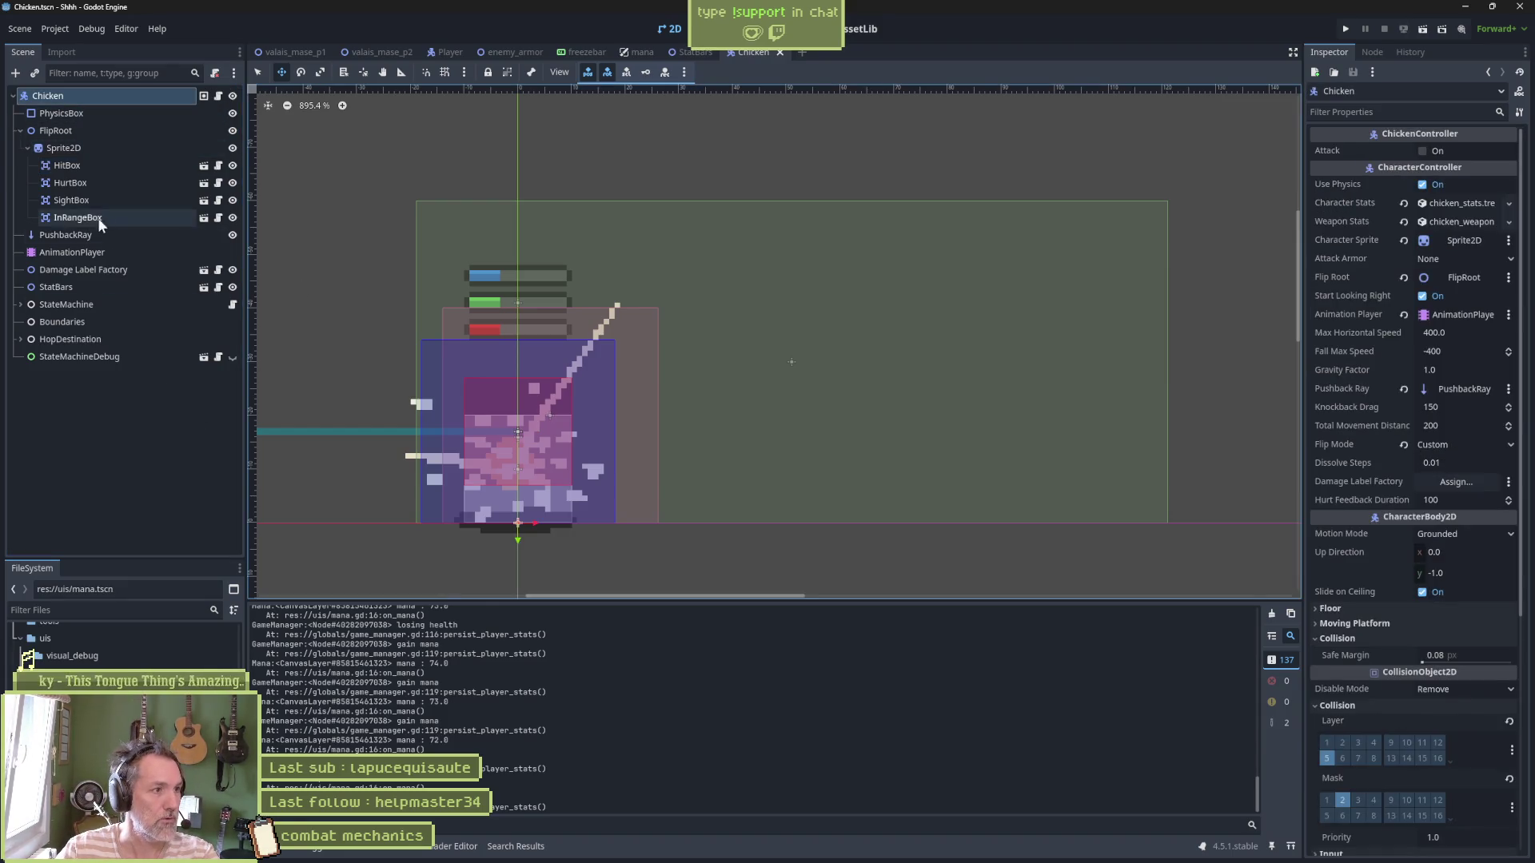
{"action": "left_click", "coordinate": [88, 252]}
{"action": "left_click", "coordinate": [529, 613]}
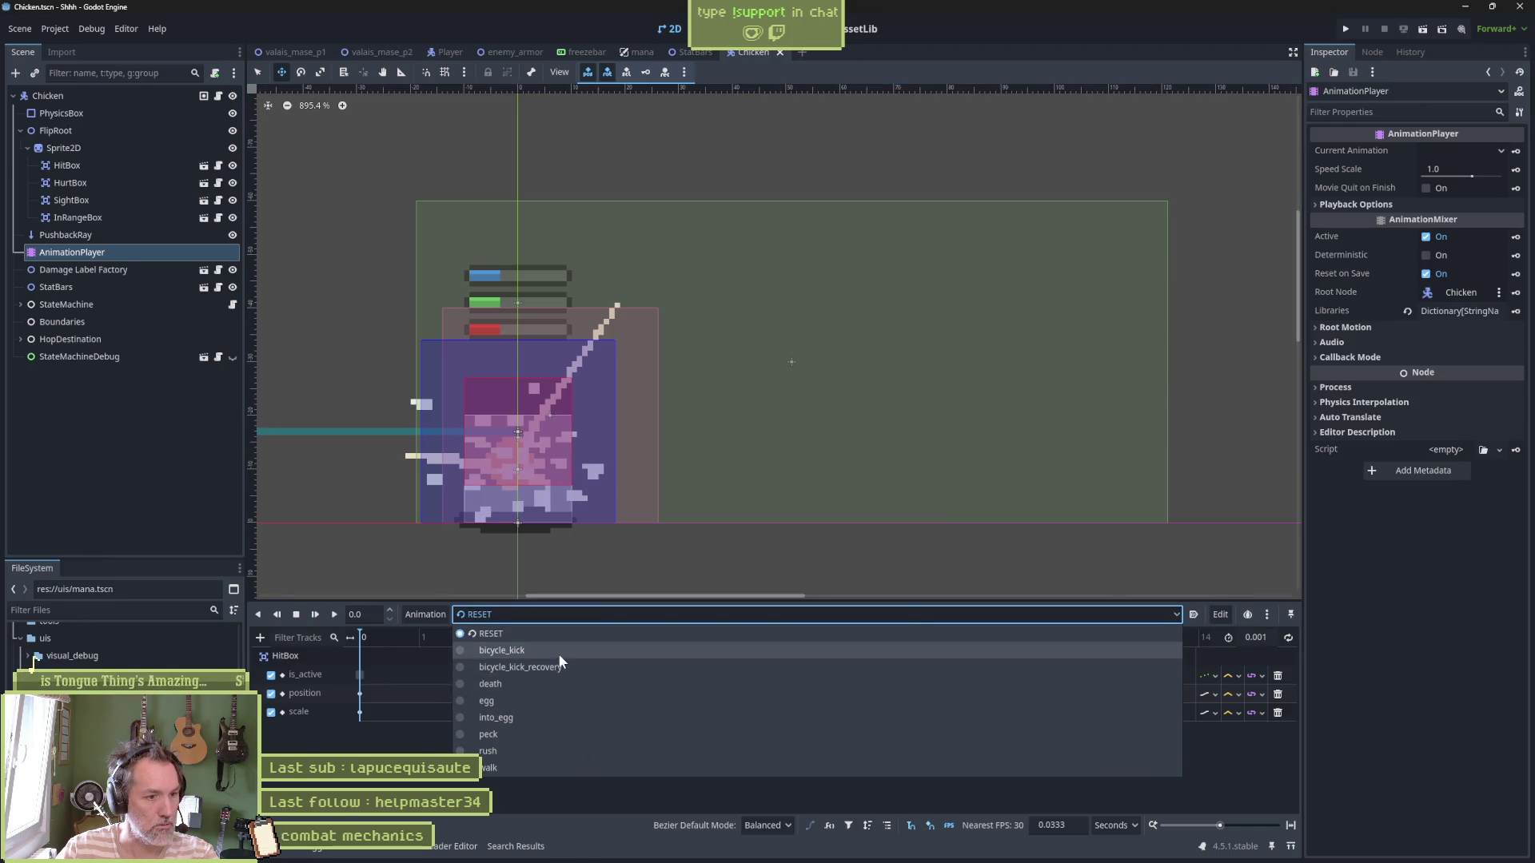
Load bicycle_kick, fit it to the timeline and scrub through its kick poses
{"action": "left_click", "coordinate": [558, 652]}
{"action": "left_click", "coordinate": [1290, 825]}
{"action": "mouse_move", "coordinate": [376, 642]}
{"action": "left_mouse_down"}
{"action": "mouse_move", "coordinate": [744, 645]}
{"action": "mouse_move", "coordinate": [305, 616]}
{"action": "mouse_move", "coordinate": [1039, 643]}
{"action": "mouse_move", "coordinate": [346, 639]}
{"action": "mouse_move", "coordinate": [855, 640]}
{"action": "left_mouse_up"}
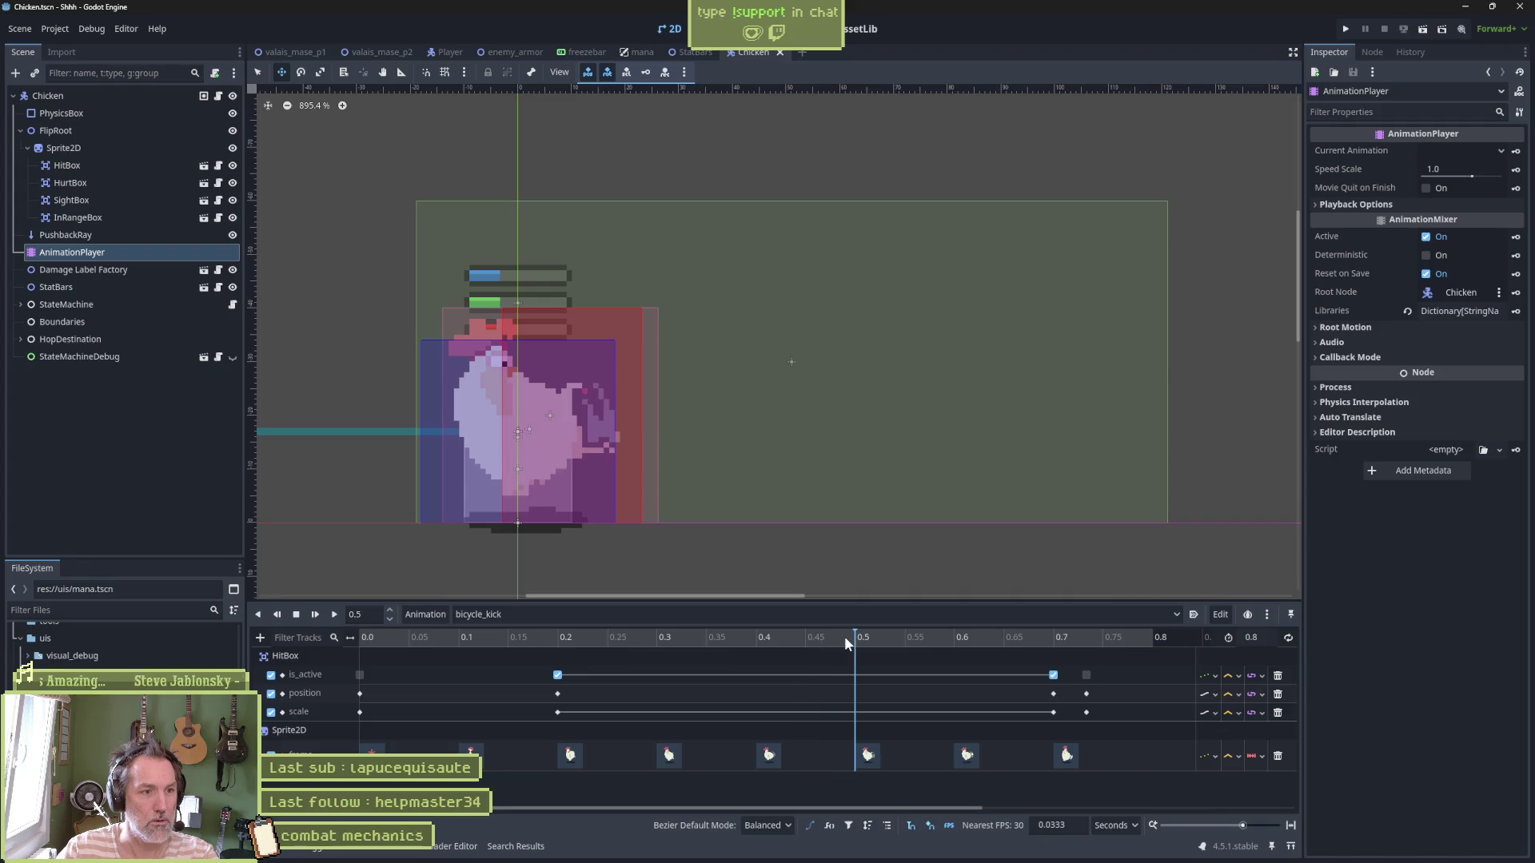
{"action": "mouse_move", "coordinate": [388, 645]}
{"action": "left_mouse_down"}
{"action": "mouse_move", "coordinate": [330, 634]}
{"action": "mouse_move", "coordinate": [1052, 638]}
{"action": "mouse_move", "coordinate": [356, 652]}
{"action": "left_mouse_up"}
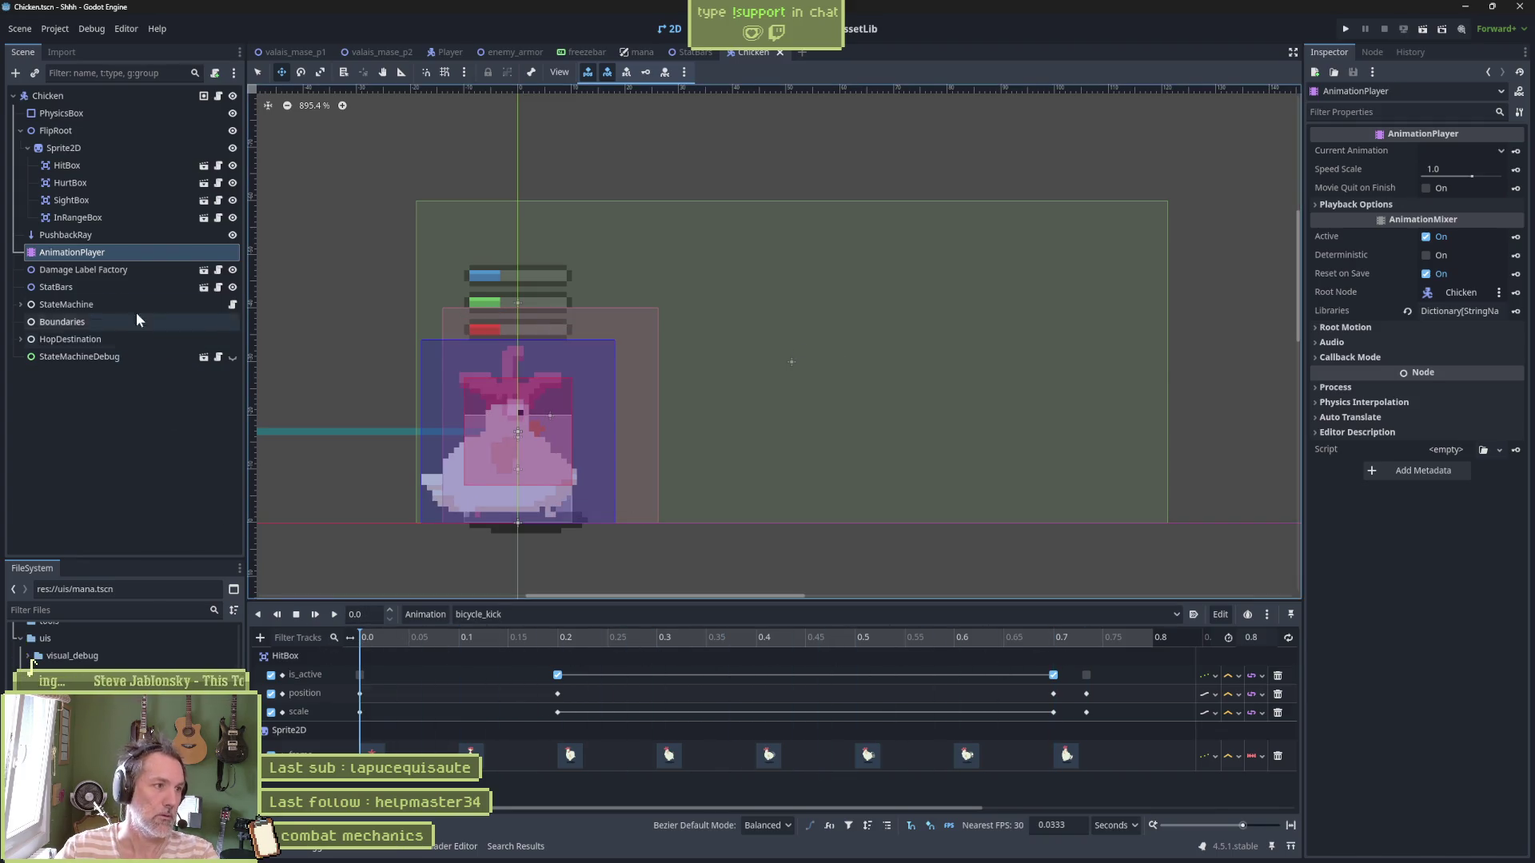
Open the StateMachine's chicken_state_machine.gd script, then switch to Aseprite
{"action": "left_click", "coordinate": [40, 305]}
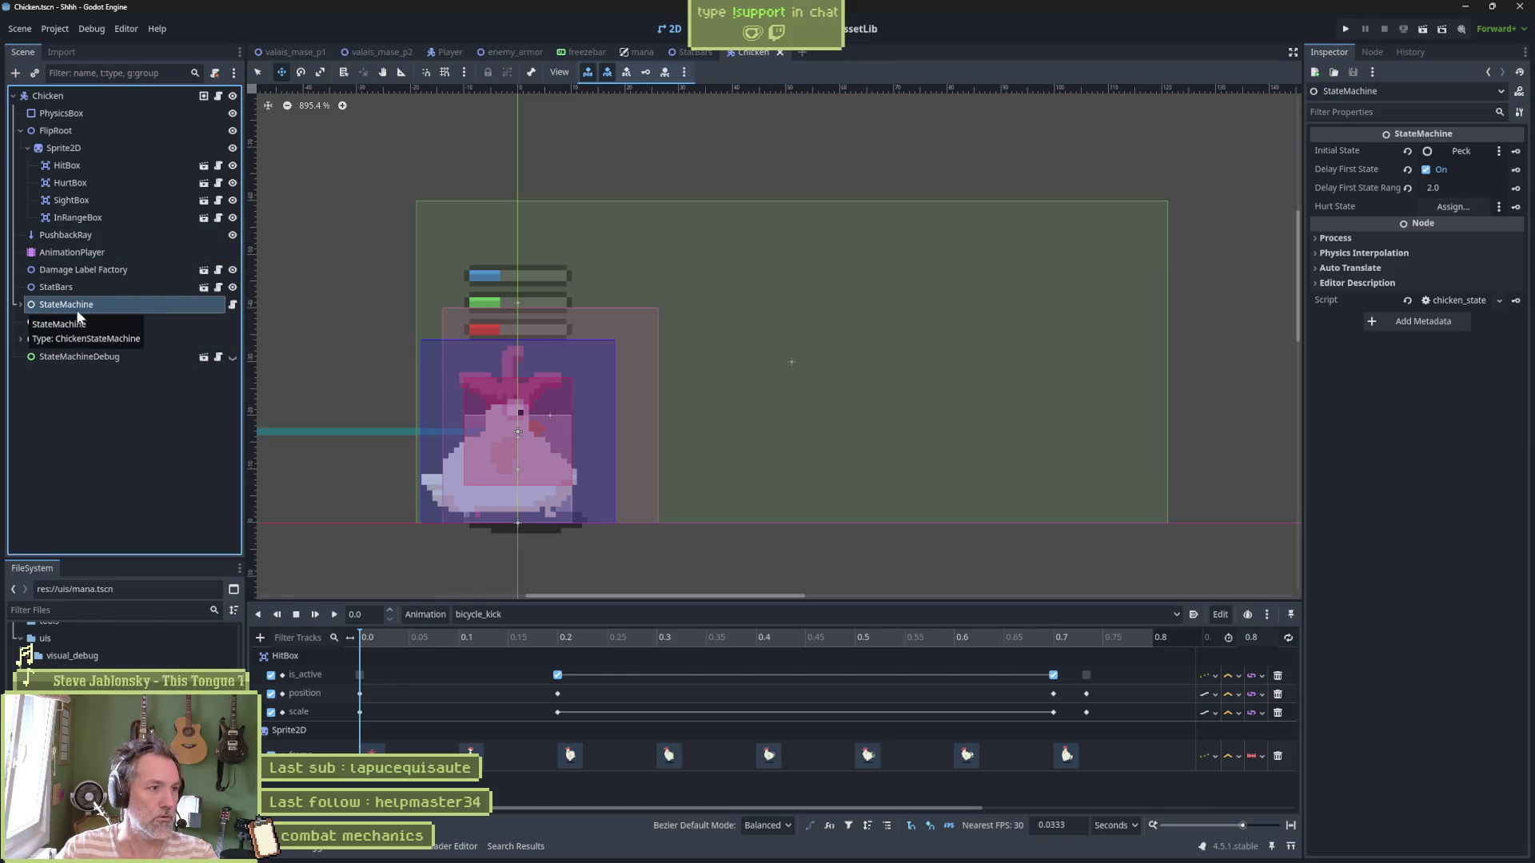
{"action": "left_click", "coordinate": [232, 305]}
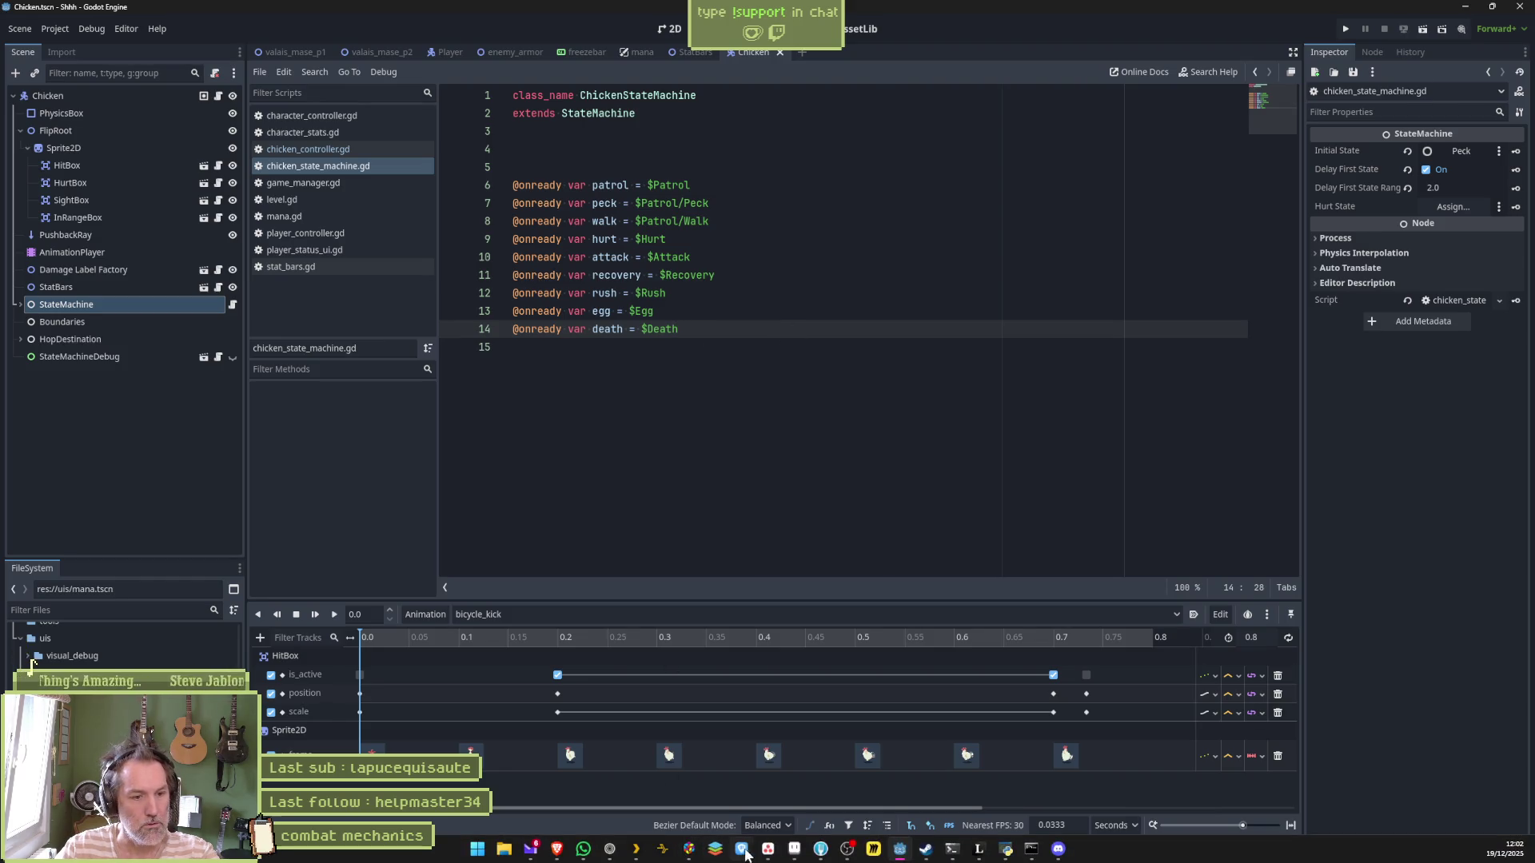
{"action": "key", "text": "alt+Tab"}
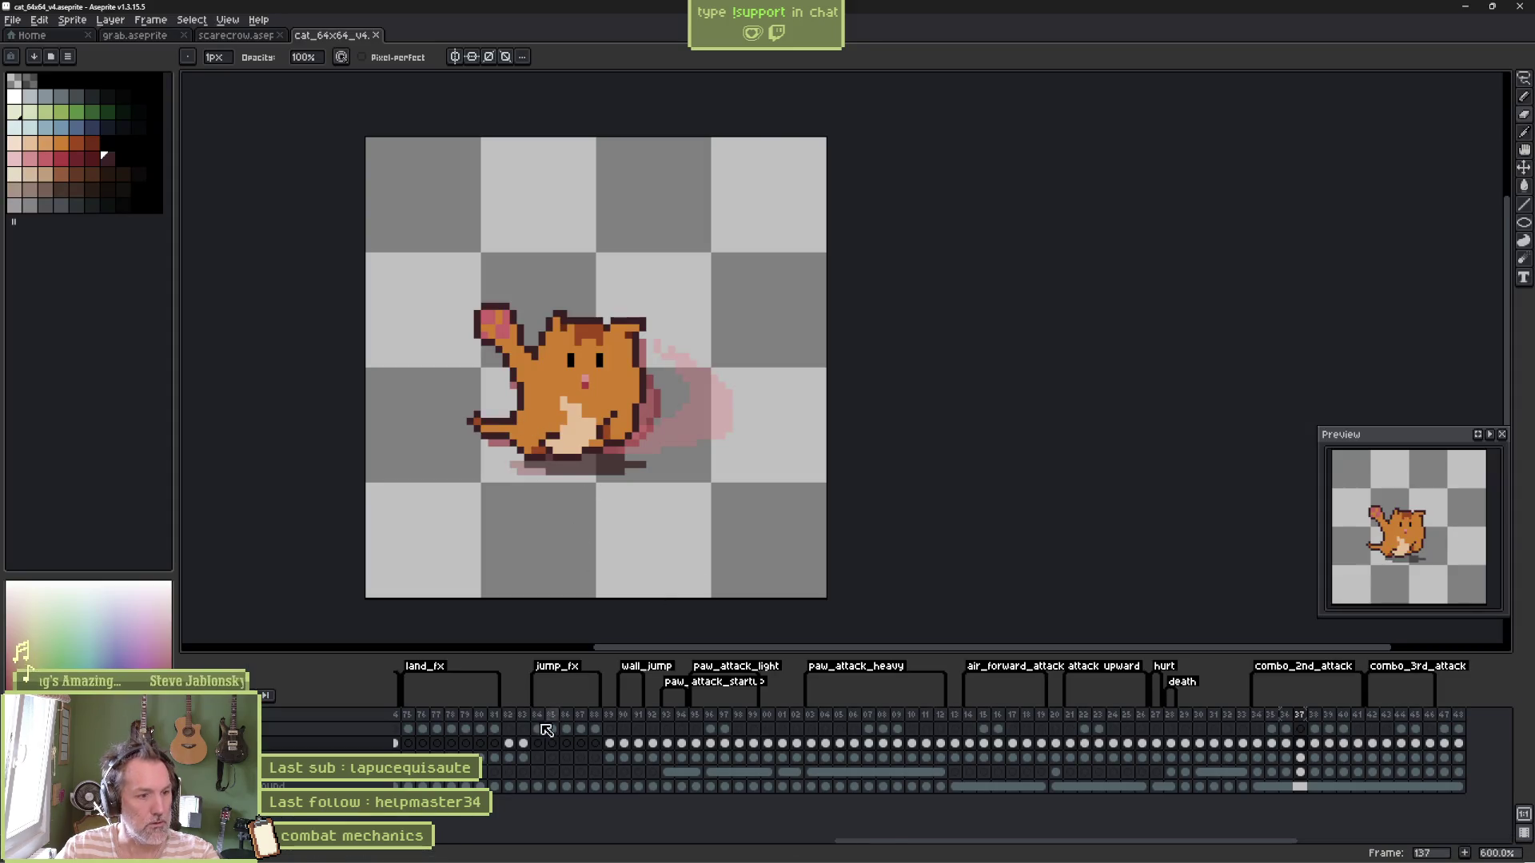